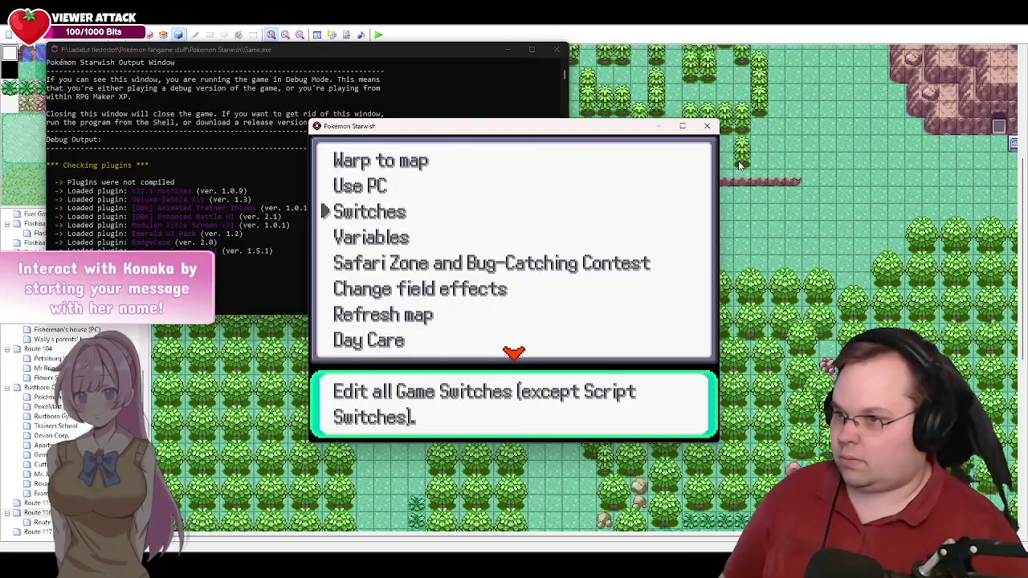
Step: Exit the debug menu and walk the player north to the Gym
{"action": "key", "text": "Escape"}
{"action": "key", "text": "Escape"}
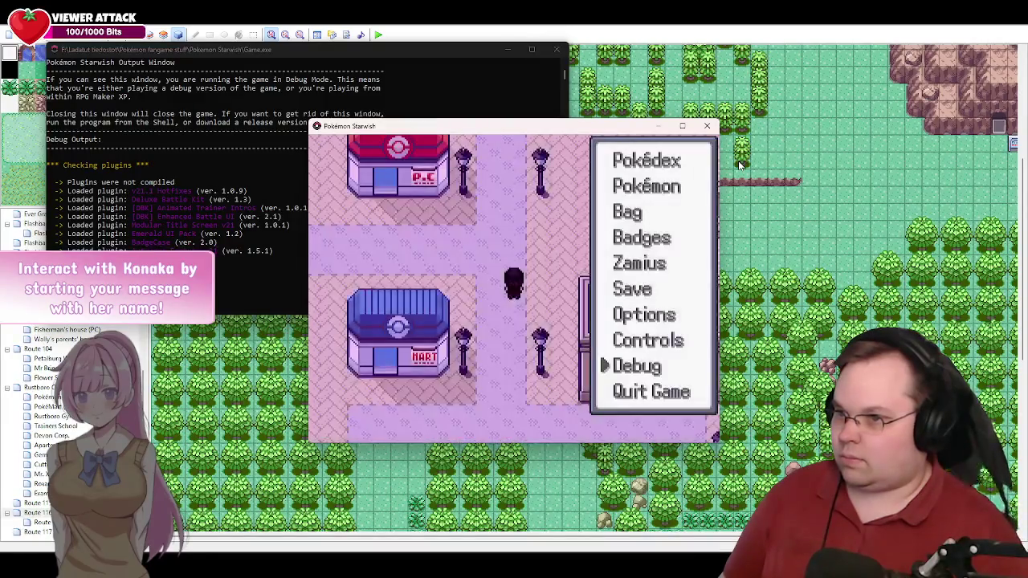
{"action": "key", "text": "Escape"}
{"action": "key", "text": "Up"}
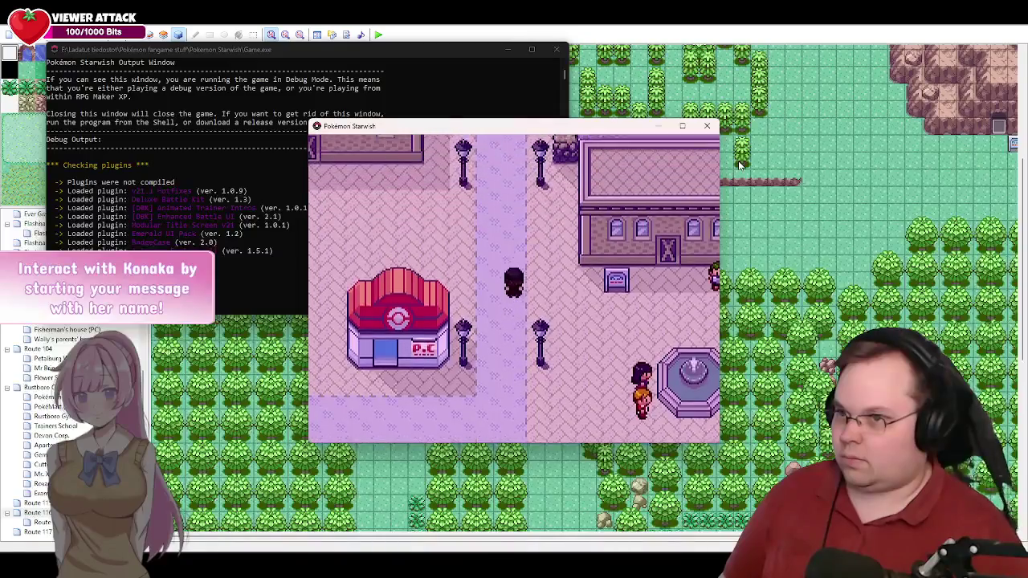
{"action": "key", "text": "Up"}
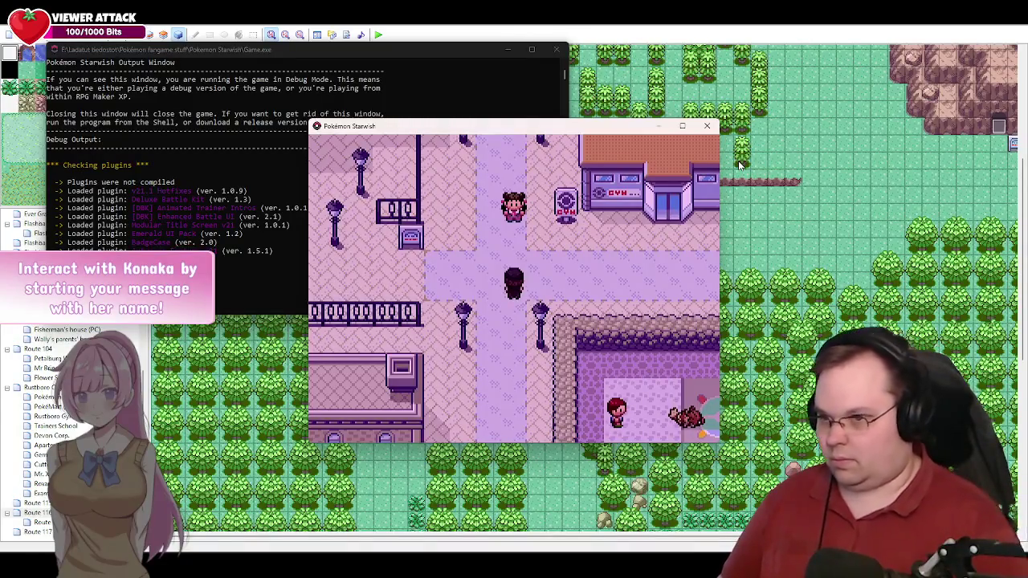
Step: Open the Bag from the pause menu on the Medicine pocket, selecting Rare Candy
{"action": "key", "text": "Escape"}
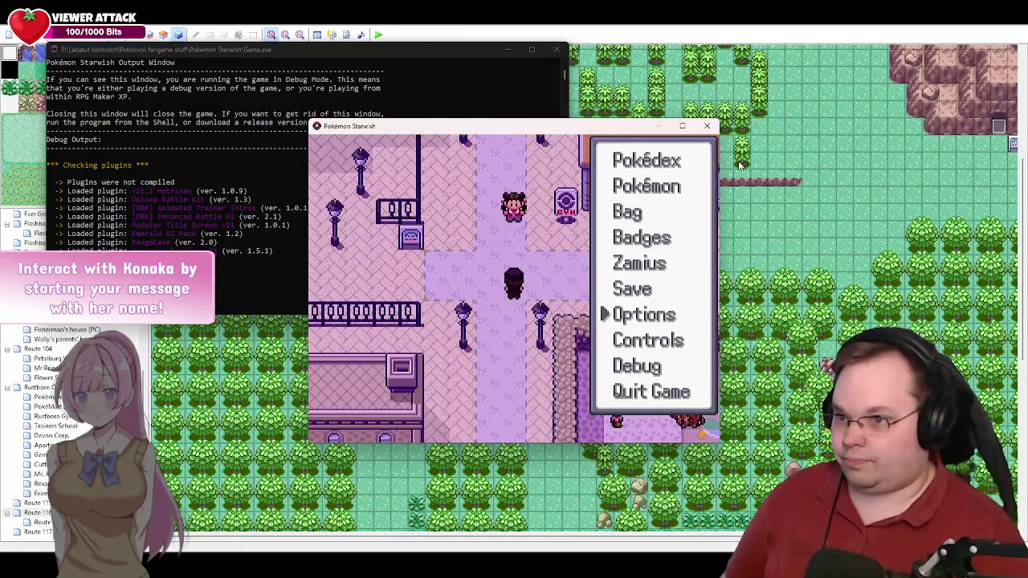
{"action": "key", "text": "Up"}
{"action": "key", "text": "Up"}
{"action": "key", "text": "Return"}
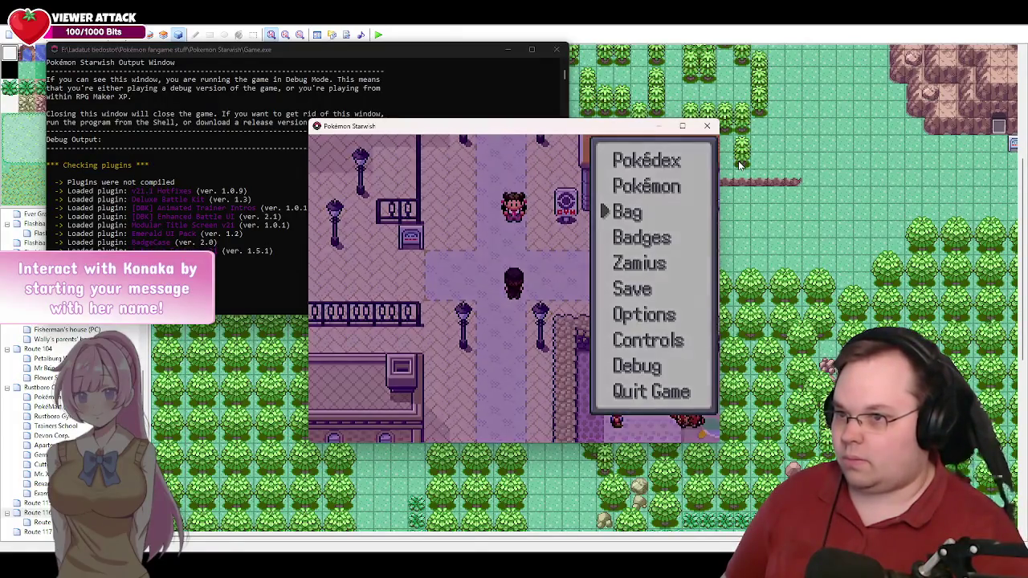
{"action": "key", "text": "Right"}
Step: Use one Rare Candy, then nine more, on MyHotChick
{"action": "key", "text": "Return"}
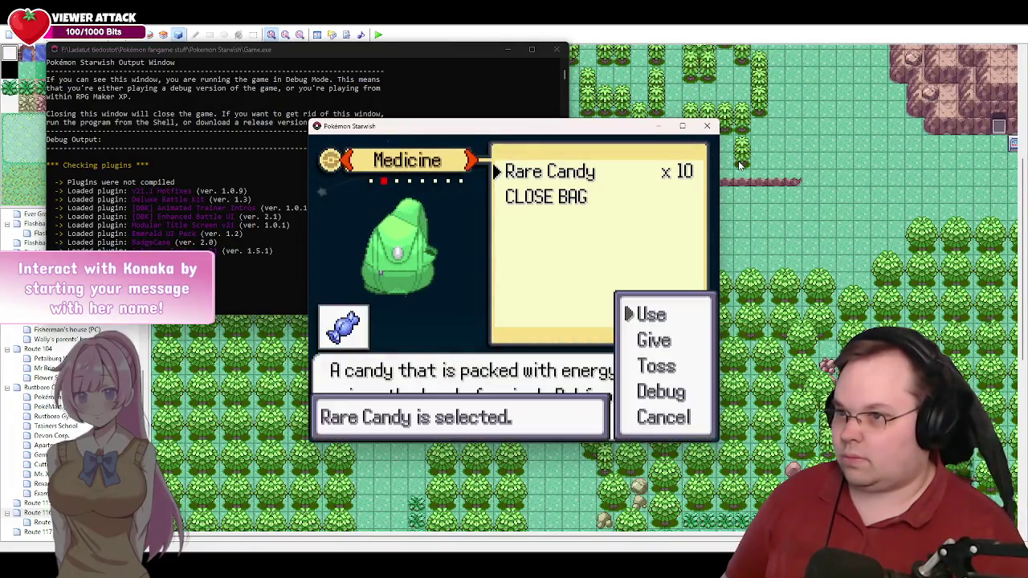
{"action": "key", "text": "Return"}
{"action": "key", "text": "Return"}
{"action": "key", "text": "Return"}
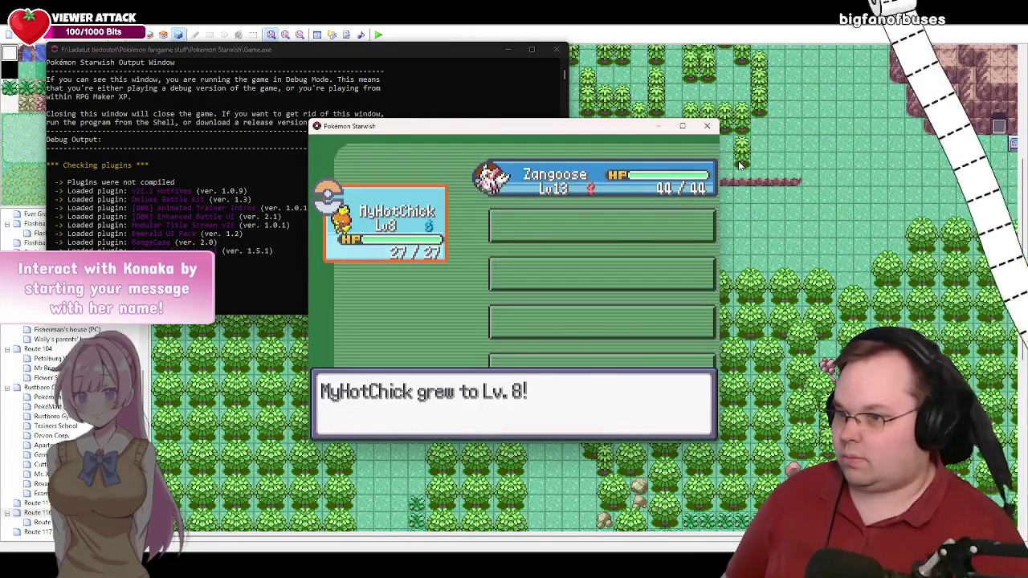
{"action": "key", "text": "Return"}
{"action": "key", "text": "Return"}
{"action": "key", "text": "Return"}
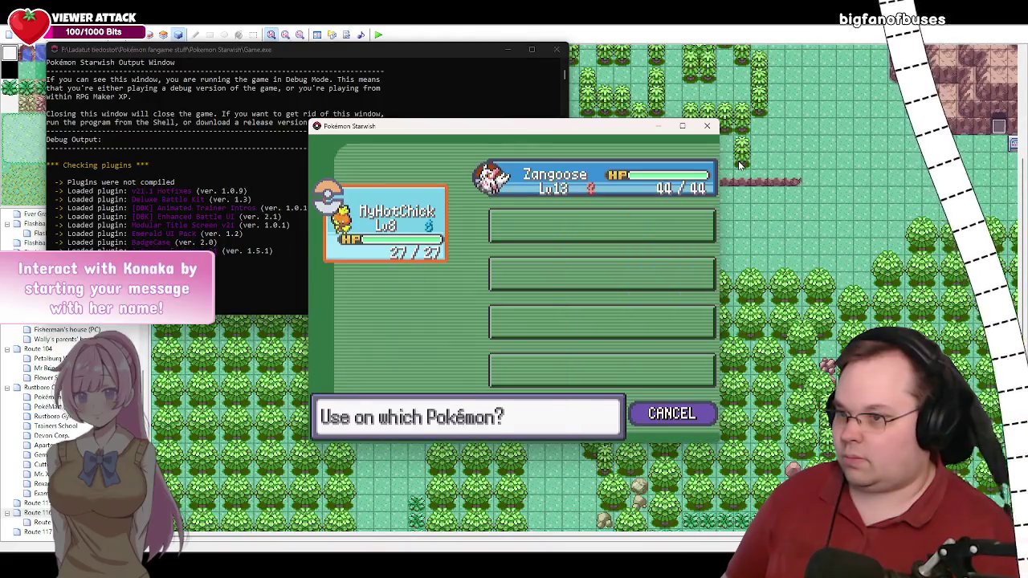
{"action": "key", "text": "Return"}
{"action": "key", "text": "Down"}
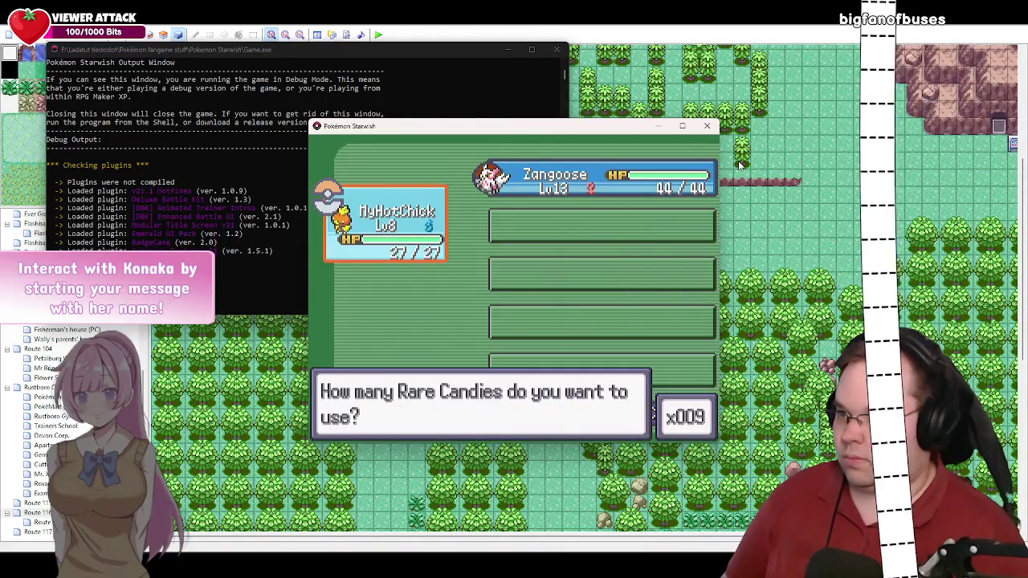
{"action": "key", "text": "Return"}
{"action": "key", "text": "Return"}
{"action": "key", "text": "Return"}
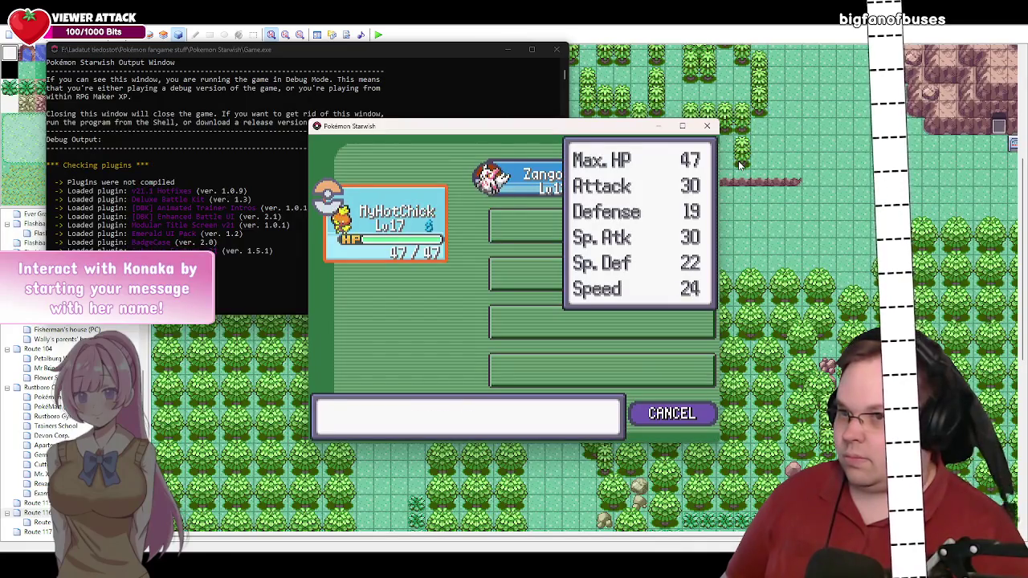
{"action": "key", "text": "Return"}
{"action": "key", "text": "Return"}
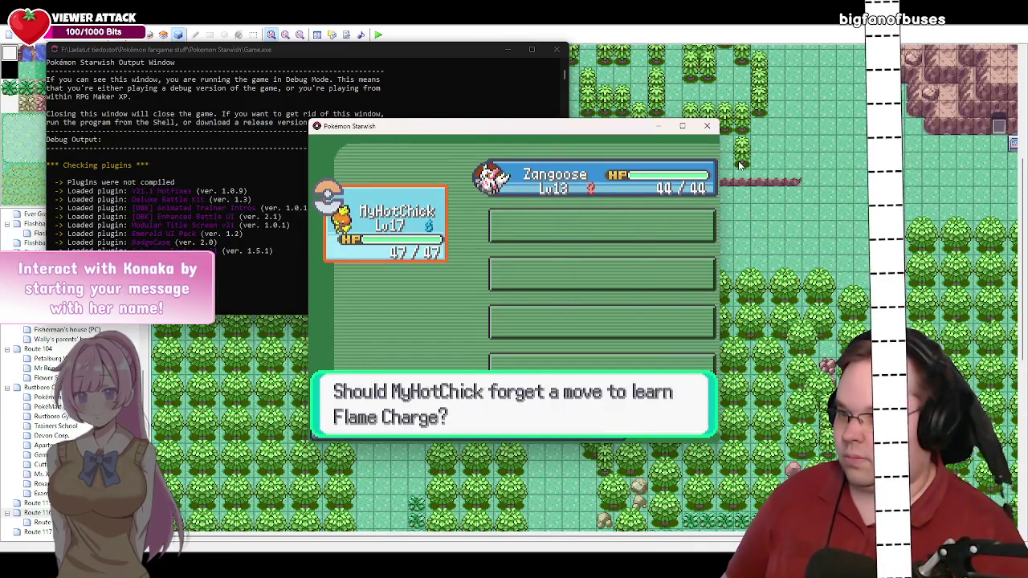
Step: Replace Growl with Flame Charge and decline learning Detect and Sand Attack
{"action": "key", "text": "Return"}
{"action": "key", "text": "Down"}
{"action": "key", "text": "Return"}
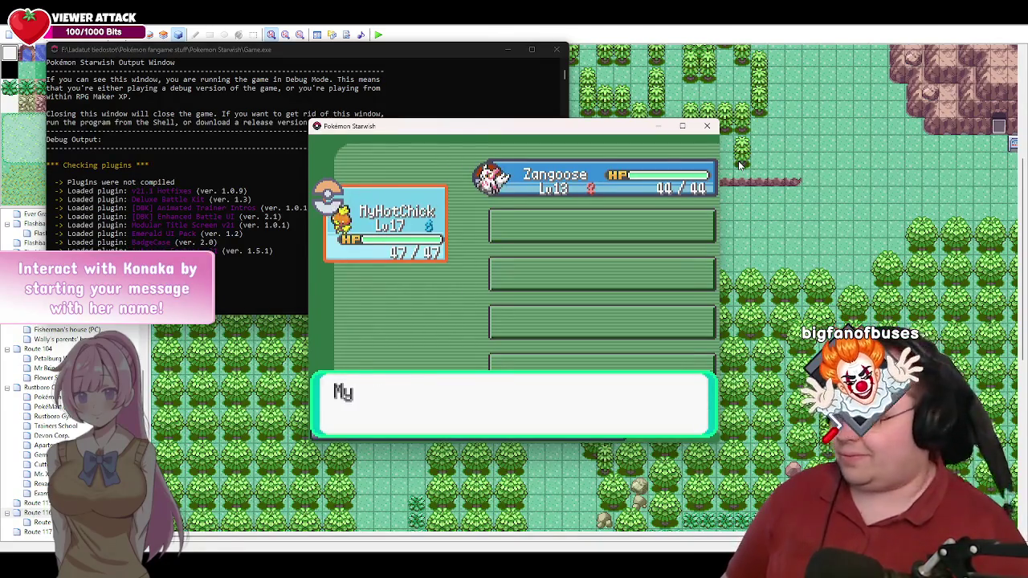
{"action": "key", "text": "Return"}
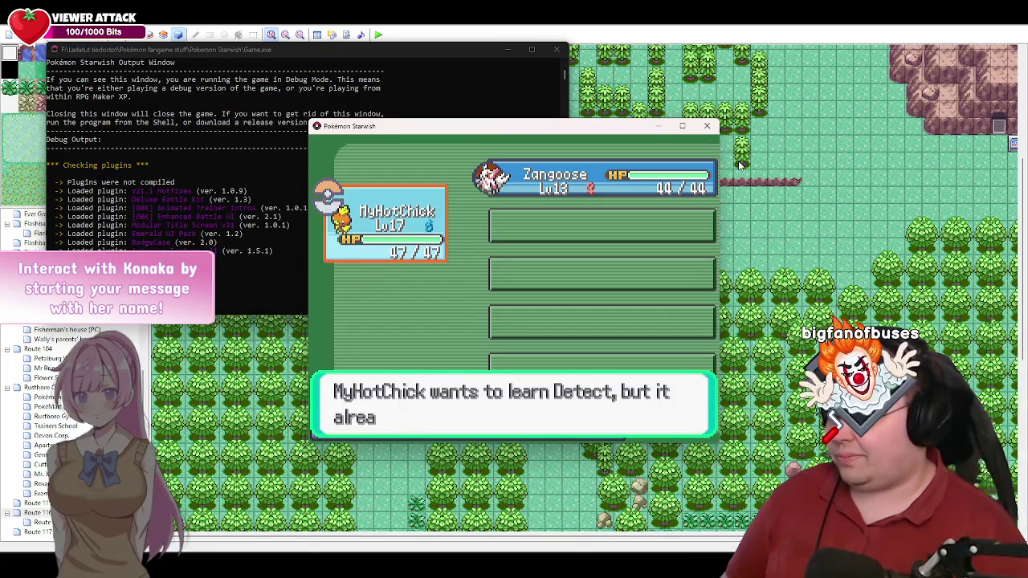
{"action": "key", "text": "Return"}
{"action": "key", "text": "Return"}
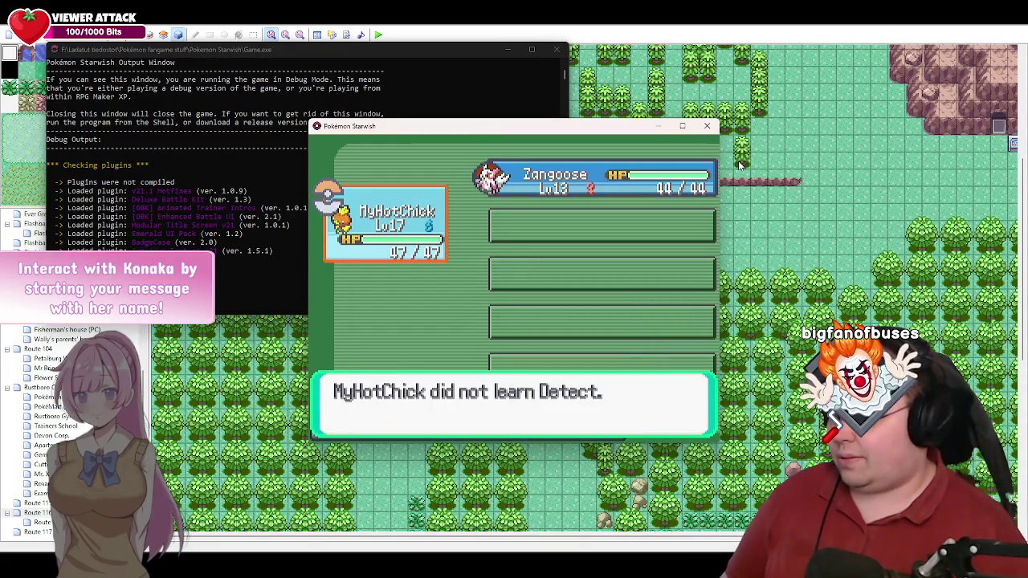
{"action": "key", "text": "Return"}
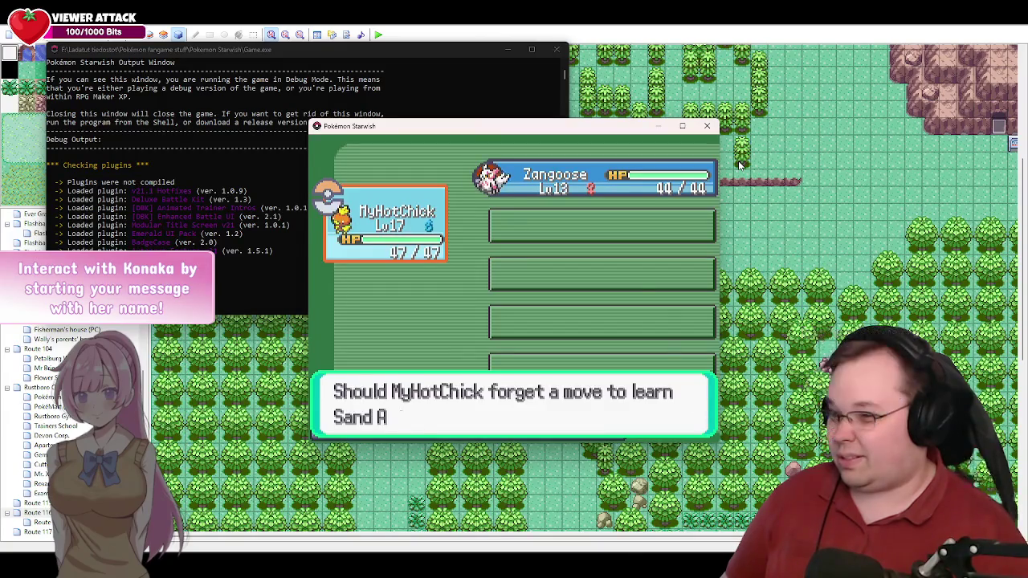
{"action": "key", "text": "Escape"}
{"action": "key", "text": "Return"}
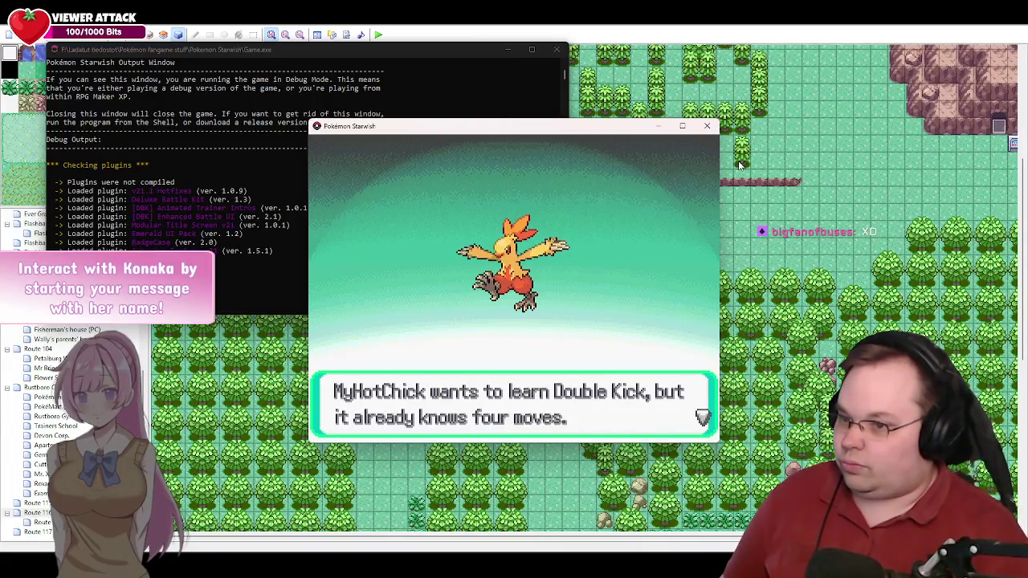
Step: Forget Scratch so MyHotChick learns Double Kick
{"action": "key", "text": "Return"}
{"action": "key", "text": "Return"}
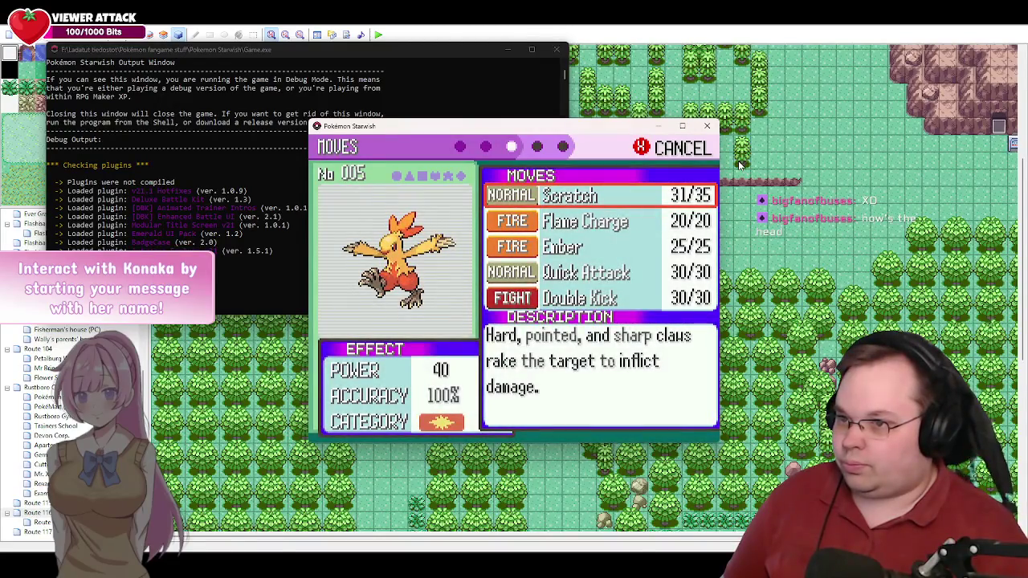
{"action": "key", "text": "Return"}
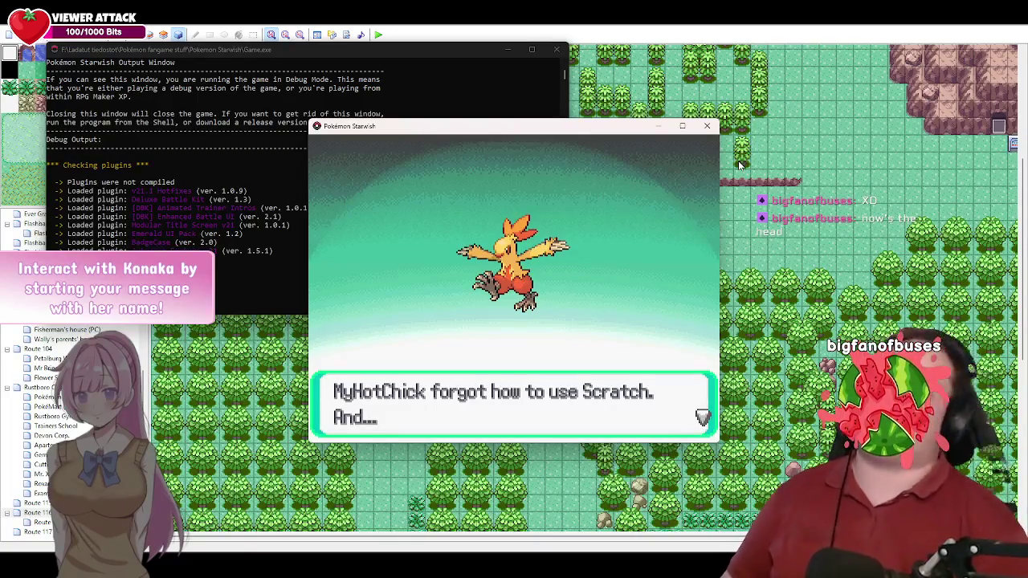
{"action": "key", "text": "Return"}
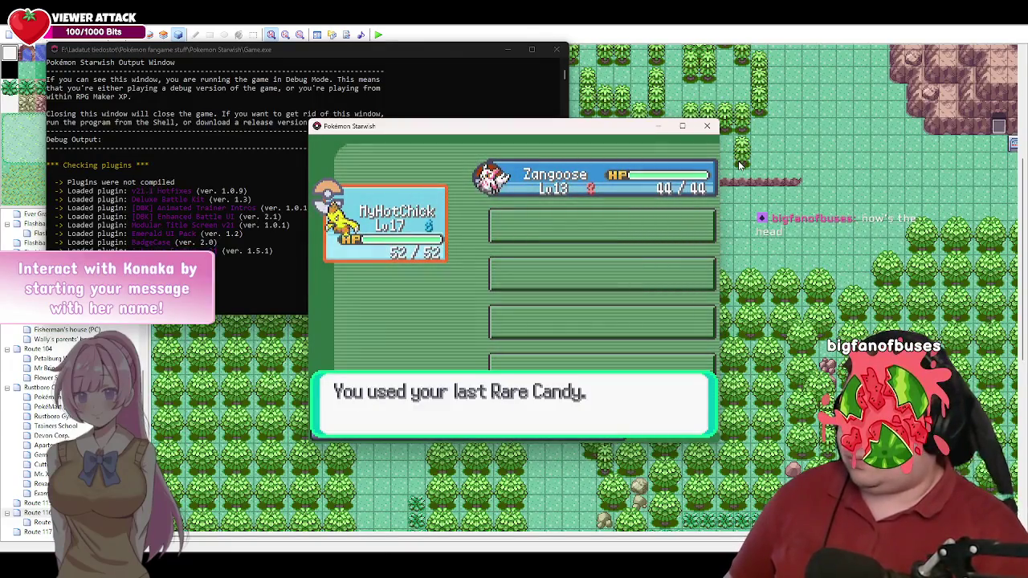
{"action": "key", "text": "Return"}
Step: Swap Zangoose into the first party slot ahead of MyHotChick
{"action": "key", "text": "Left"}
{"action": "key", "text": "Escape"}
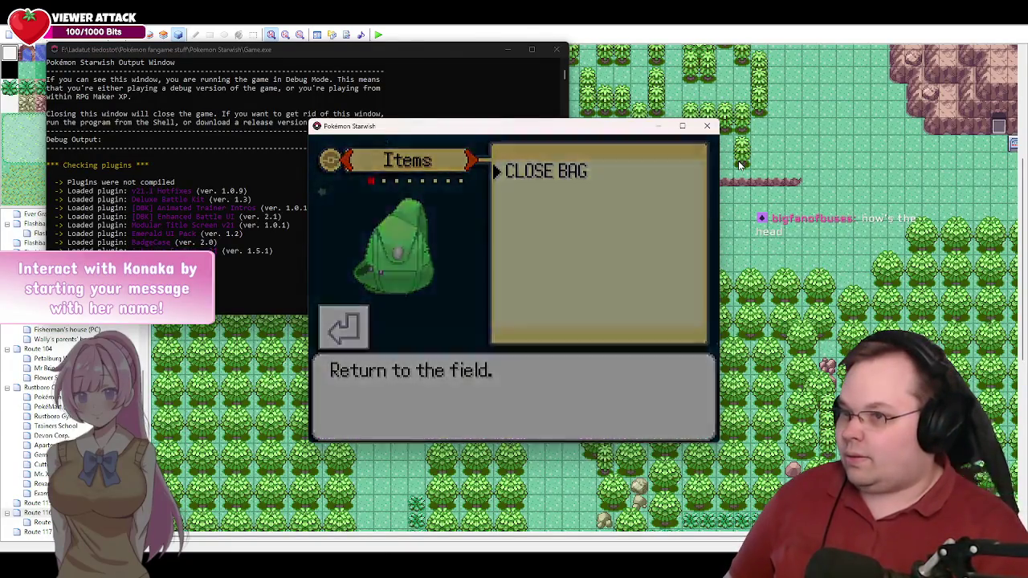
{"action": "key", "text": "Up"}
{"action": "key", "text": "Return"}
{"action": "key", "text": "Down"}
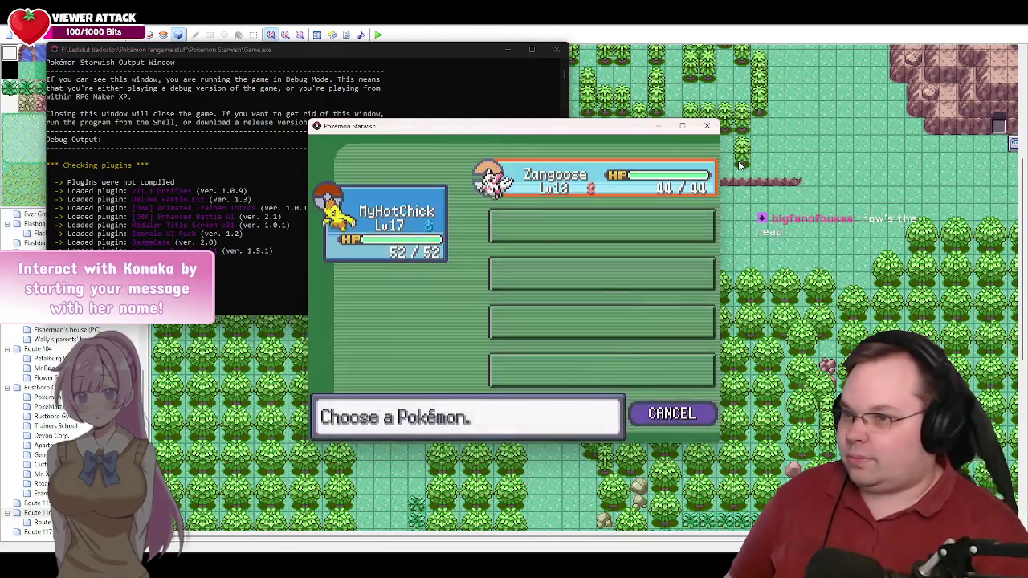
{"action": "key", "text": "Return"}
{"action": "key", "text": "Down"}
{"action": "key", "text": "Down"}
{"action": "key", "text": "Return"}
{"action": "key", "text": "Up"}
{"action": "key", "text": "Return"}
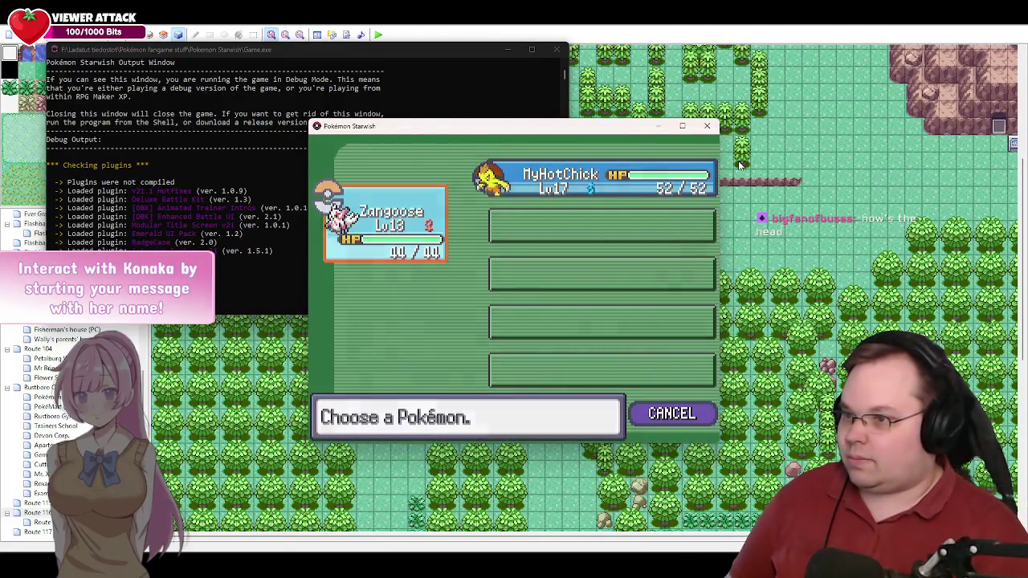
{"action": "key", "text": "Escape"}
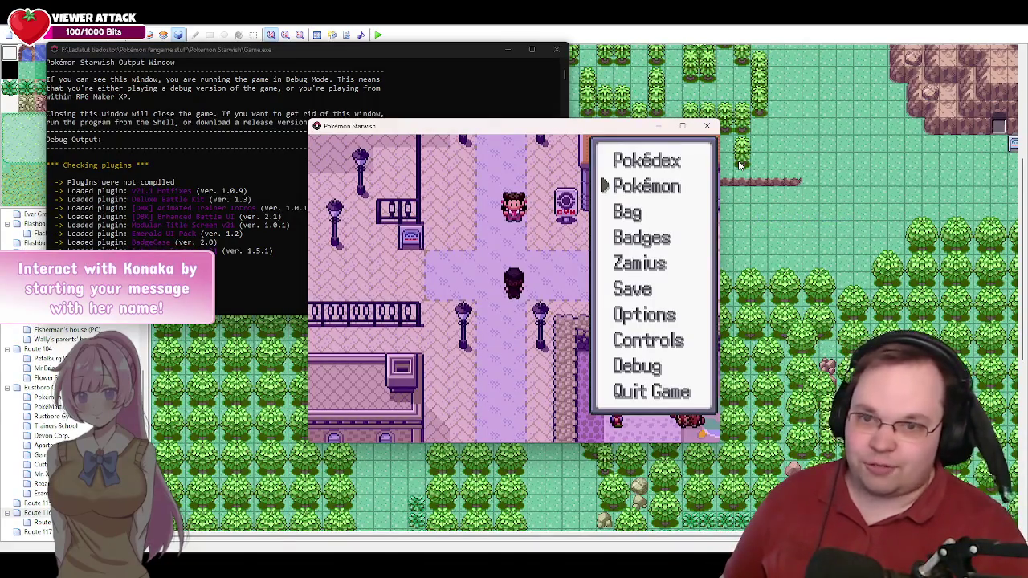
Step: Close the pause menu and walk the player up and right to the Gym door
{"action": "key", "text": "Escape"}
{"action": "key", "text": "Up"}
{"action": "key", "text": "Right"}
{"action": "key", "text": "Right"}
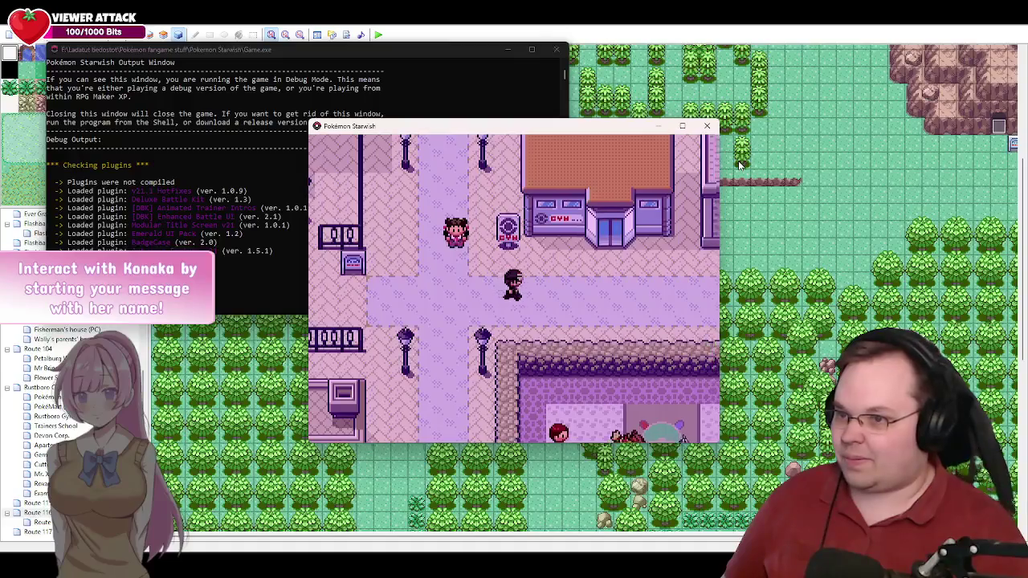
{"action": "key", "text": "Right"}
{"action": "key", "text": "Right"}
{"action": "key", "text": "Right"}
{"action": "key", "text": "Up"}
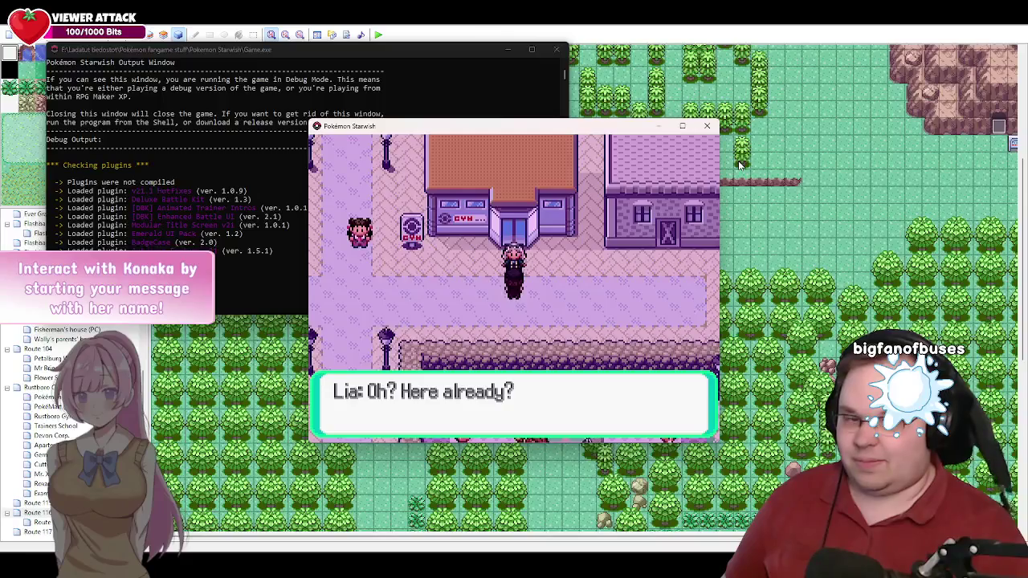
Step: Advance the Zamius and Lia dialogue until the rival battle begins
{"action": "key", "text": "Return"}
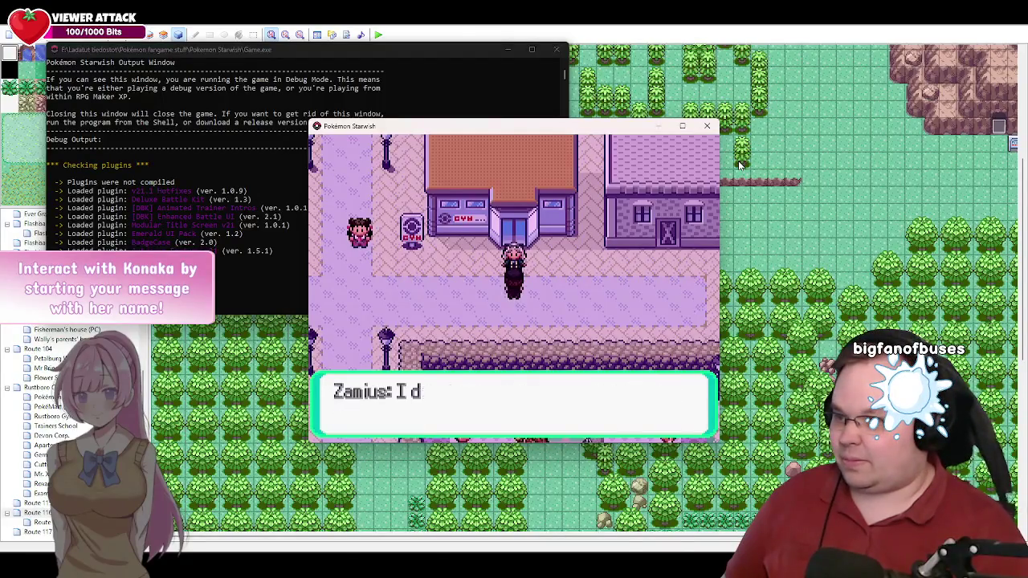
{"action": "key", "text": "Return"}
{"action": "key", "text": "Return"}
{"action": "key", "text": "Return"}
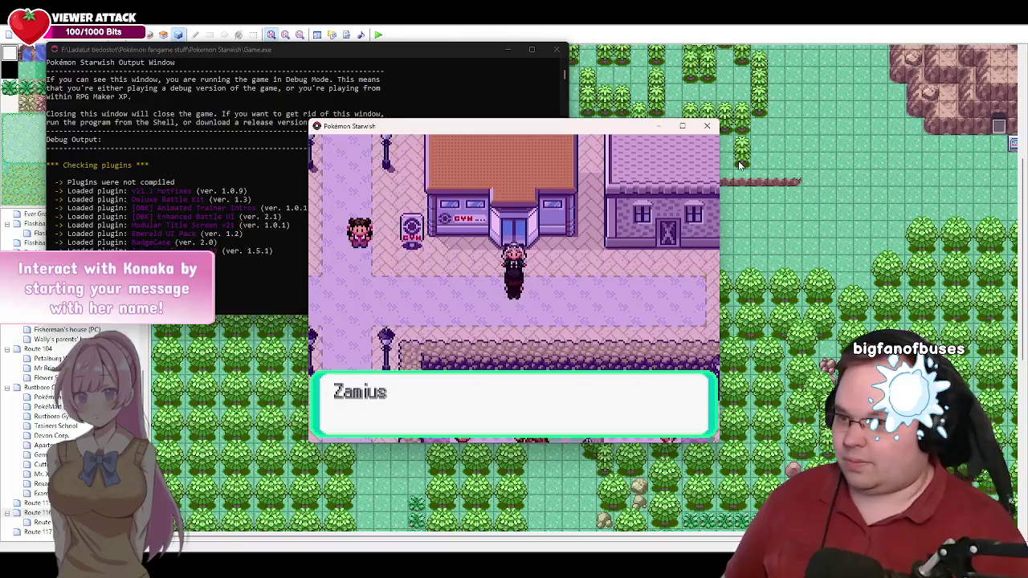
{"action": "key", "text": "Return"}
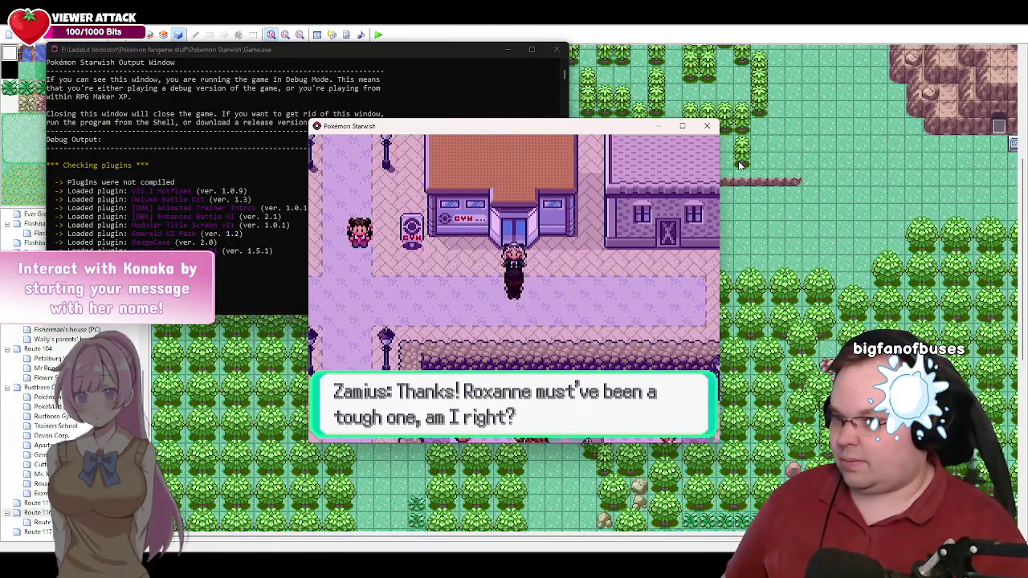
{"action": "key", "text": "Return"}
{"action": "key", "text": "Return"}
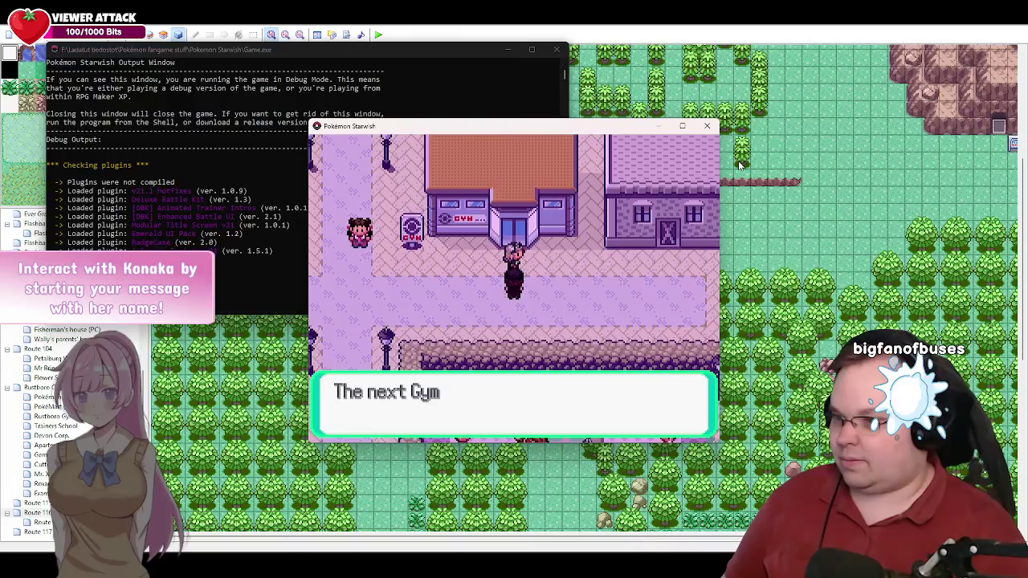
{"action": "key", "text": "Return"}
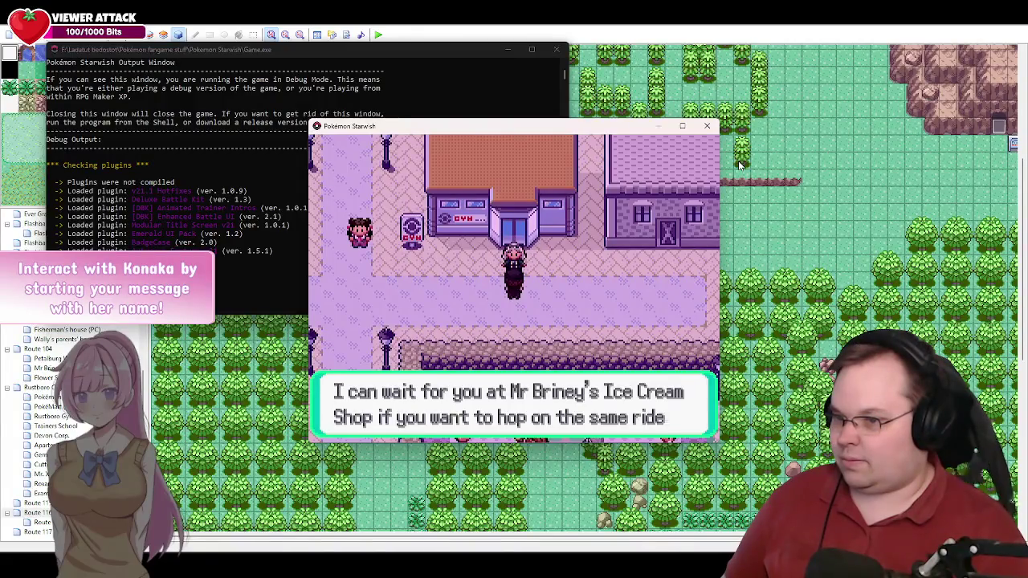
{"action": "key", "text": "Return"}
{"action": "key", "text": "Return"}
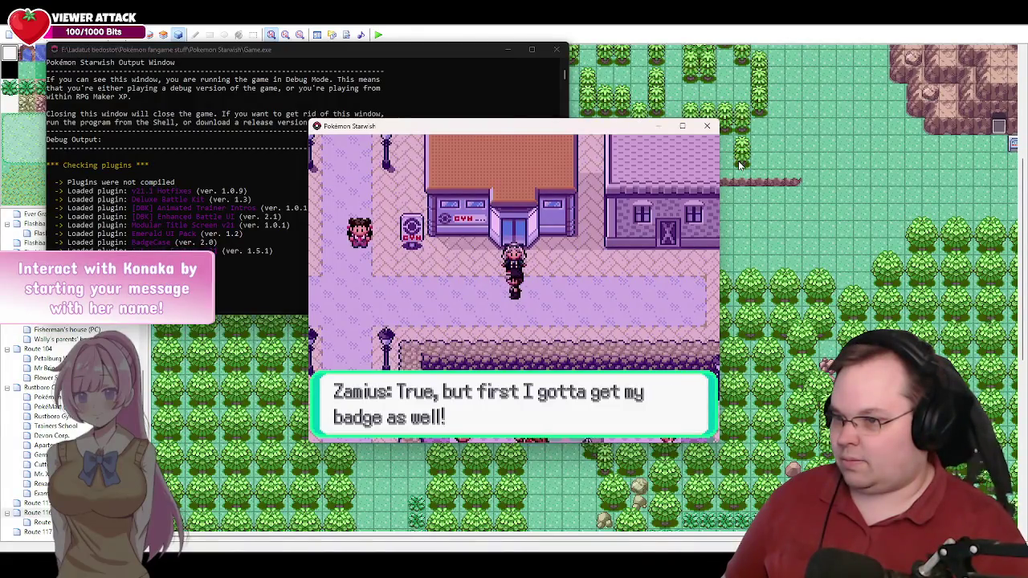
{"action": "key", "text": "Return"}
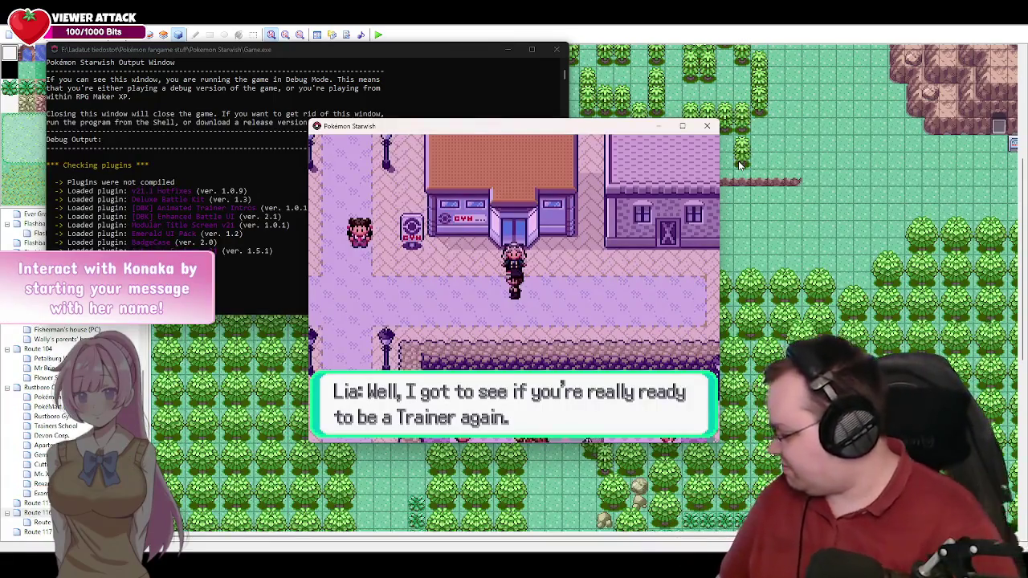
{"action": "key", "text": "c"}
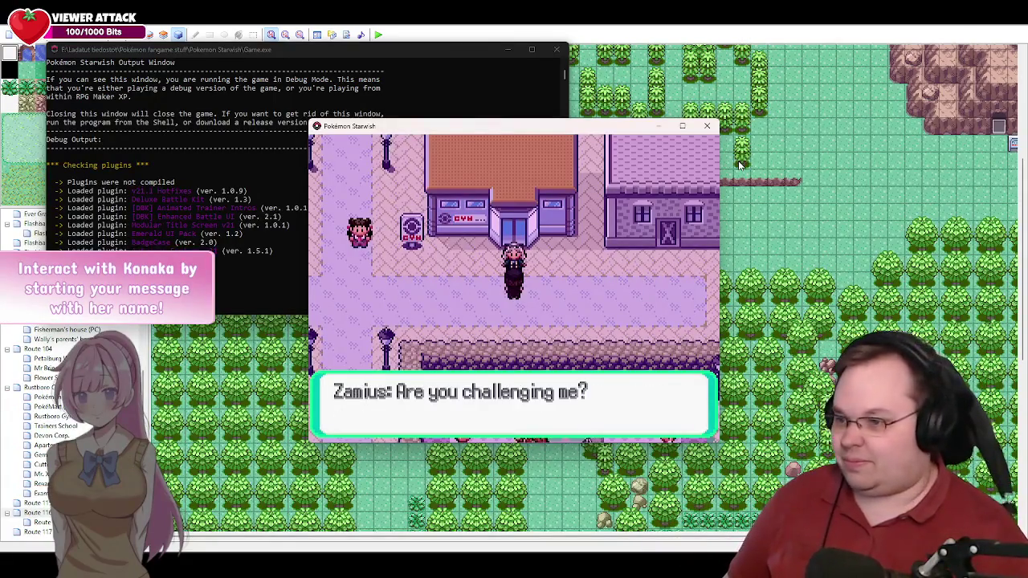
{"action": "key", "text": "c"}
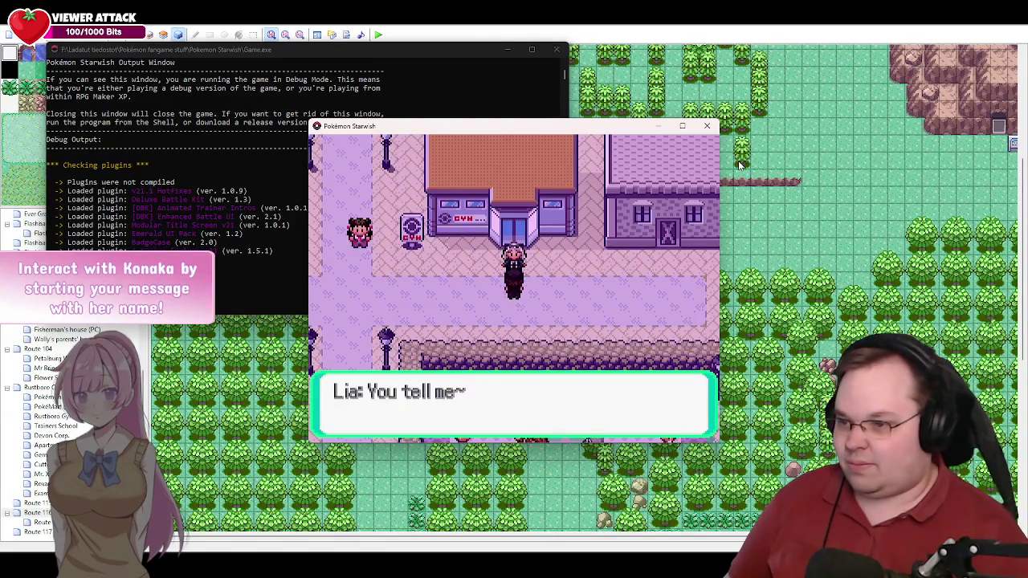
{"action": "key", "text": "c"}
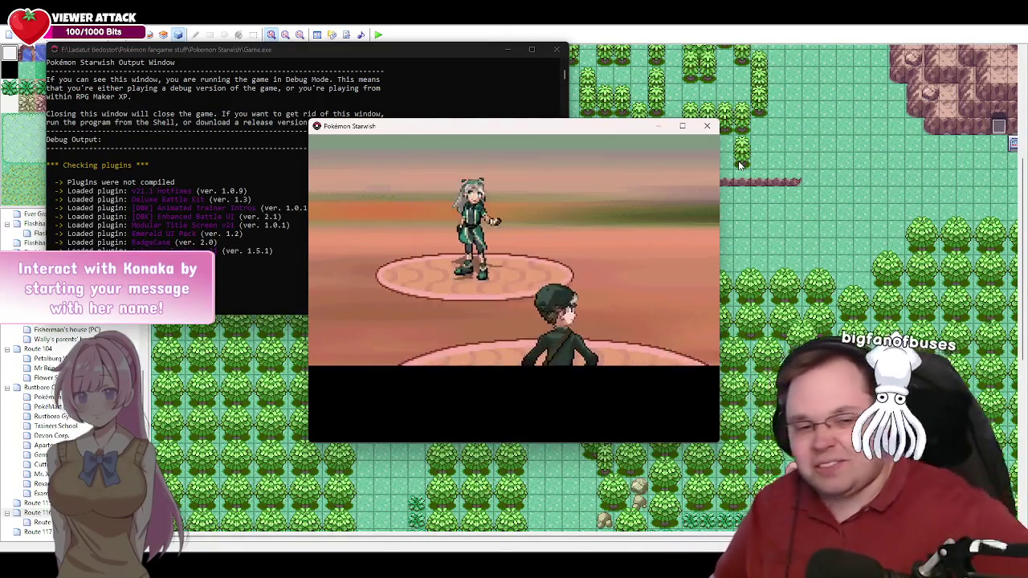
Step: Fight Lia's Horsea with Zangoose using Quick Attack and Hone Claws
{"action": "key", "text": "c"}
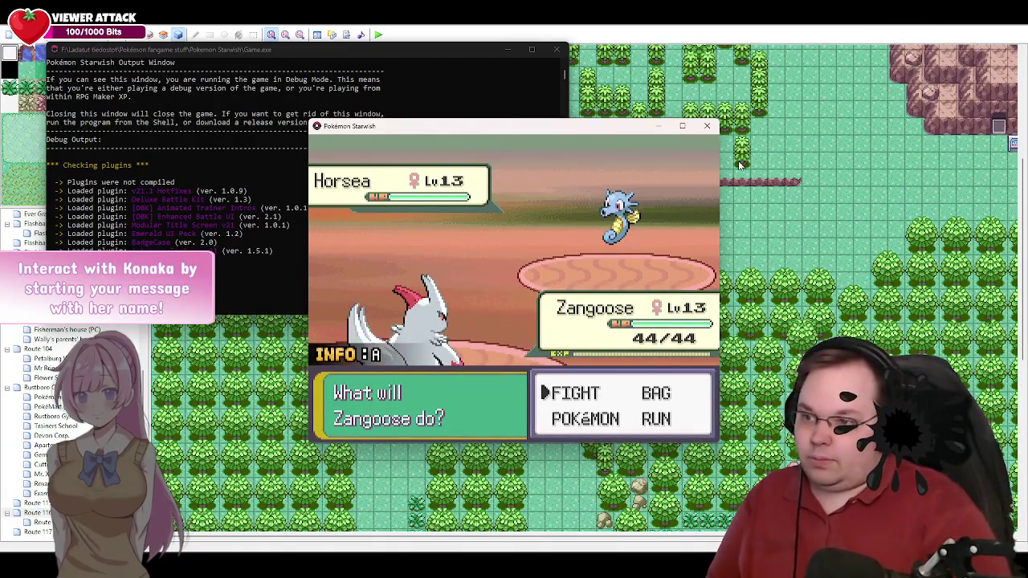
{"action": "key", "text": "Return"}
{"action": "key", "text": "Right"}
{"action": "key", "text": "Down"}
{"action": "key", "text": "Return"}
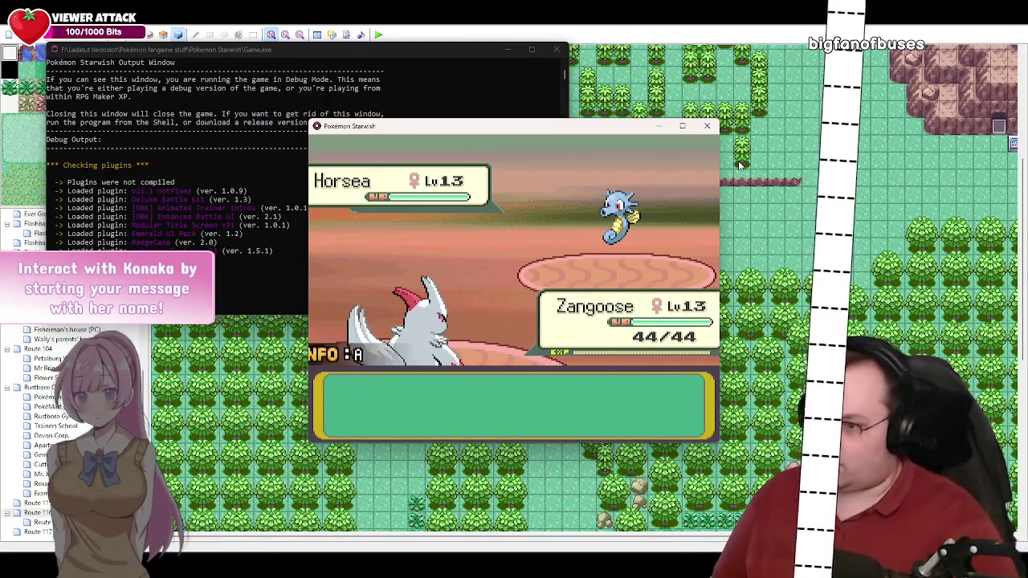
{"action": "key", "text": "Return"}
{"action": "key", "text": "Return"}
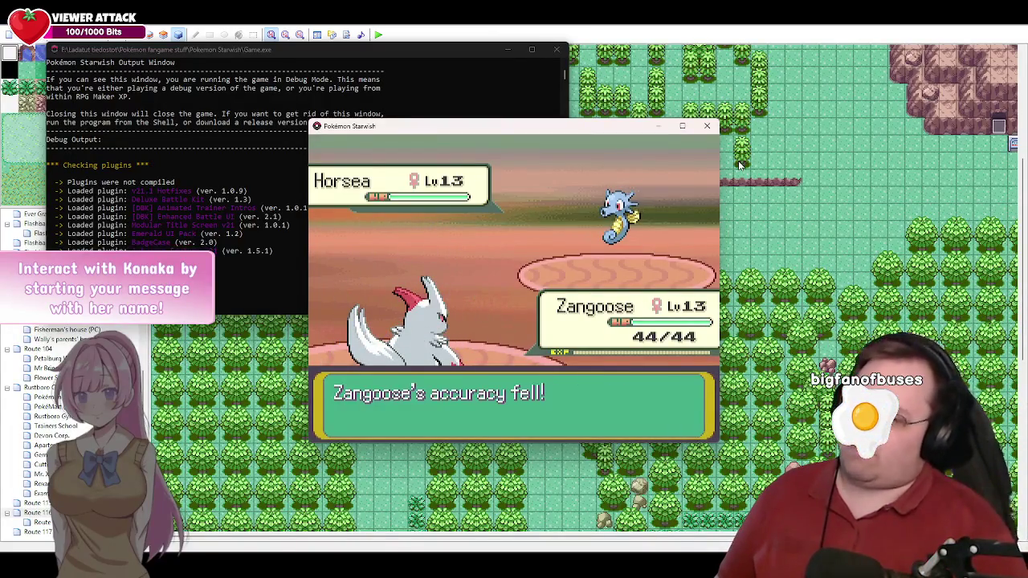
{"action": "key", "text": "Return"}
{"action": "key", "text": "Return"}
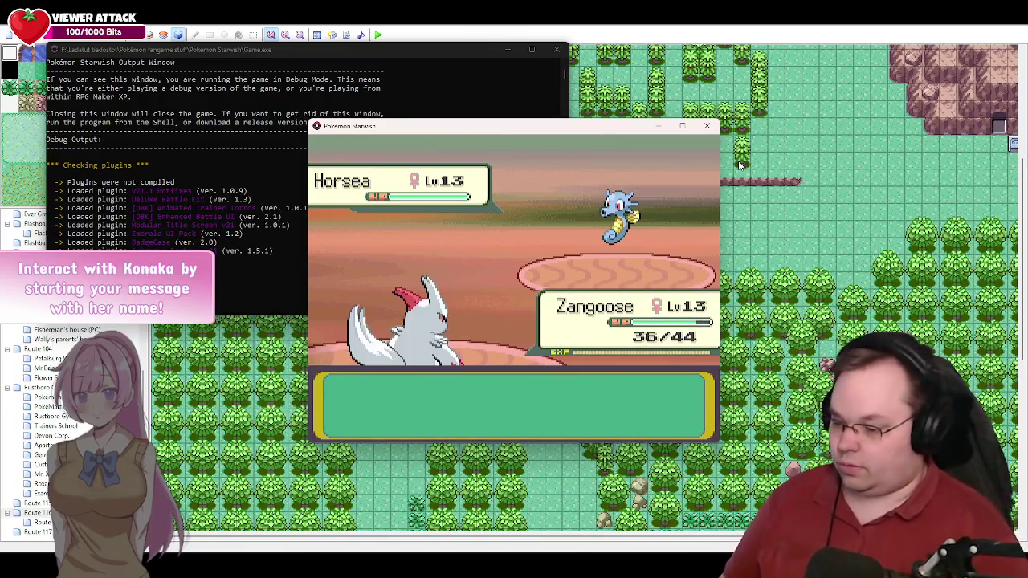
Step: Knock out Horsea, finish Bagon with Quick Attack, and clear the victory messages
{"action": "key", "text": "c"}
{"action": "key", "text": "c"}
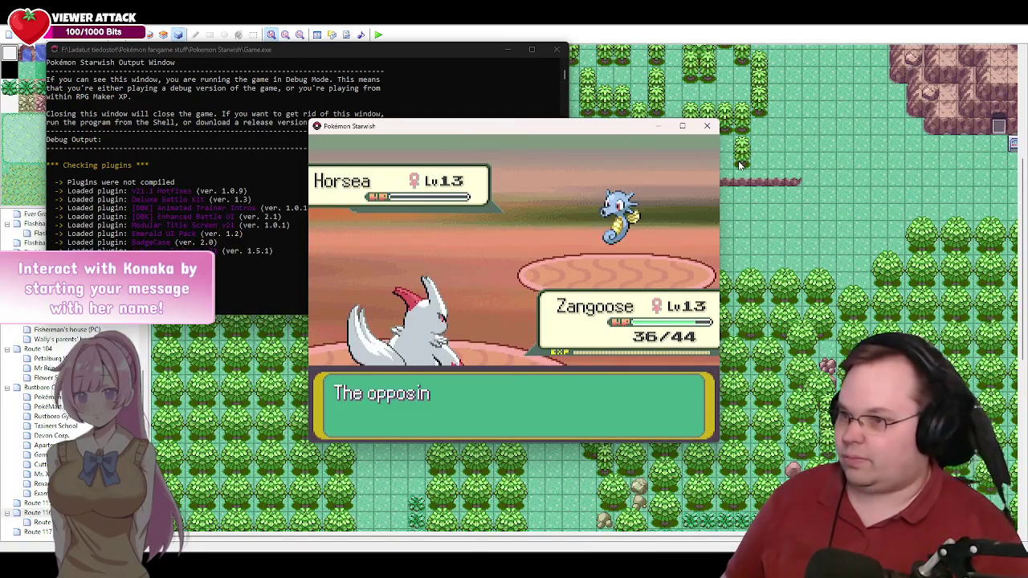
{"action": "key", "text": "c"}
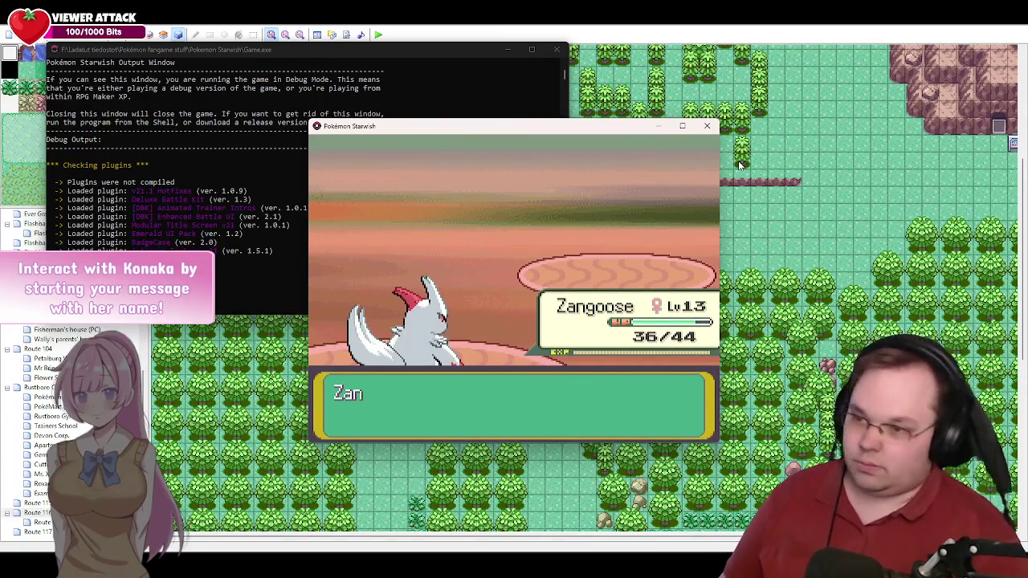
{"action": "key", "text": "c"}
{"action": "key", "text": "c"}
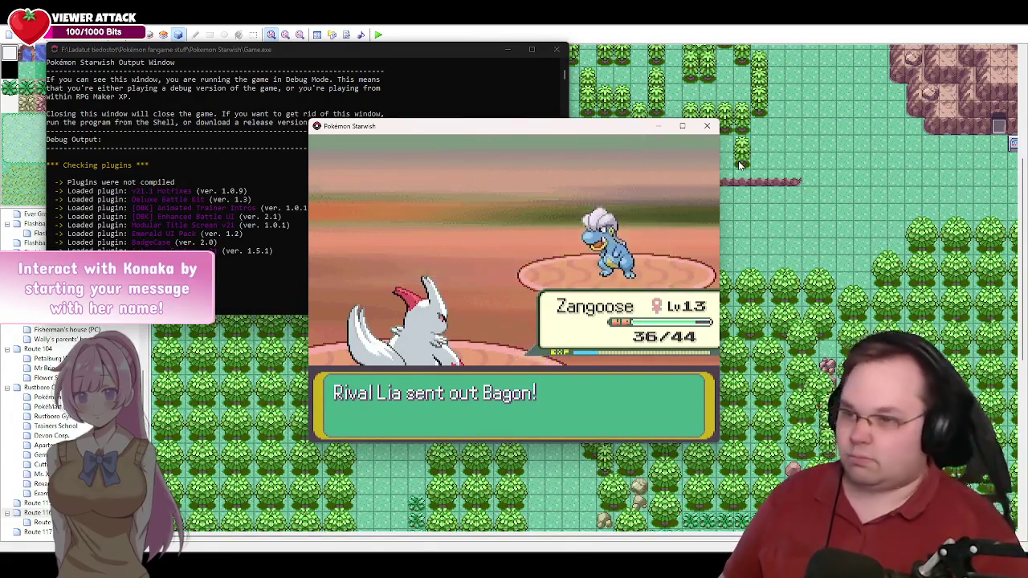
{"action": "key", "text": "c"}
{"action": "key", "text": "c"}
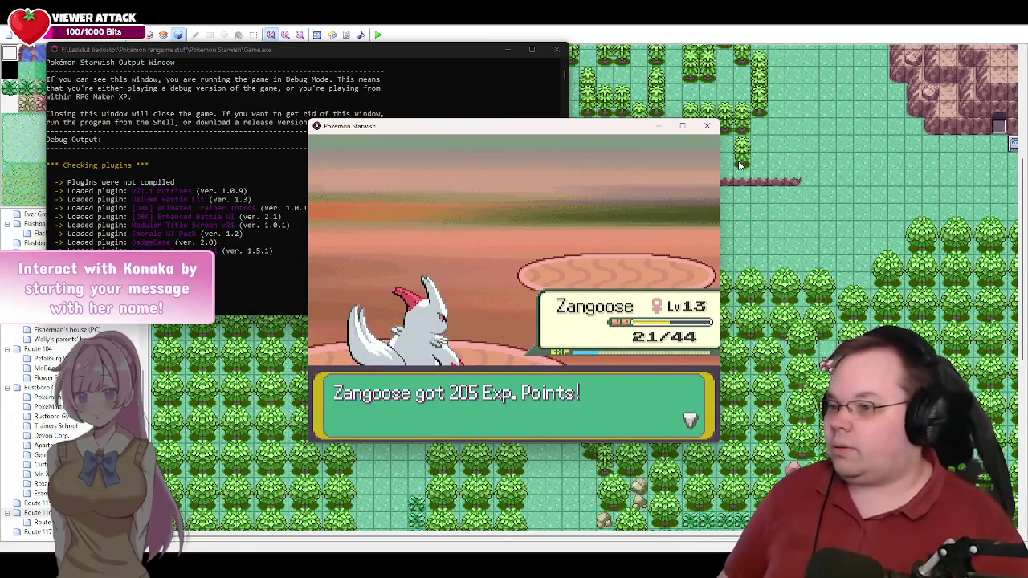
{"action": "key", "text": "Return"}
{"action": "key", "text": "Return"}
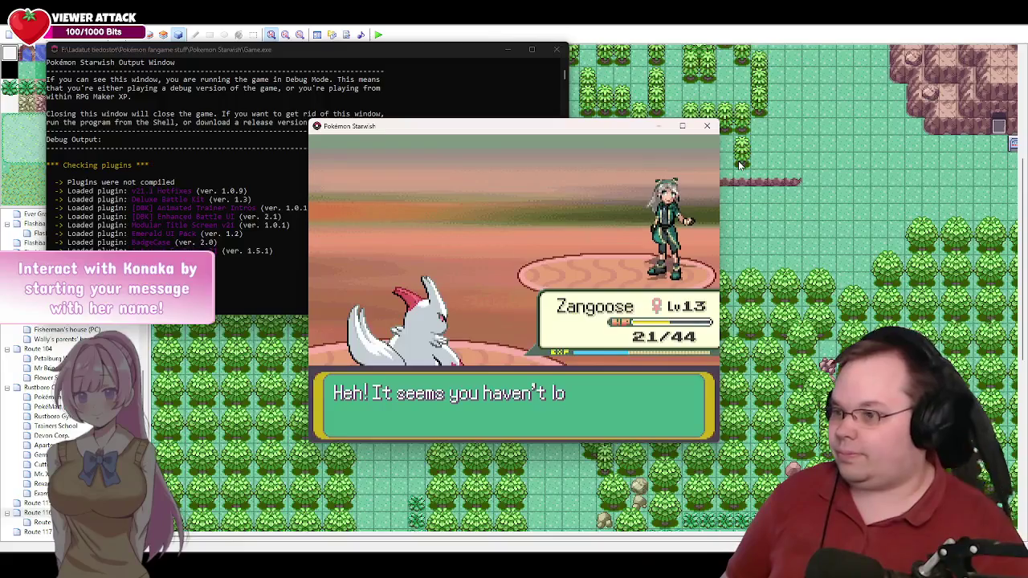
{"action": "key", "text": "Return"}
{"action": "key", "text": "Return"}
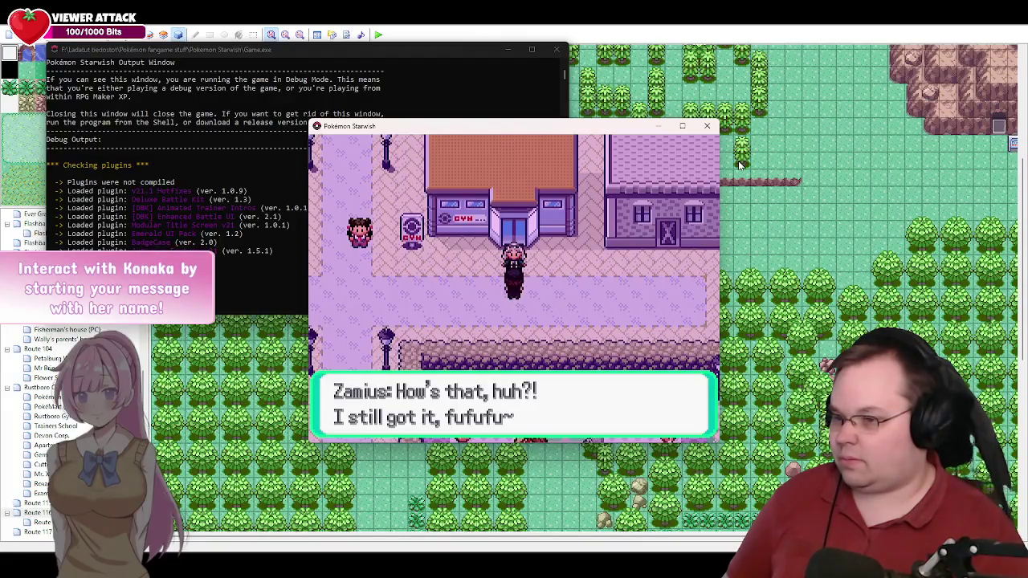
Step: Advance the post-battle argument between Lia and Zamius until he gives in
{"action": "key", "text": "Return"}
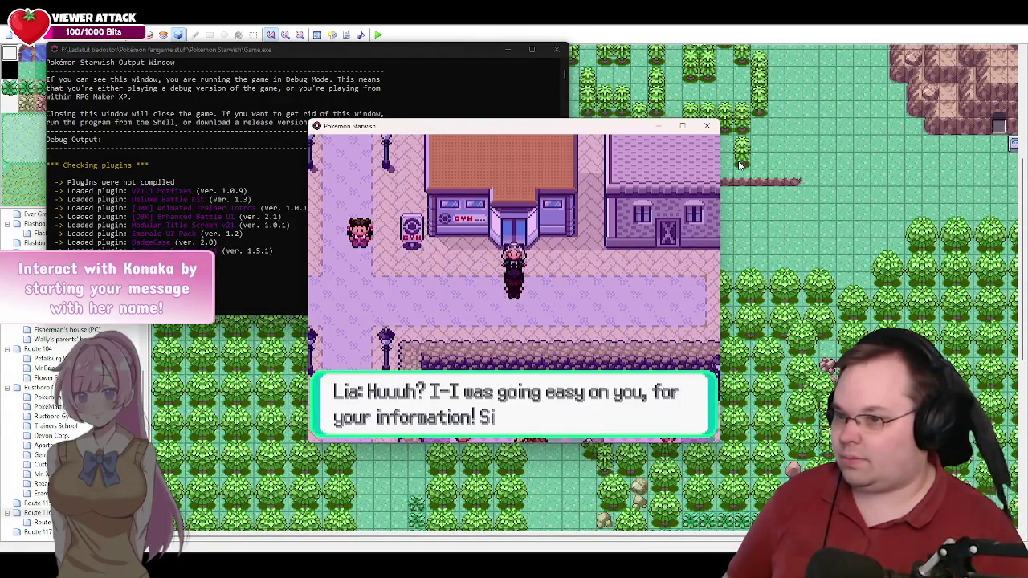
{"action": "key", "text": "Return"}
{"action": "key", "text": "Return"}
{"action": "key", "text": "Return"}
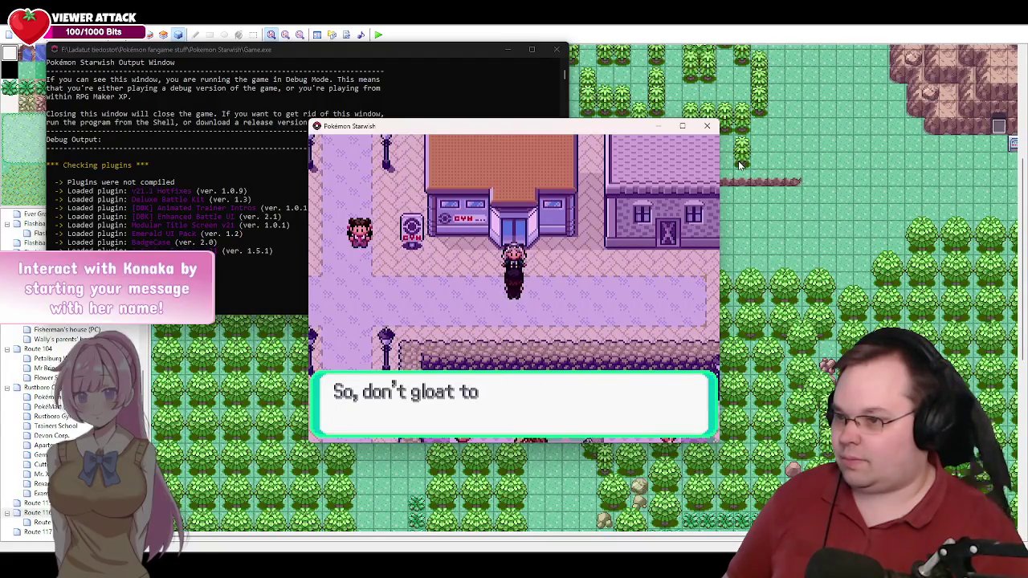
{"action": "key", "text": "Return"}
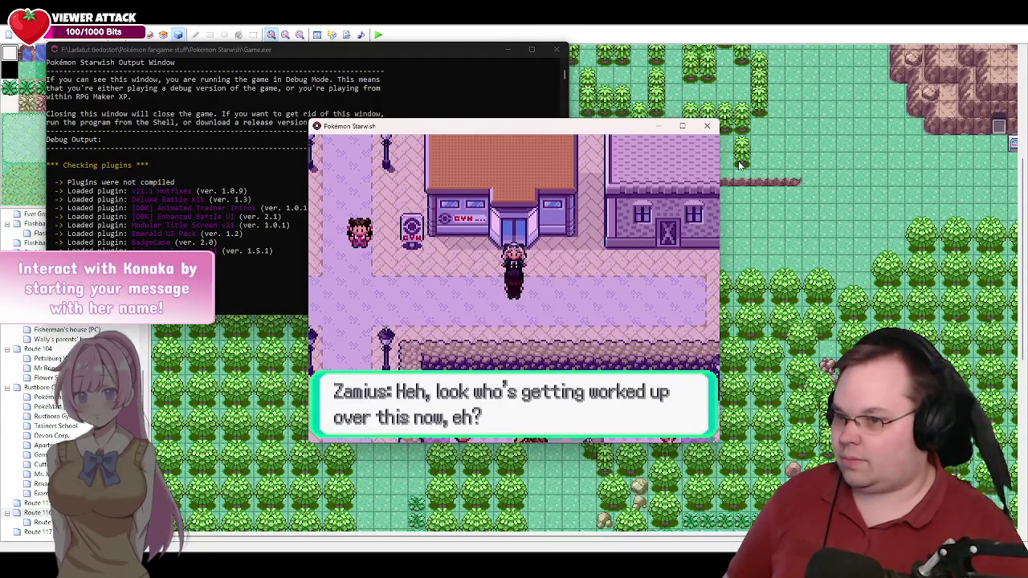
{"action": "key", "text": "Return"}
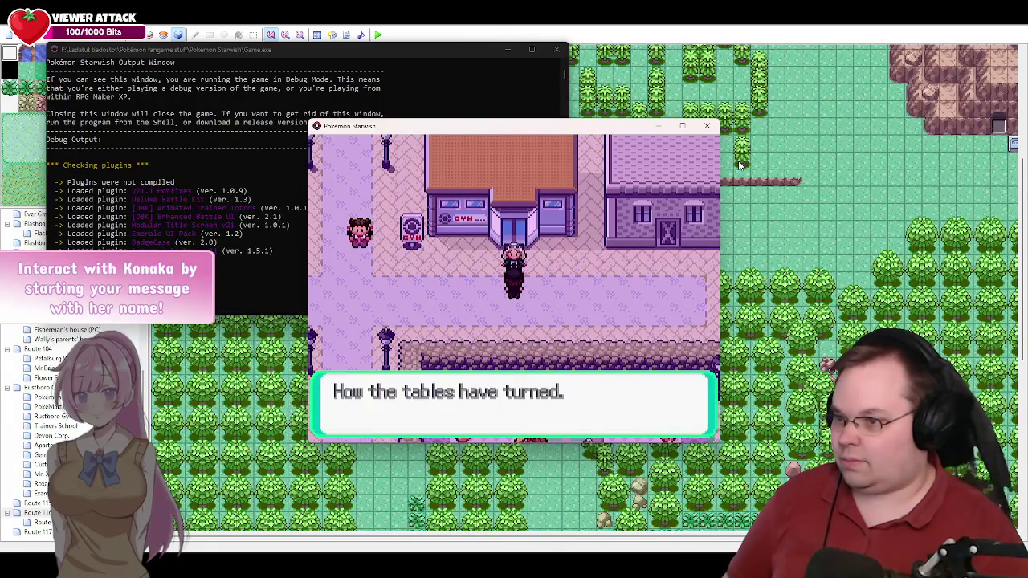
{"action": "key", "text": "Return"}
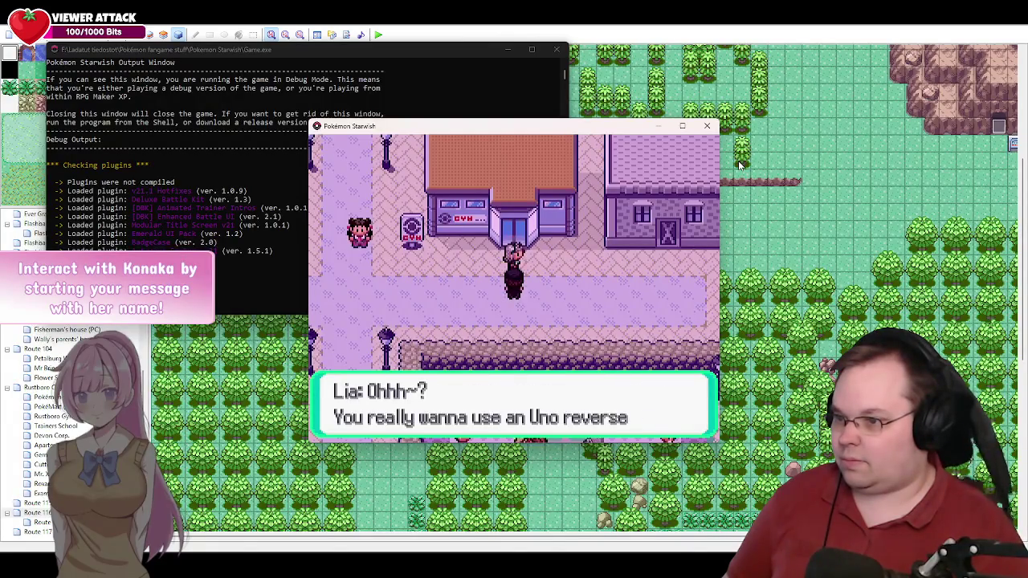
{"action": "key", "text": "Return"}
{"action": "key", "text": "Return"}
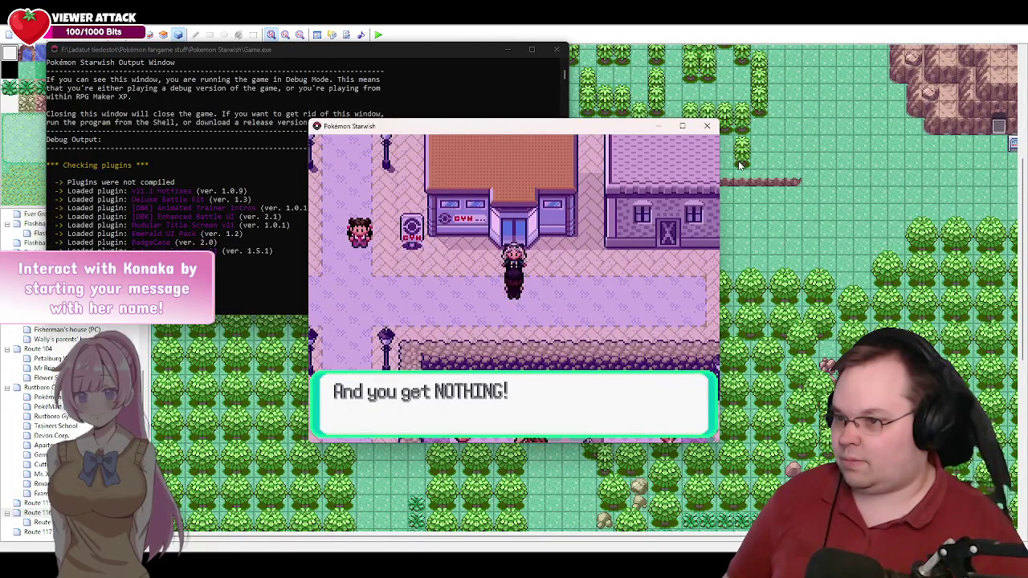
{"action": "key", "text": "Return"}
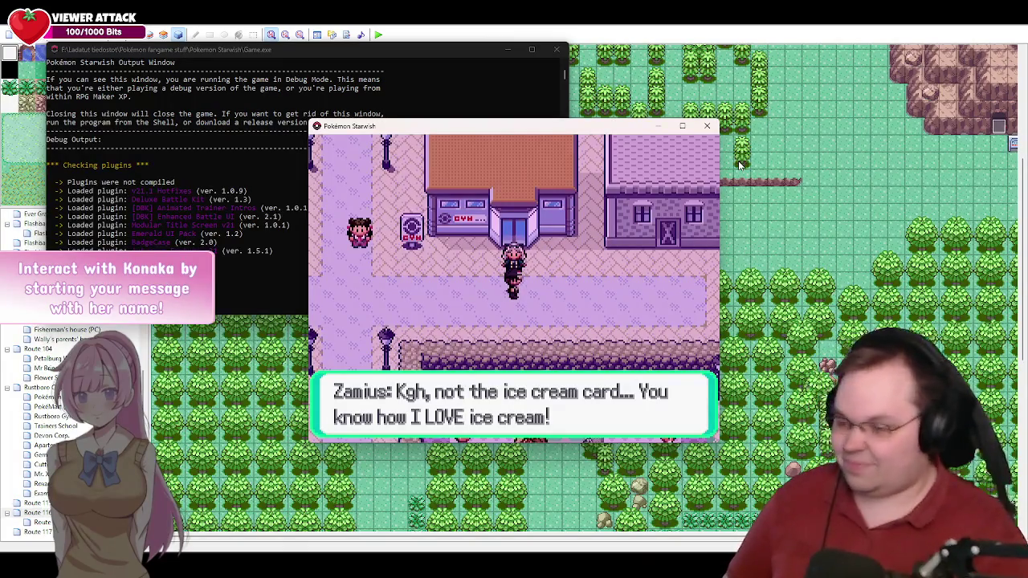
{"action": "key", "text": "Return"}
{"action": "key", "text": "Return"}
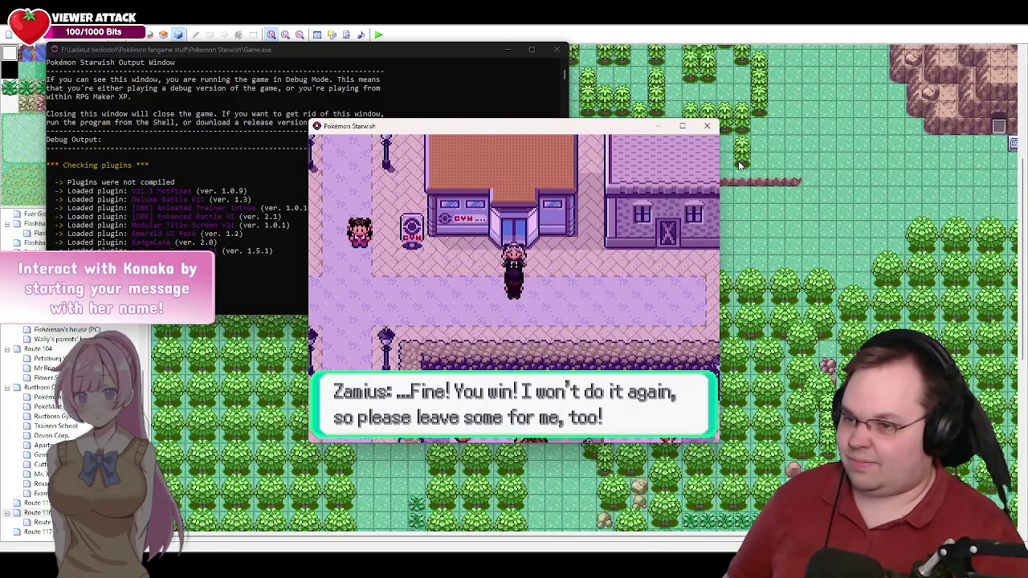
{"action": "key", "text": "Return"}
{"action": "key", "text": "Return"}
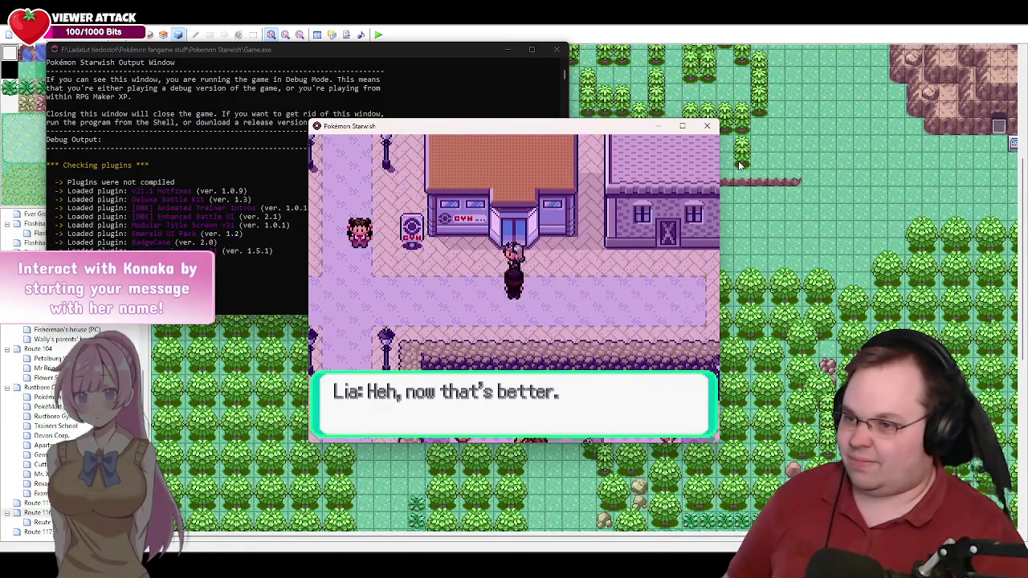
{"action": "key", "text": "Return"}
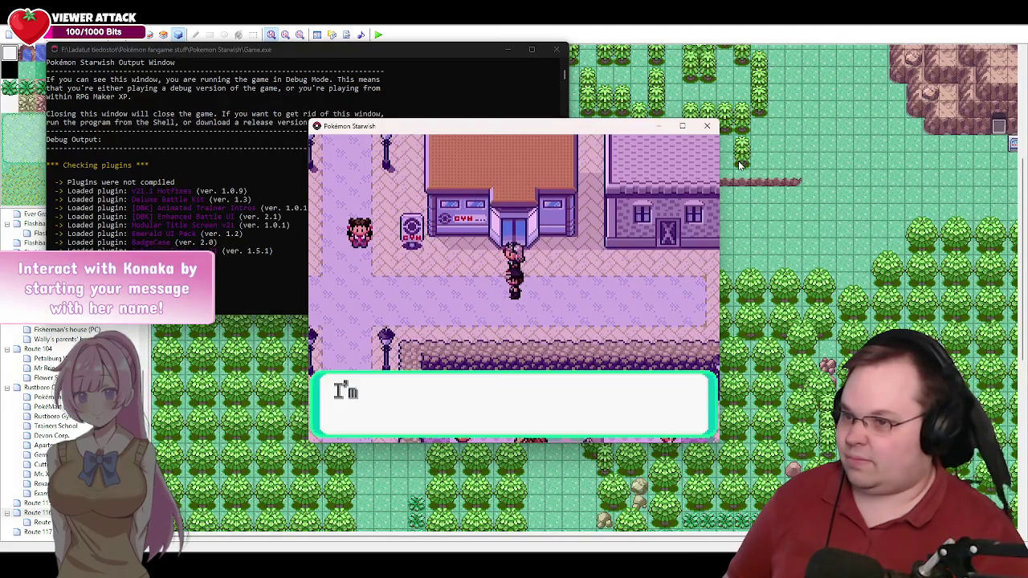
Step: Finish Lia's thanks and Zamius's farewell, then walk left and up to Roxanne
{"action": "key", "text": "Return"}
{"action": "key", "text": "Return"}
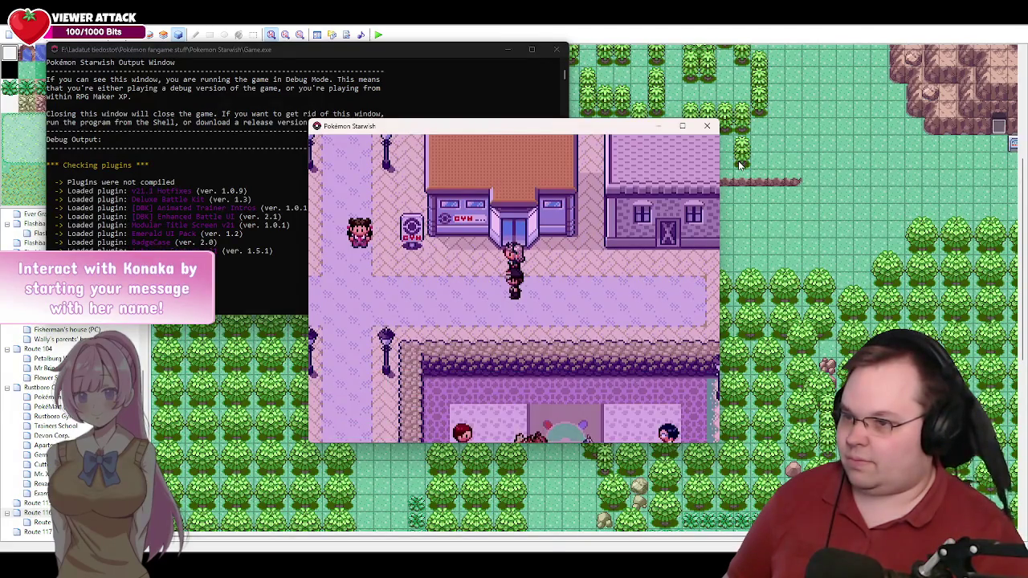
{"action": "key", "text": "Return"}
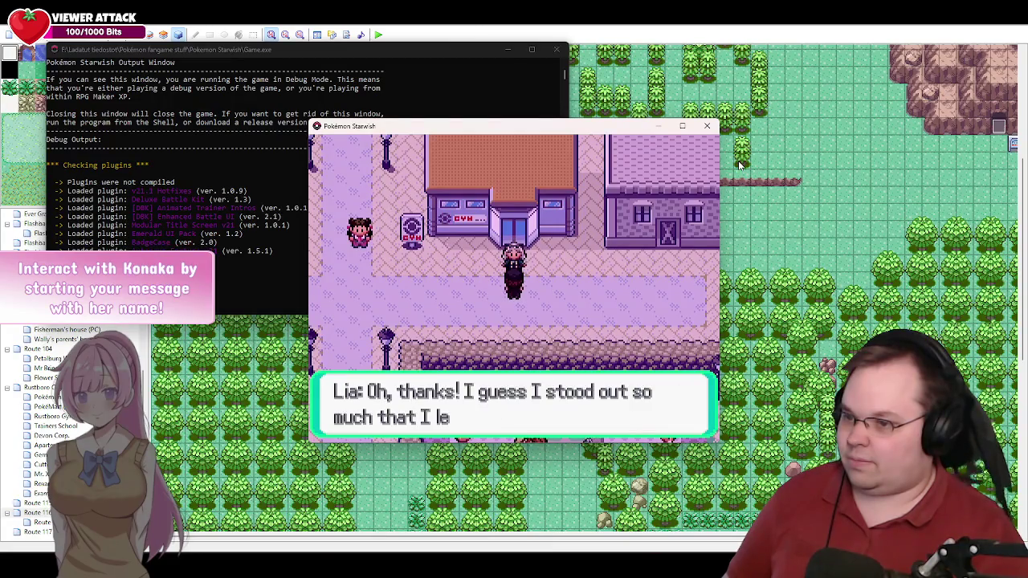
{"action": "key", "text": "Return"}
{"action": "key", "text": "Return"}
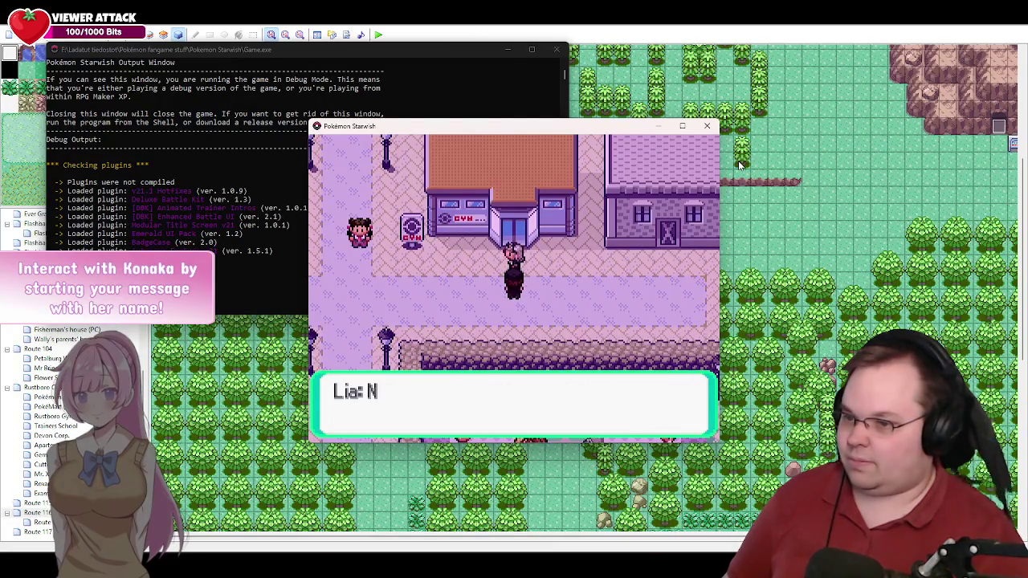
{"action": "key", "text": "Return"}
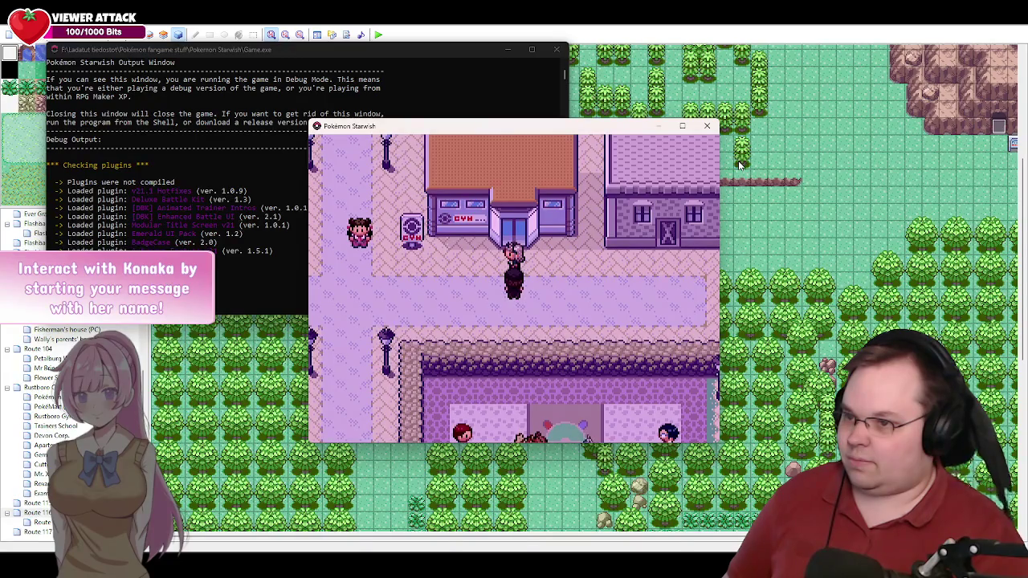
{"action": "key", "text": "Return"}
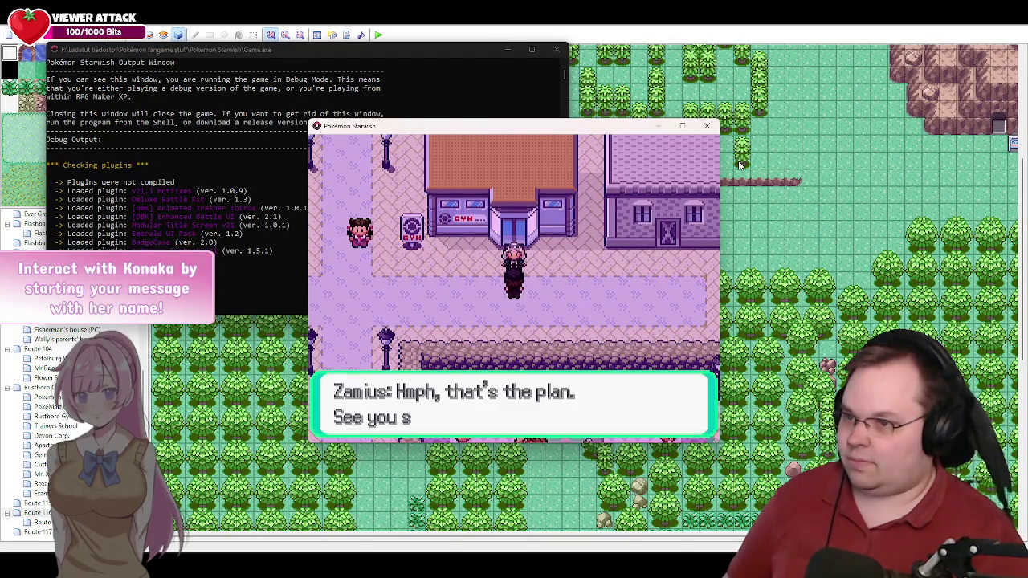
{"action": "key", "text": "Return"}
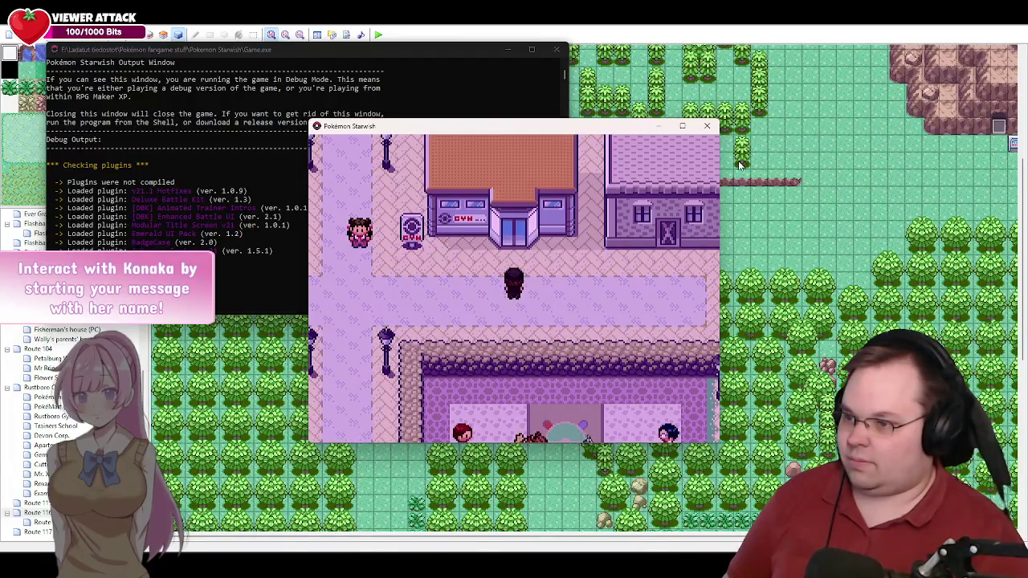
{"action": "key", "text": "Left"}
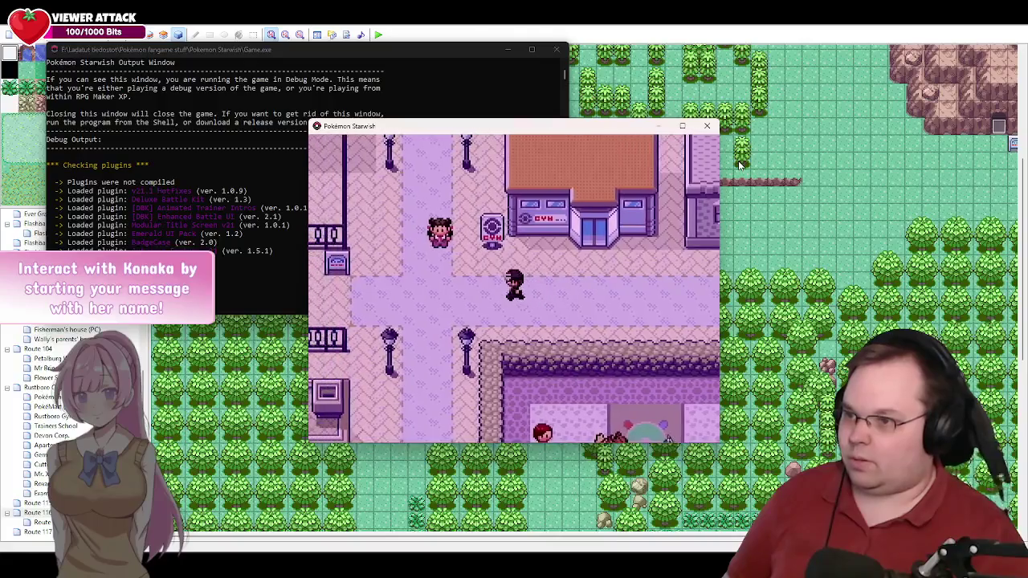
{"action": "key", "text": "Up"}
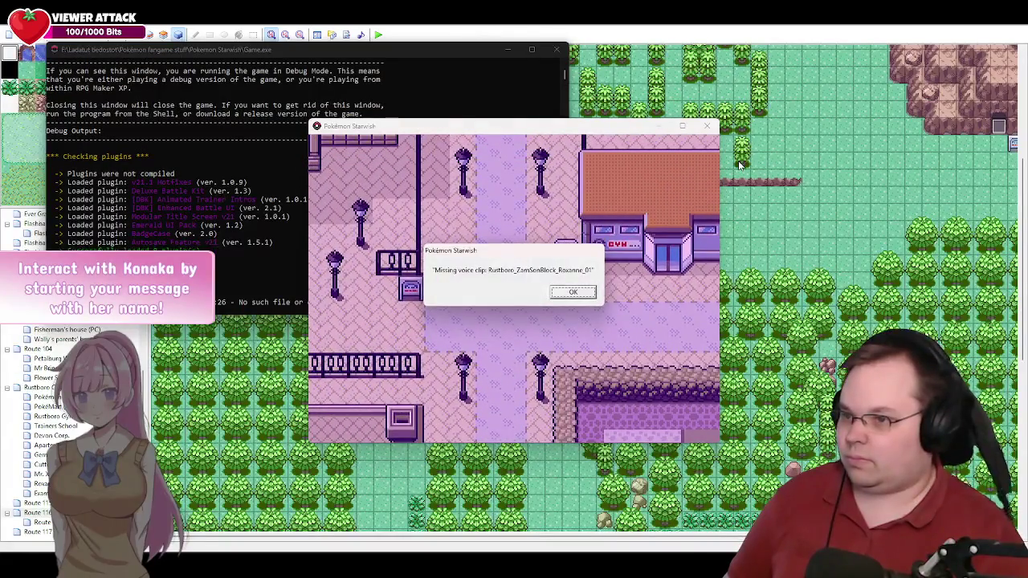
Step: Talk to Roxanne, answer Yes, and dismiss voice-clip errors until the event 47 syntax error closes the game
{"action": "key", "text": "Return"}
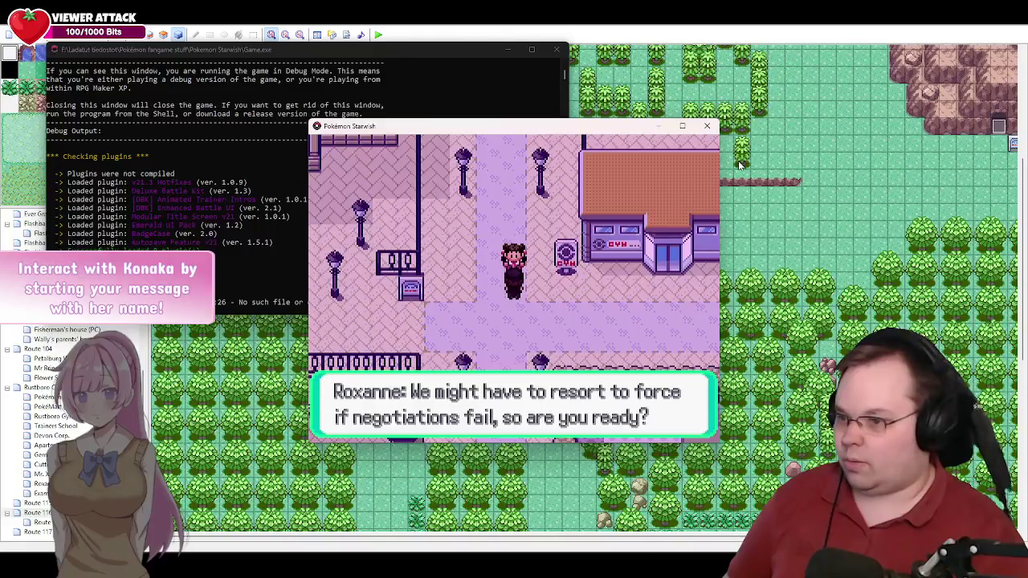
{"action": "key", "text": "Return"}
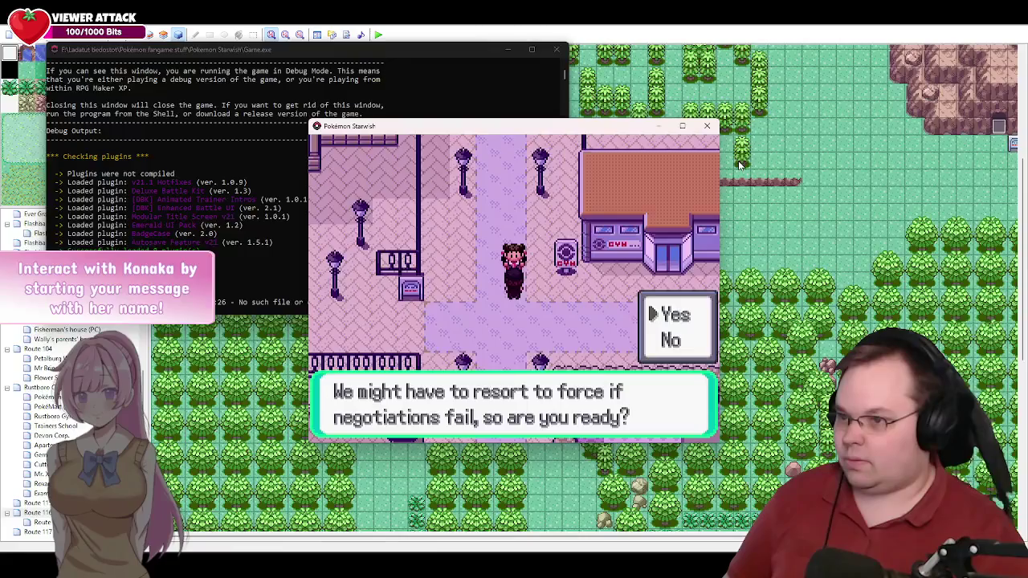
{"action": "key", "text": "Return"}
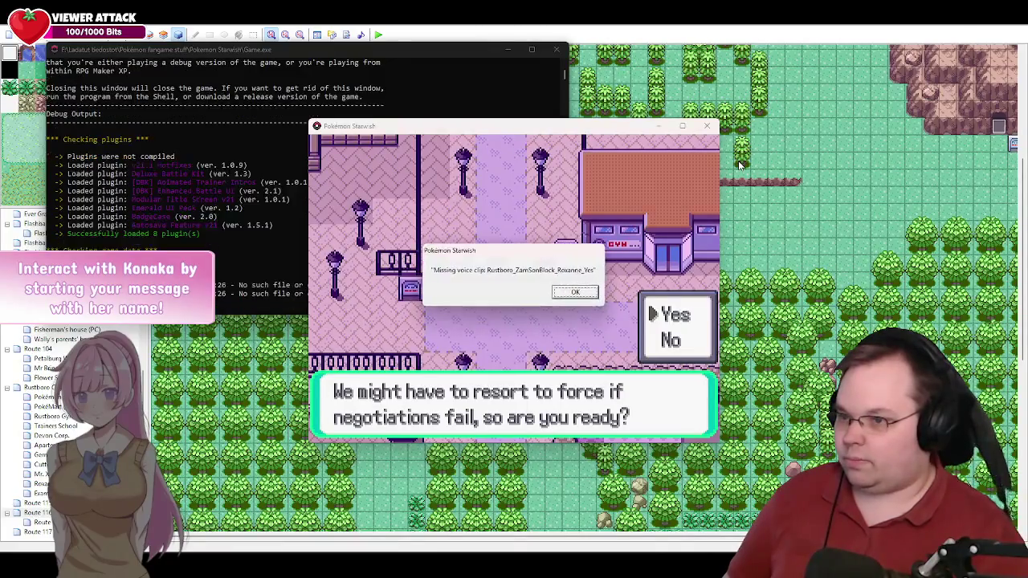
{"action": "key", "text": "Return"}
{"action": "key", "text": "Return"}
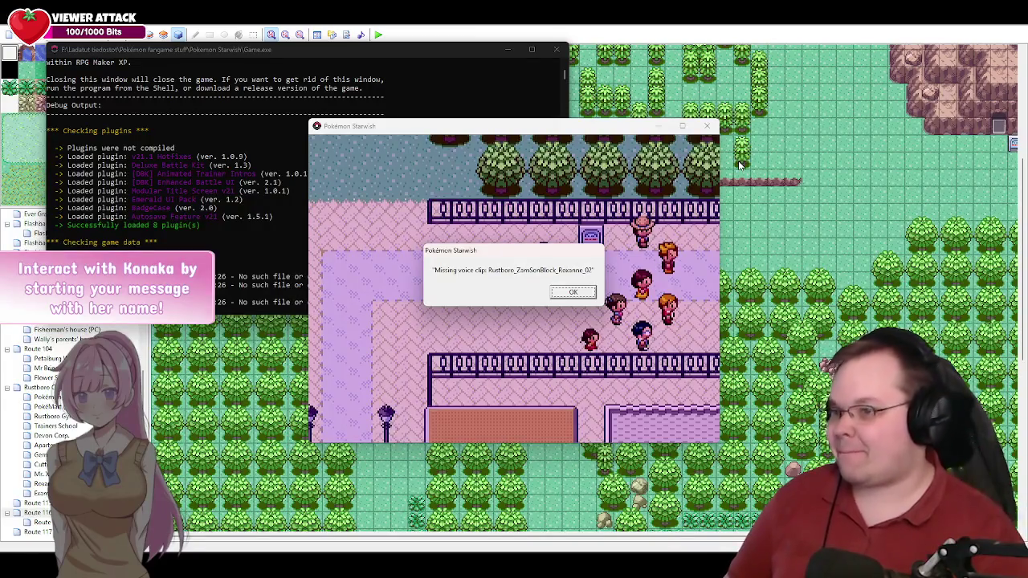
{"action": "key", "text": "Return"}
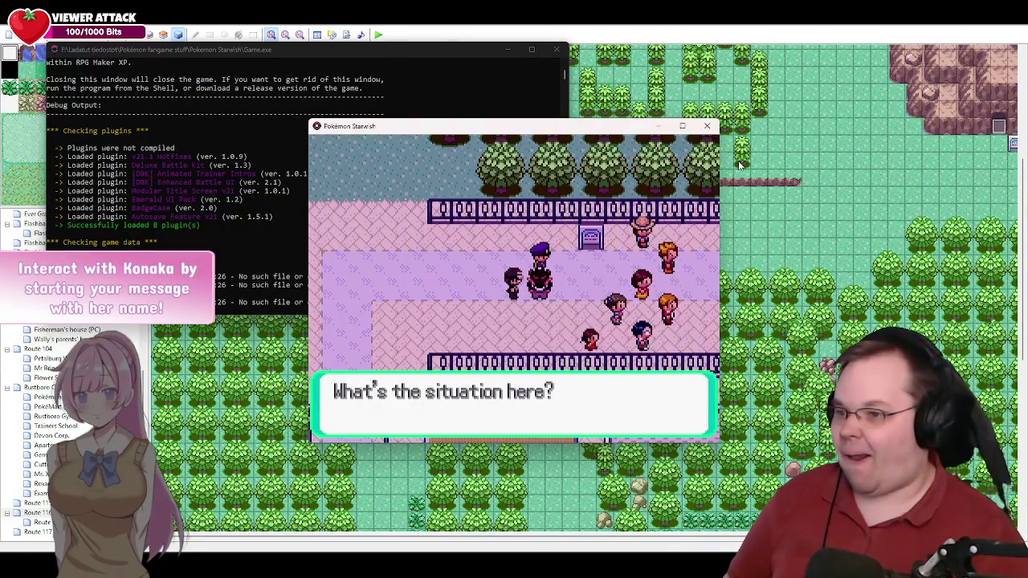
{"action": "key", "text": "Return"}
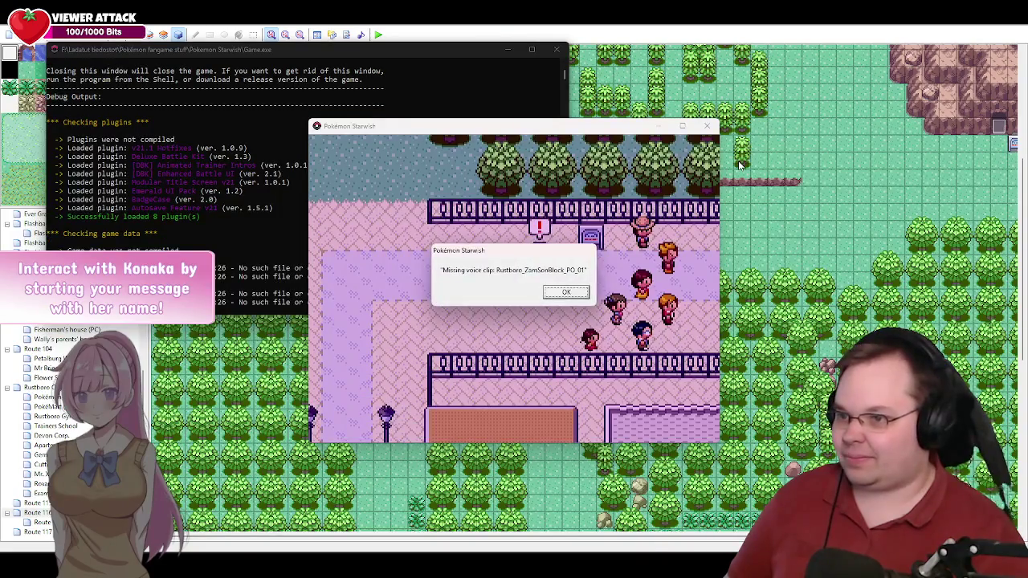
{"action": "key", "text": "Return"}
{"action": "key", "text": "Return"}
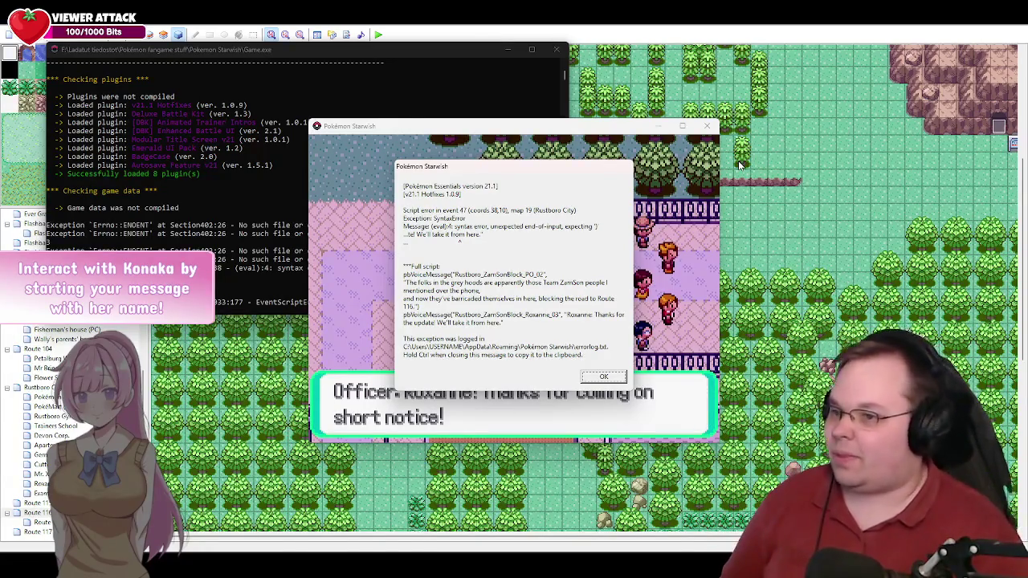
{"action": "key", "text": "Return"}
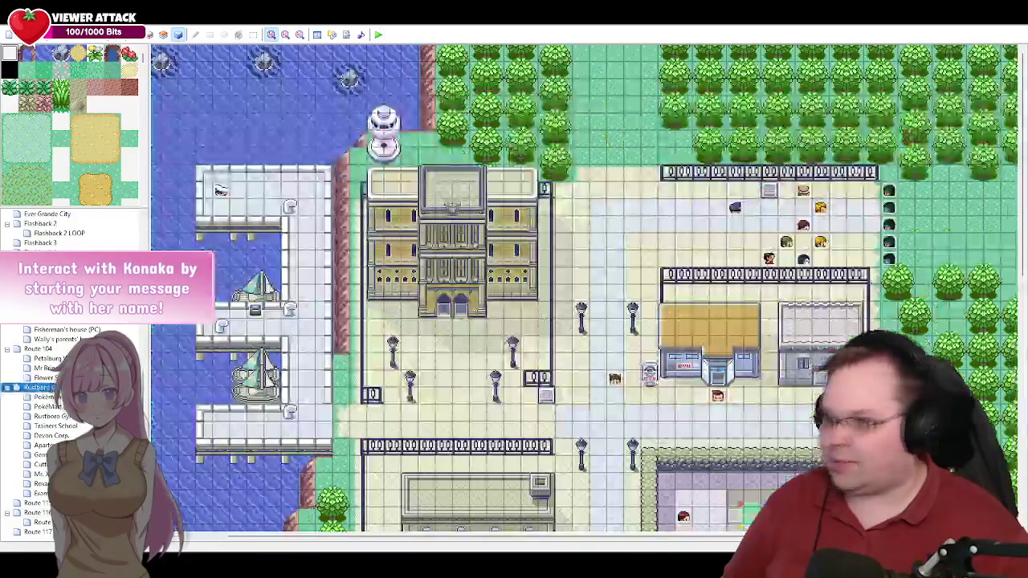
Step: Check the Police Officer event, then open the Roxanne event on its page 3 commands
{"action": "double_click", "coordinate": [735, 208]}
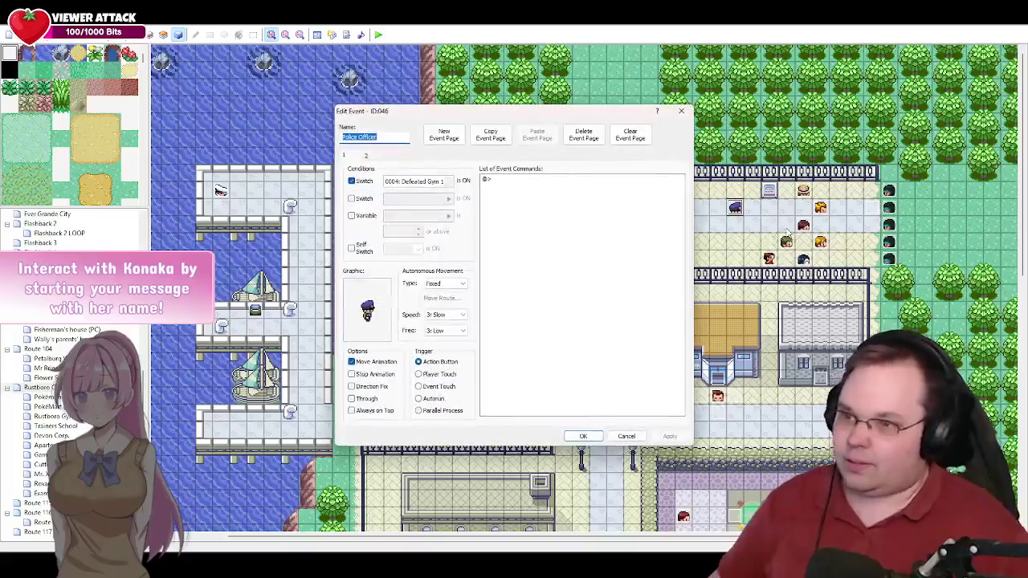
{"action": "left_click", "coordinate": [635, 439]}
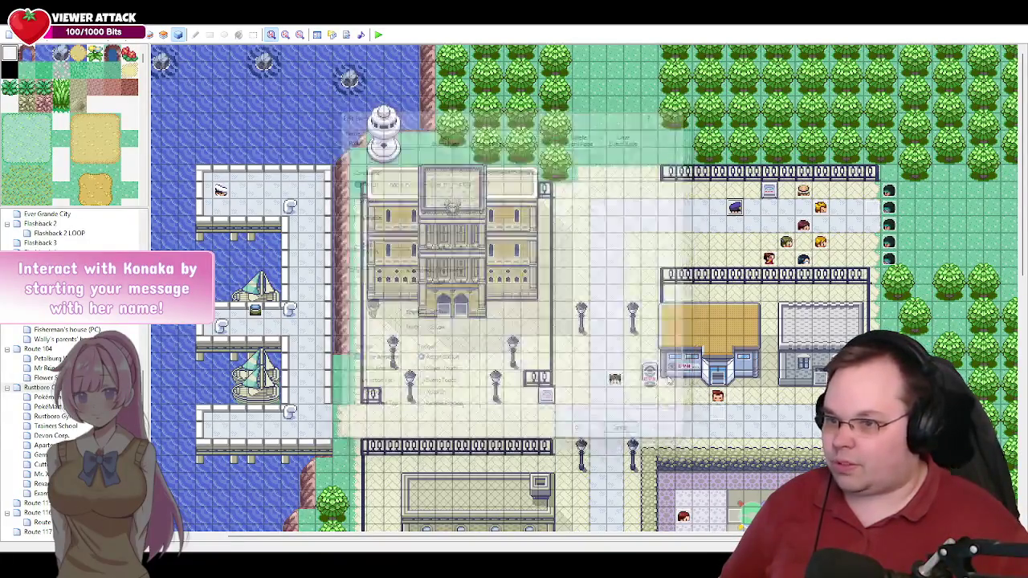
{"action": "double_click", "coordinate": [615, 379]}
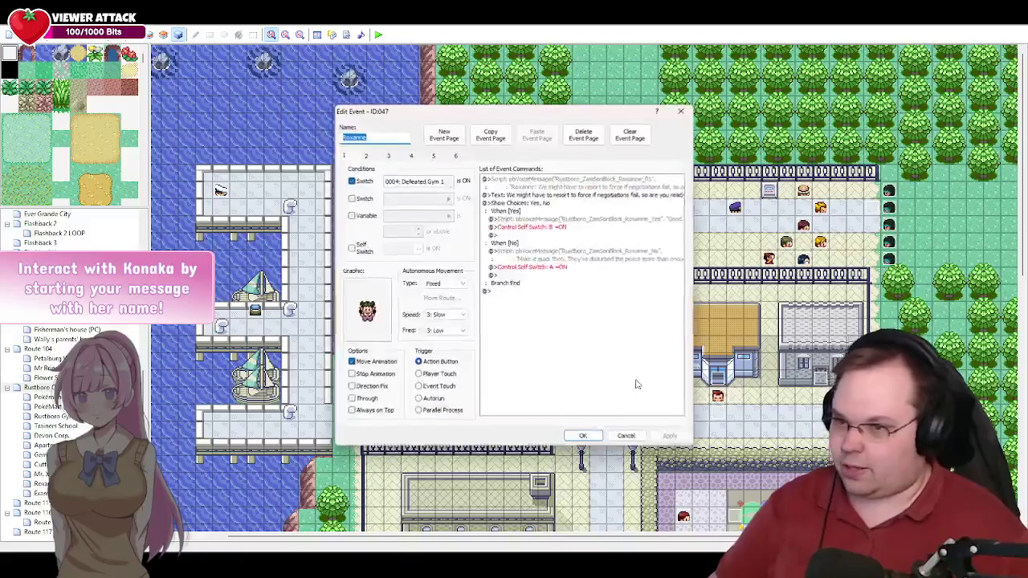
{"action": "left_click", "coordinate": [413, 157]}
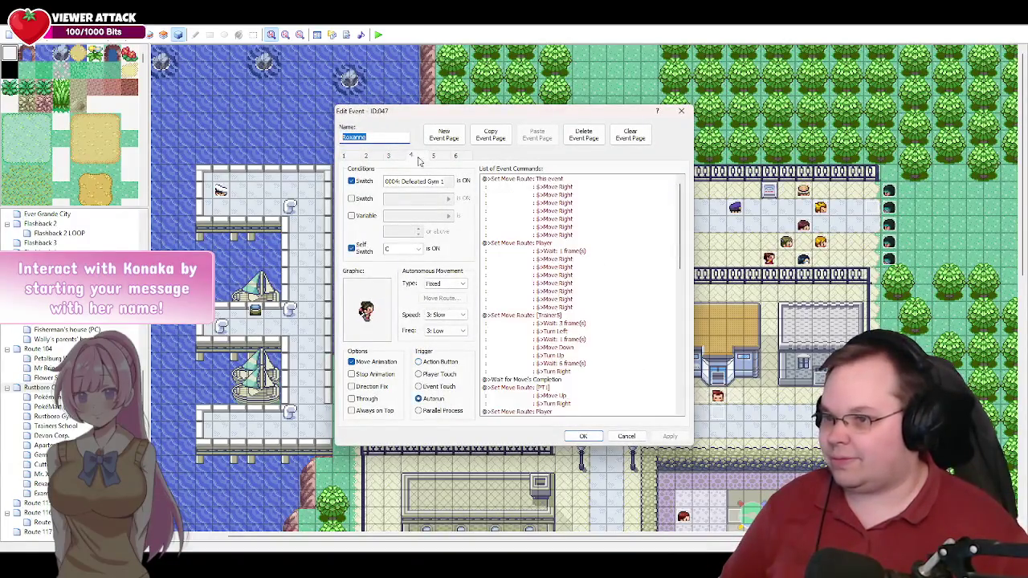
{"action": "mouse_move", "coordinate": [681, 228]}
{"action": "left_mouse_down"}
{"action": "mouse_move", "coordinate": [677, 371]}
{"action": "mouse_move", "coordinate": [681, 185]}
{"action": "mouse_move", "coordinate": [675, 402]}
{"action": "left_mouse_up"}
{"action": "left_click", "coordinate": [389, 157]}
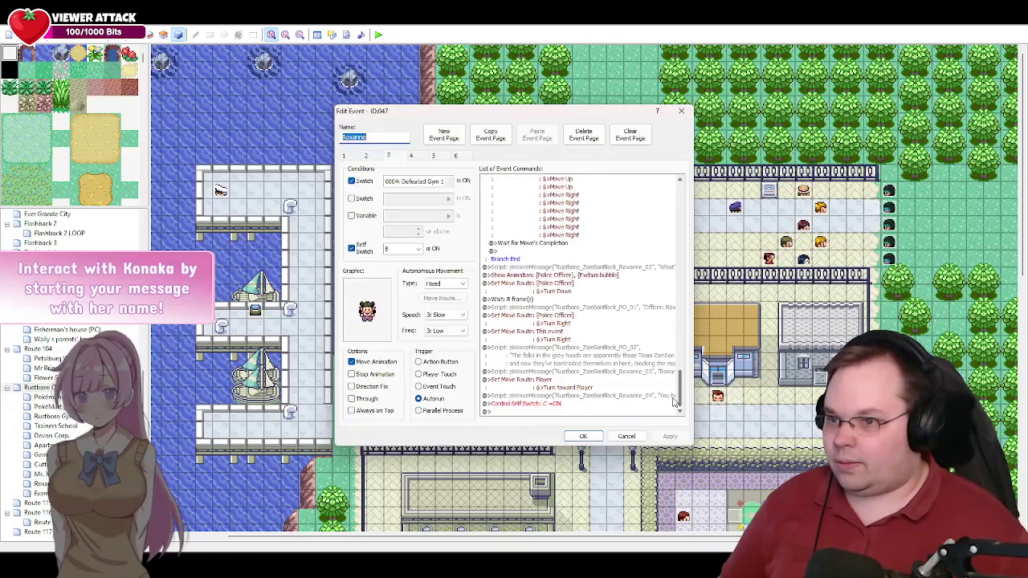
Step: Review the officer's PO_01 and PO_02 voice message scripts without changes
{"action": "double_click", "coordinate": [593, 309]}
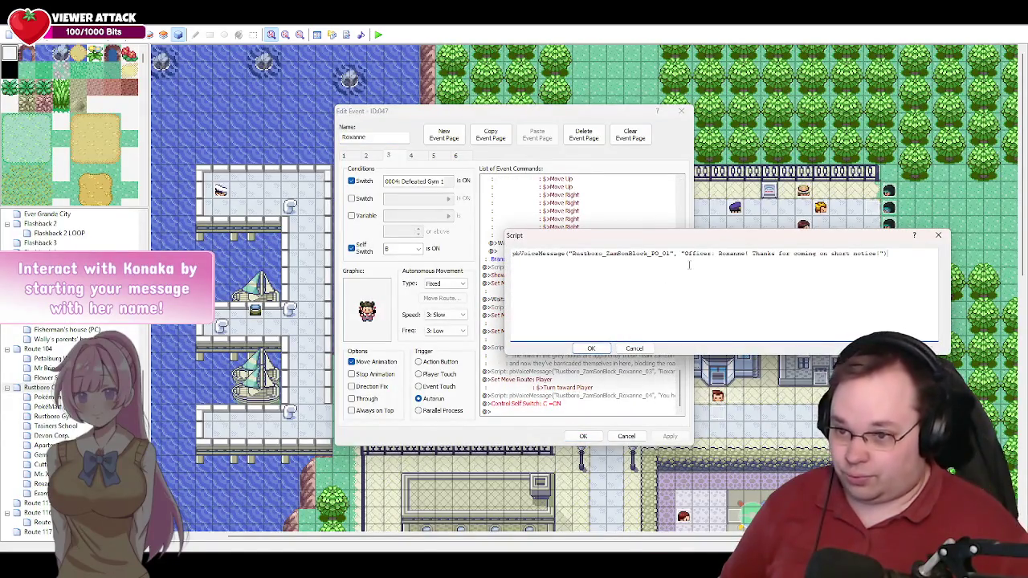
{"action": "left_click", "coordinate": [635, 348]}
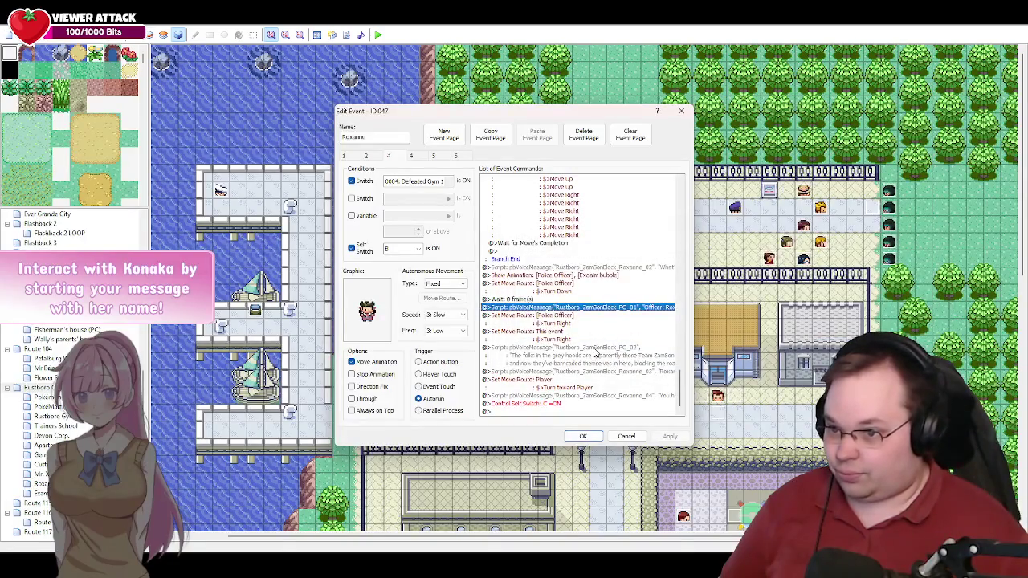
{"action": "double_click", "coordinate": [594, 351]}
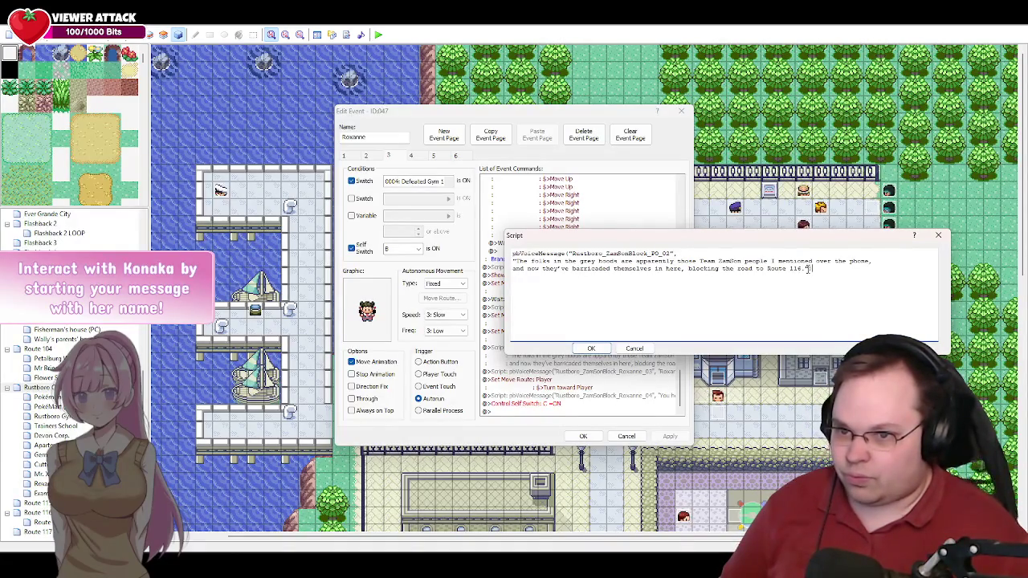
{"action": "left_click", "coordinate": [634, 349]}
Step: Add a missing ')' to the Roxanne_03 script, confirm Roxanne_04, and apply
{"action": "double_click", "coordinate": [602, 372]}
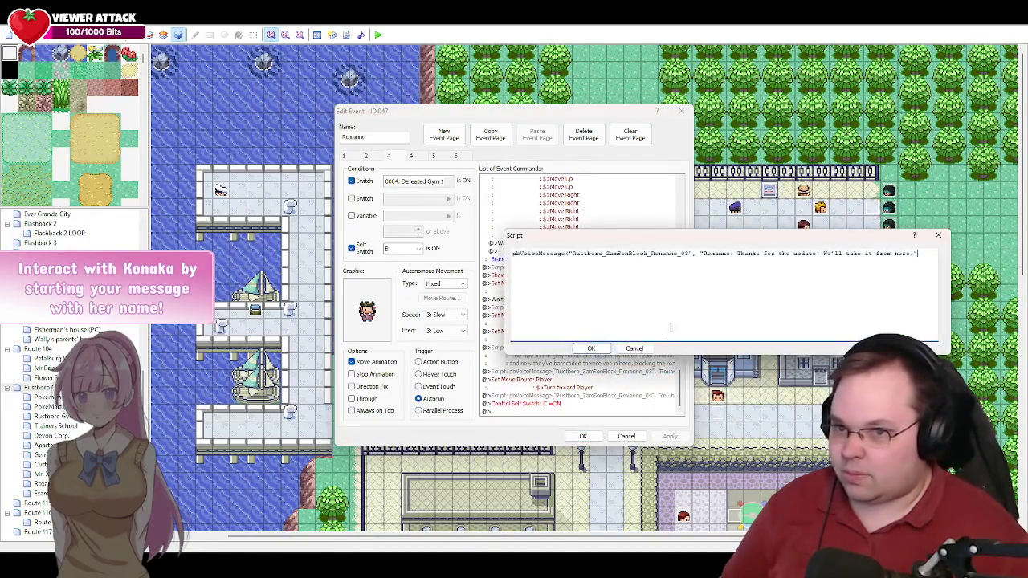
{"action": "type", "text": ")"}
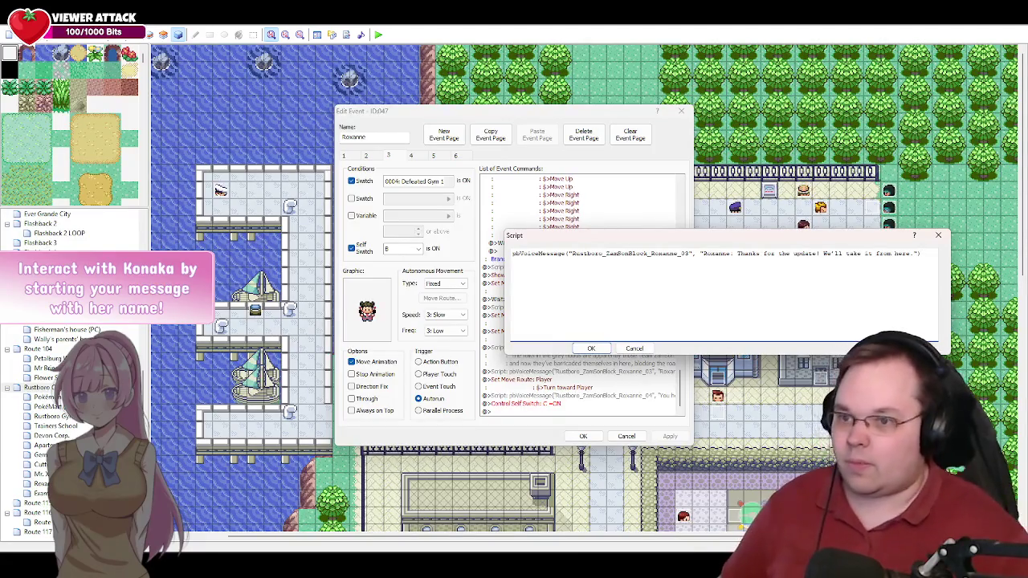
{"action": "left_click", "coordinate": [604, 348]}
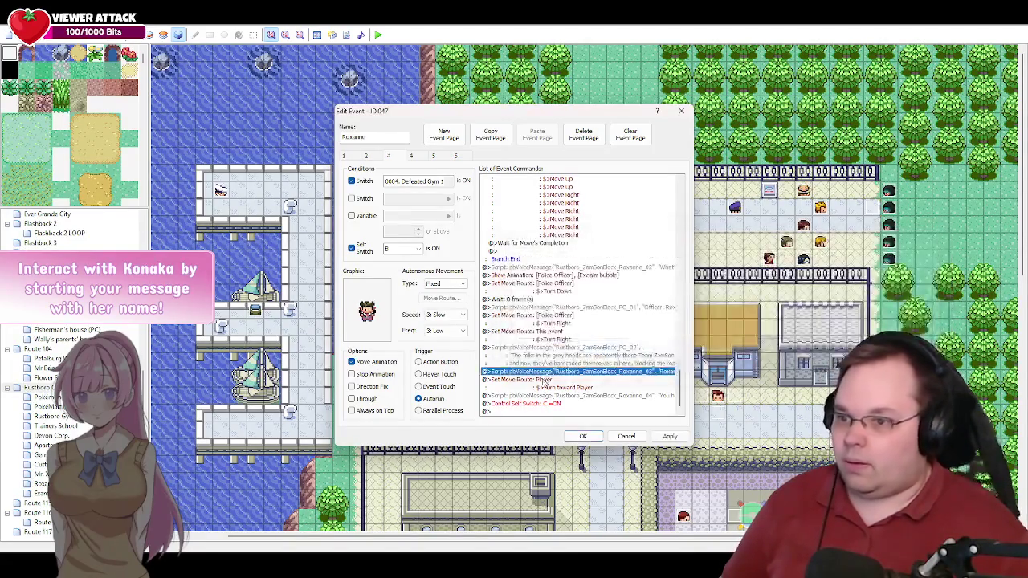
{"action": "double_click", "coordinate": [586, 396]}
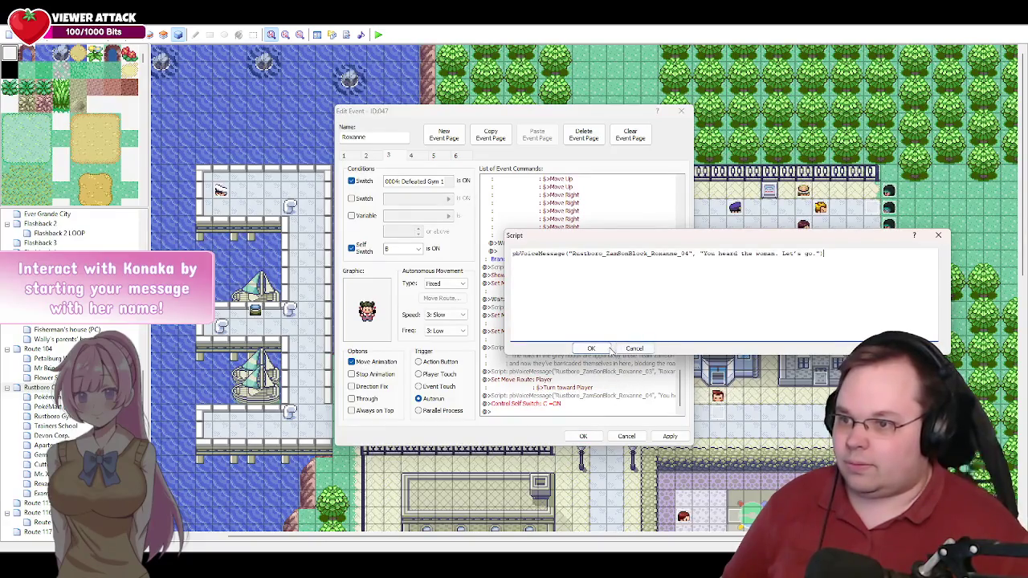
{"action": "left_click", "coordinate": [608, 349]}
{"action": "left_click", "coordinate": [669, 436]}
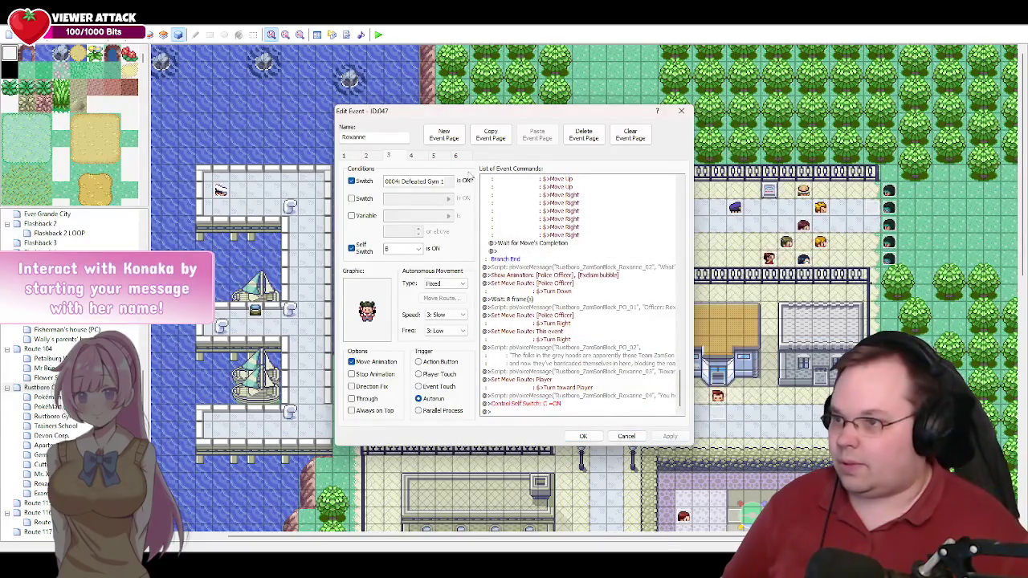
Step: On page 4, review the Roxanne_05, ZG1_01 and ZG2_01 voice scripts
{"action": "left_click", "coordinate": [413, 156]}
{"action": "scroll", "coordinate": [663, 242], "scroll_direction": "down", "scroll_amount": 9}
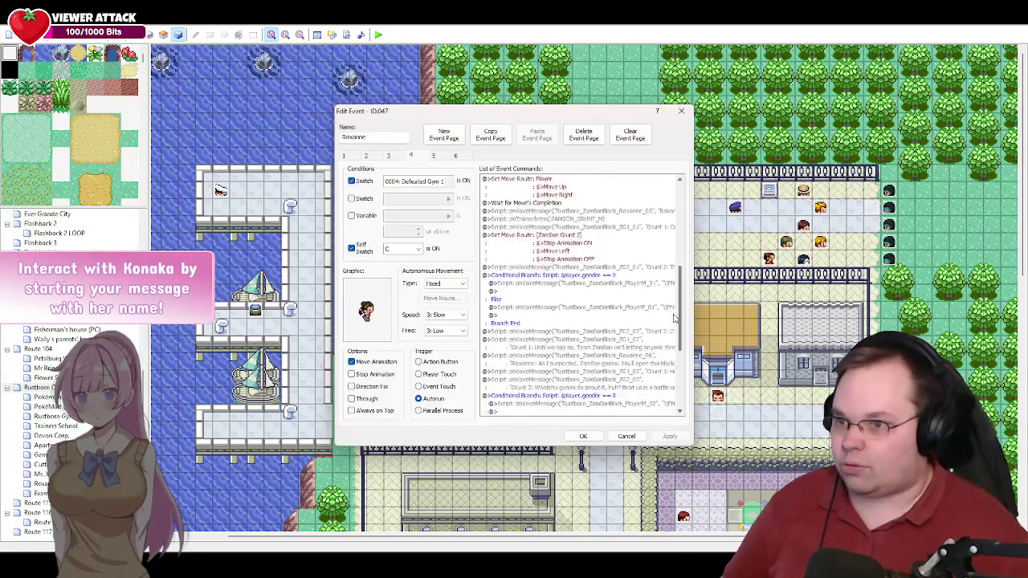
{"action": "left_click", "coordinate": [594, 235]}
{"action": "double_click", "coordinate": [594, 236]}
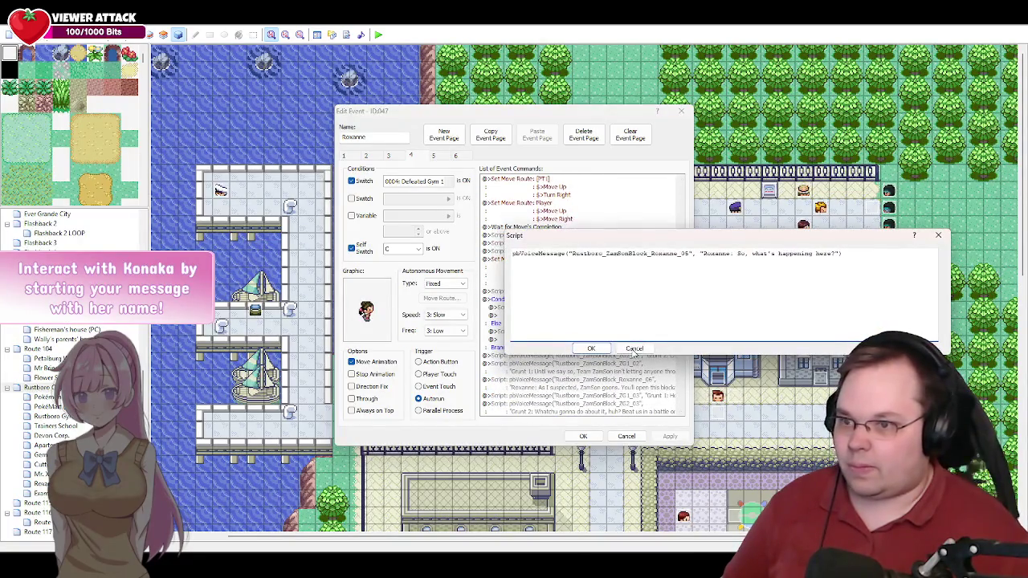
{"action": "left_click", "coordinate": [635, 349]}
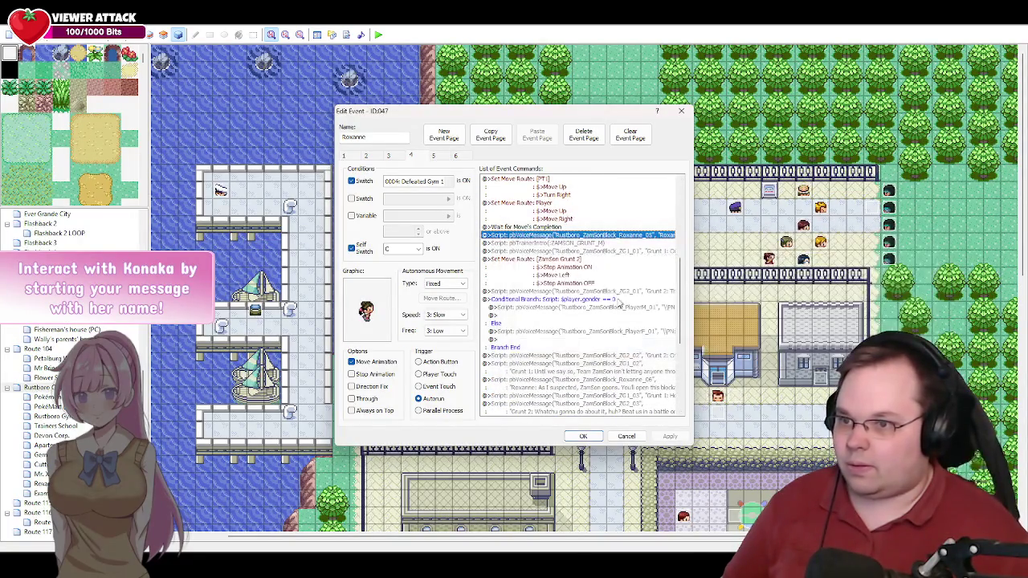
{"action": "double_click", "coordinate": [625, 252]}
{"action": "left_click", "coordinate": [639, 348]}
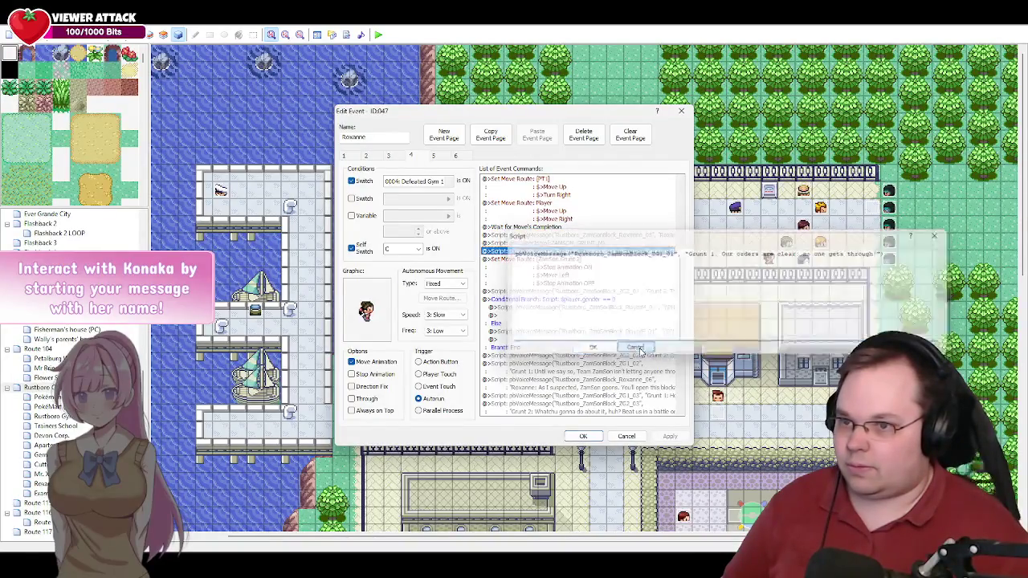
{"action": "double_click", "coordinate": [624, 292]}
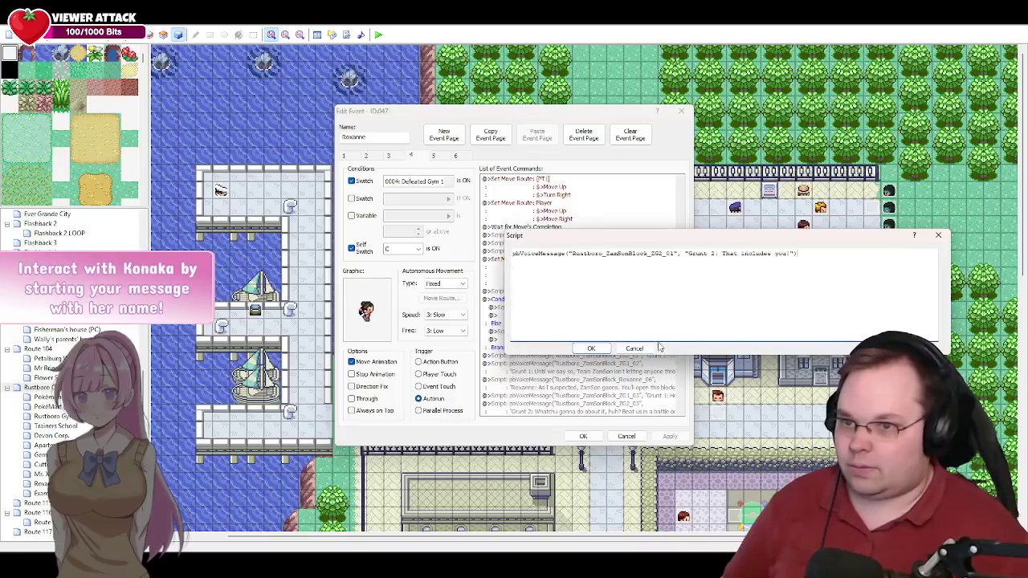
{"action": "left_click", "coordinate": [642, 348]}
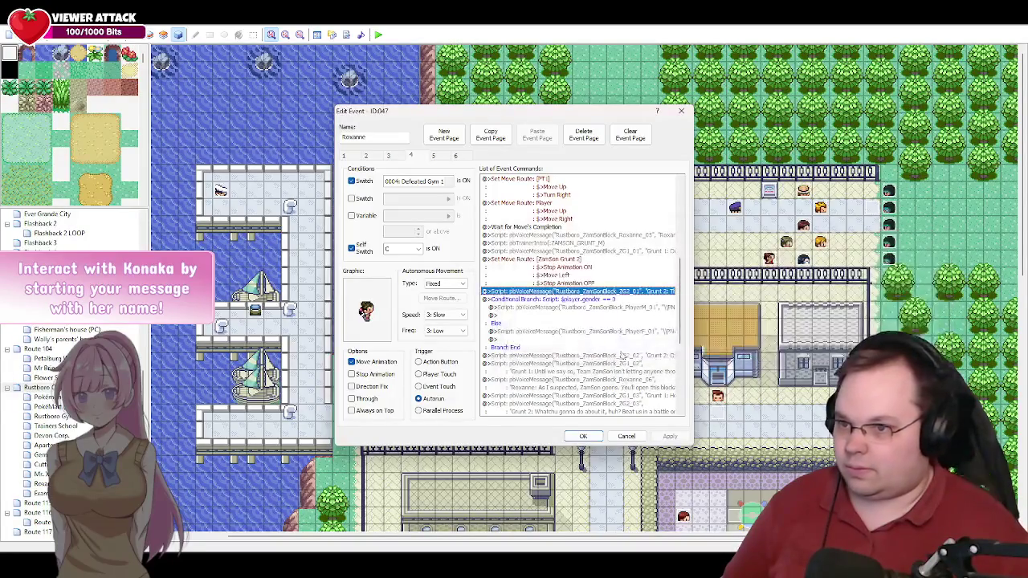
Step: Check PlayerM_01, keep the PlayerF_01 line, and close the Roxanne event with OK
{"action": "double_click", "coordinate": [624, 319]}
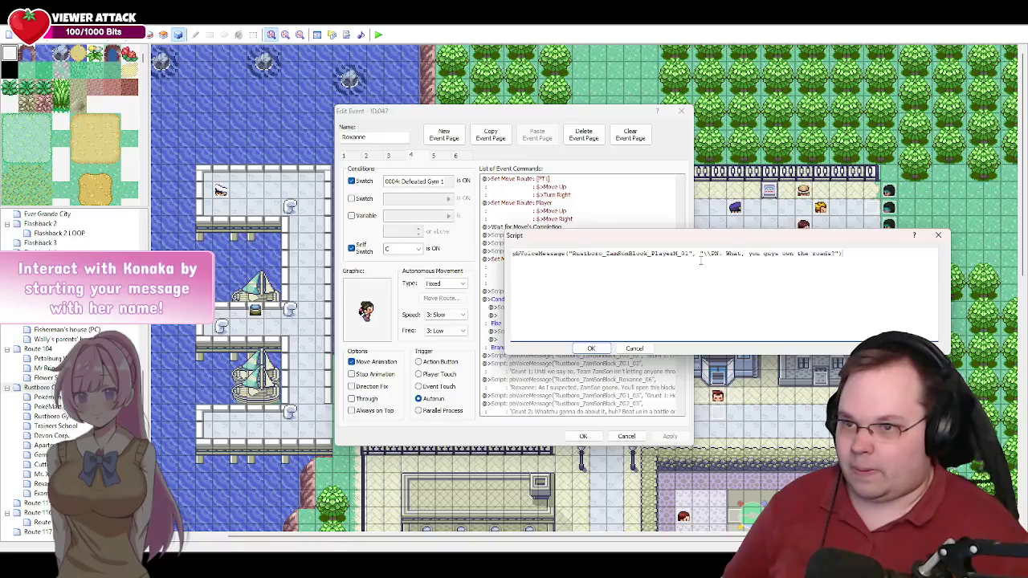
{"action": "left_click", "coordinate": [604, 353]}
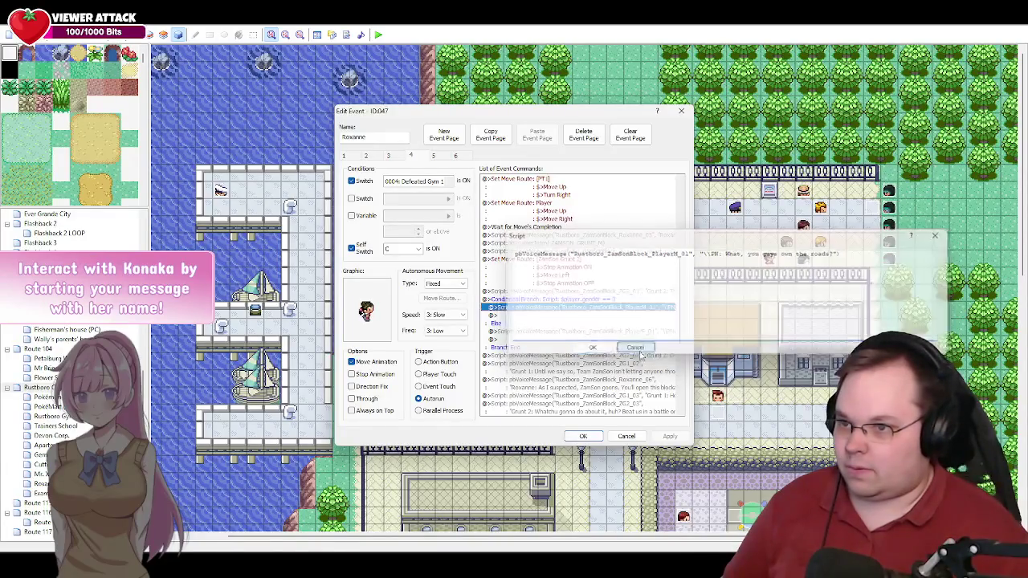
{"action": "double_click", "coordinate": [609, 333]}
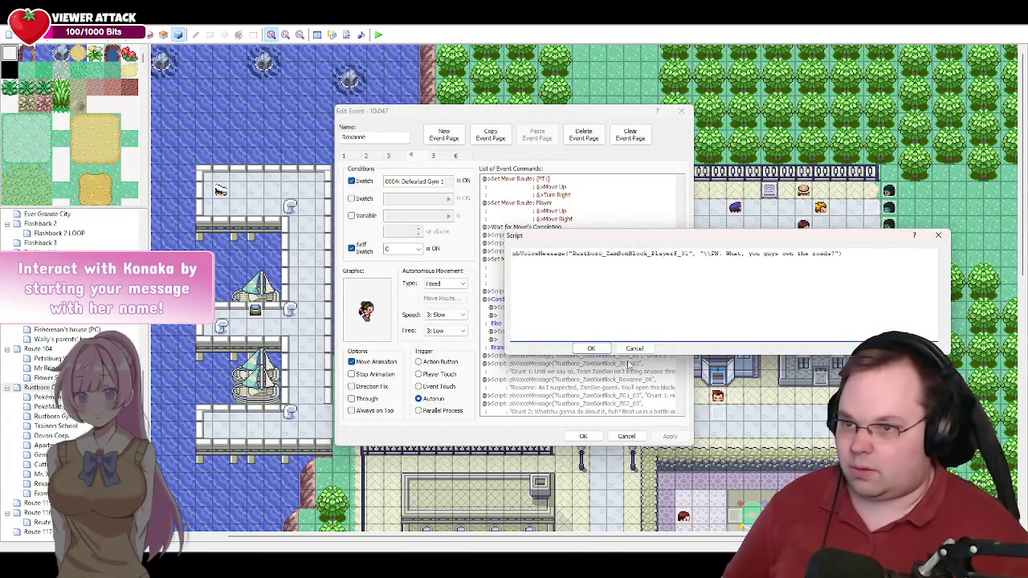
{"action": "left_click", "coordinate": [641, 350]}
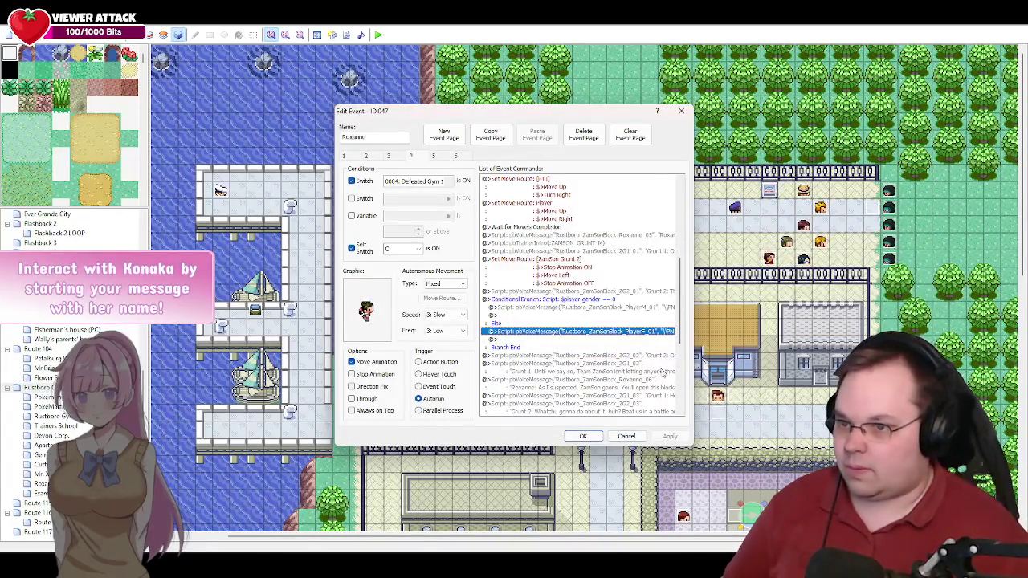
{"action": "scroll", "coordinate": [663, 371], "scroll_direction": "down", "scroll_amount": 5}
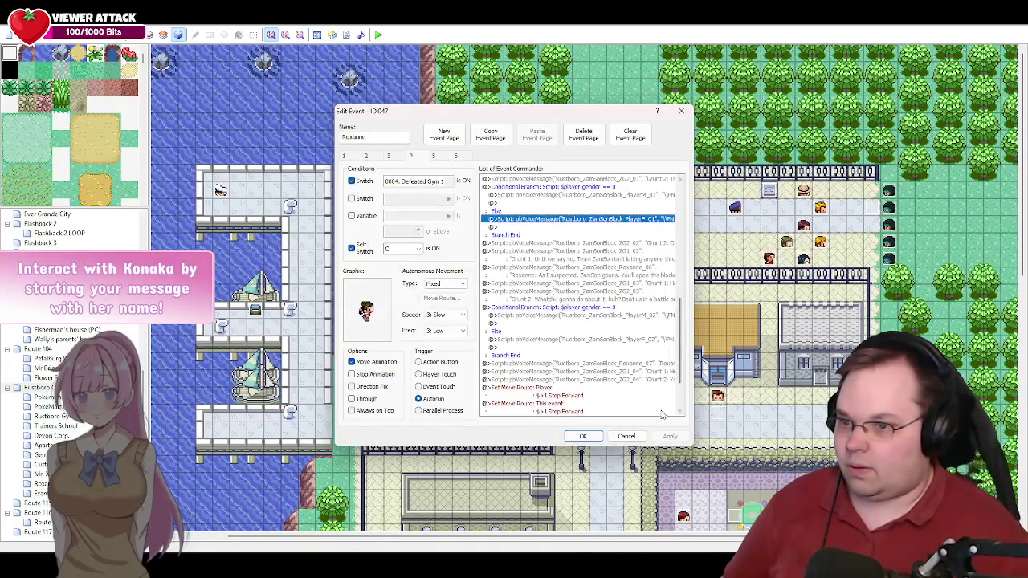
{"action": "left_click", "coordinate": [583, 436]}
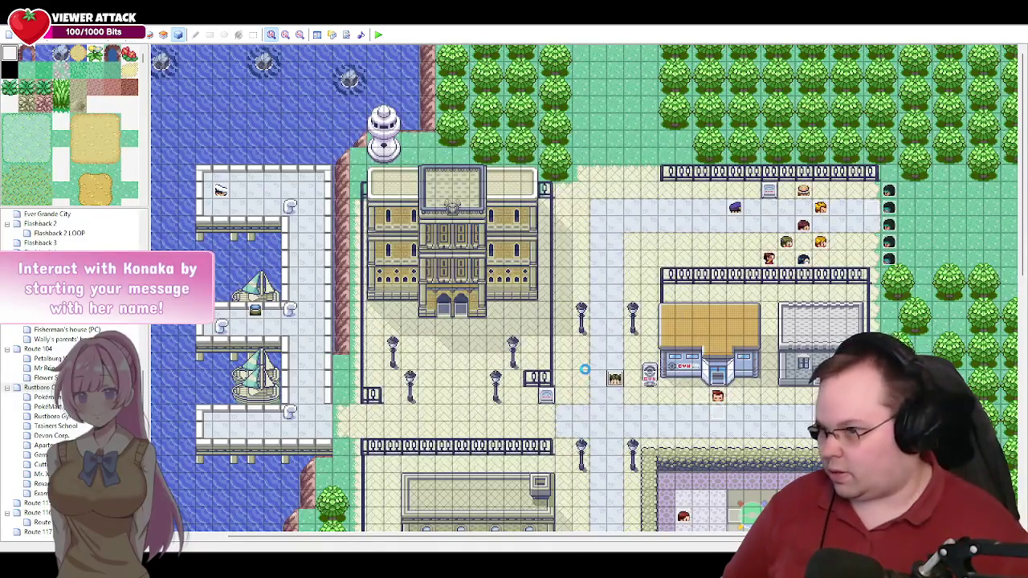
Step: Playtest with Music volume 20, SE 30 and VO 80, then continue the saved game
{"action": "left_click", "coordinate": [378, 35]}
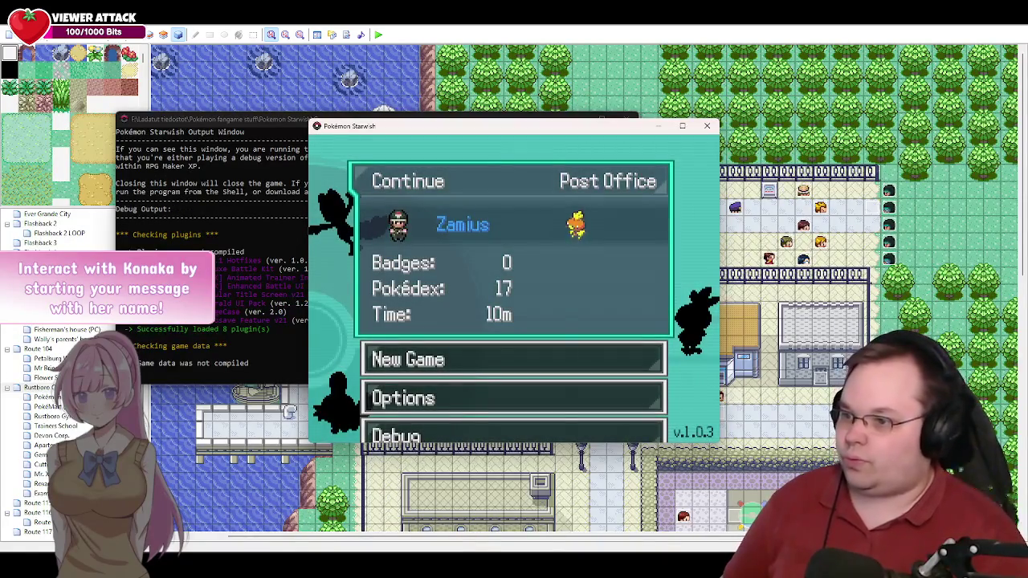
{"action": "key", "text": "Down"}
{"action": "key", "text": "Down"}
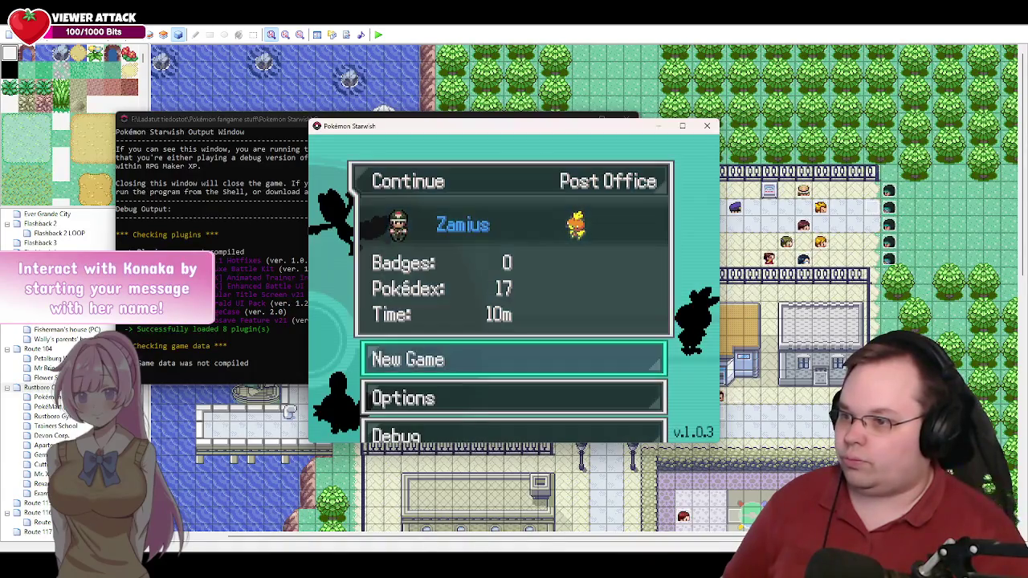
{"action": "key", "text": "Return"}
{"action": "key", "text": "Left"}
{"action": "key", "text": "Left"}
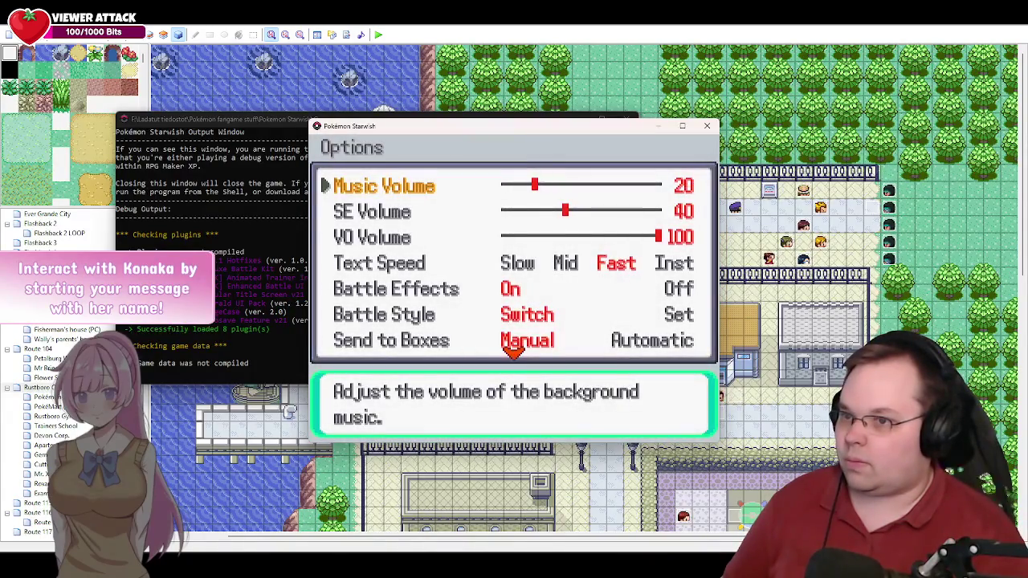
{"action": "key", "text": "Down"}
{"action": "key", "text": "Left"}
{"action": "key", "text": "Left"}
{"action": "key", "text": "Down"}
{"action": "key", "text": "Left"}
{"action": "key", "text": "Left"}
{"action": "key", "text": "Left"}
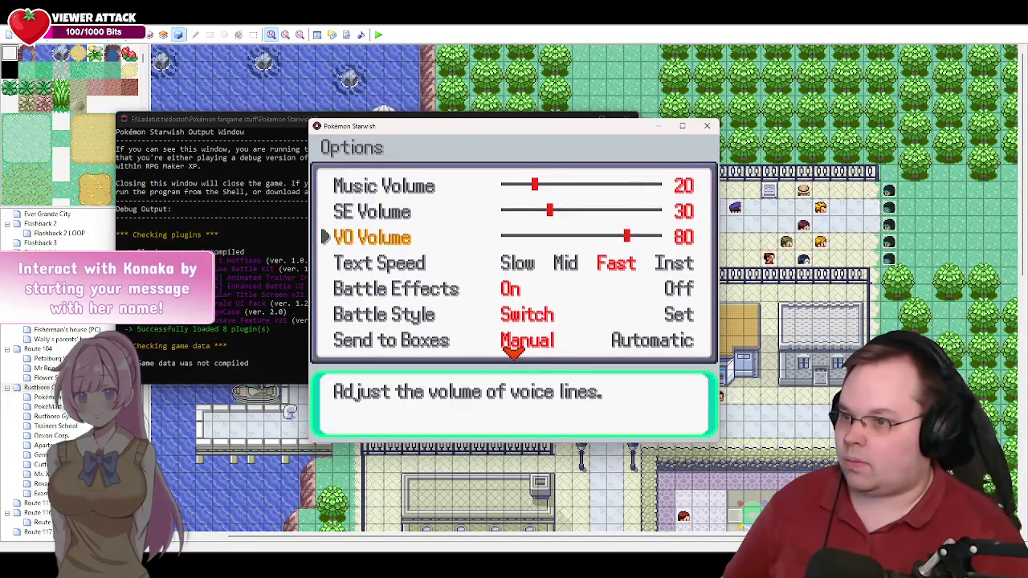
{"action": "key", "text": "Escape"}
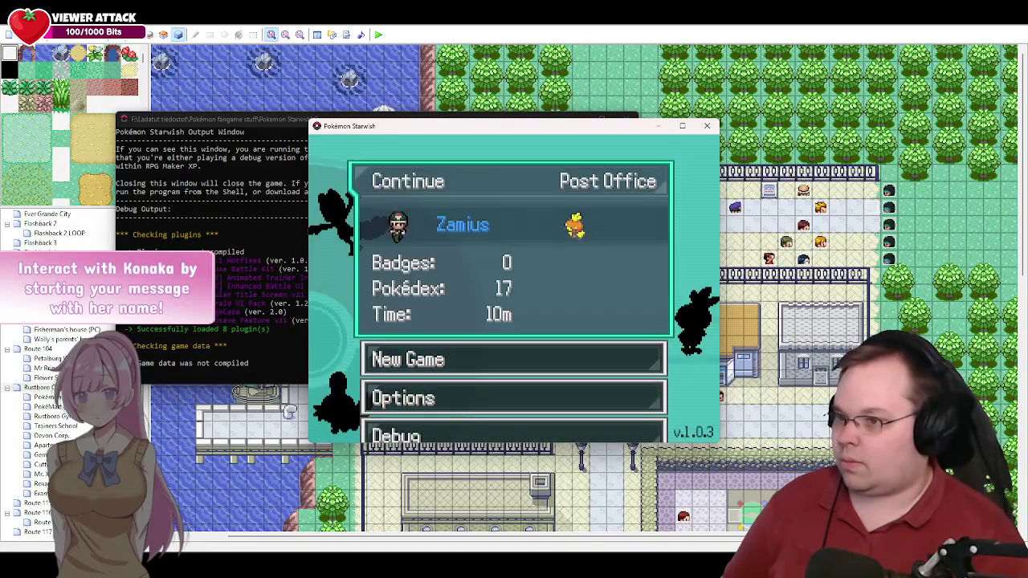
{"action": "key", "text": "Return"}
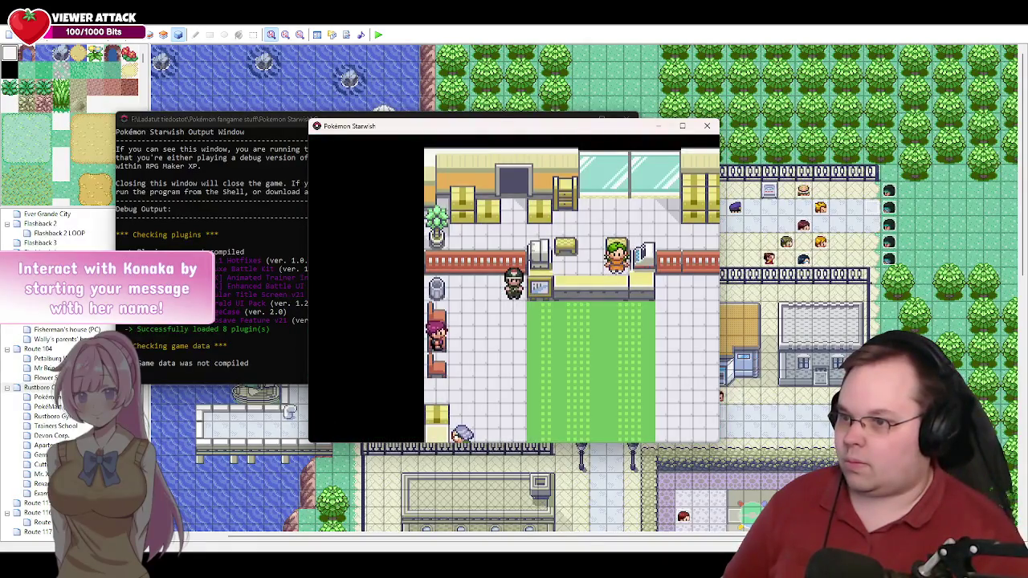
Step: Walk out of the Post Office onto the exit mat and right through Verdanturf Town
{"action": "key", "text": "Right"}
{"action": "key", "text": "Right"}
{"action": "key", "text": "Right"}
{"action": "key", "text": "Down"}
{"action": "key", "text": "Down"}
{"action": "key", "text": "Down"}
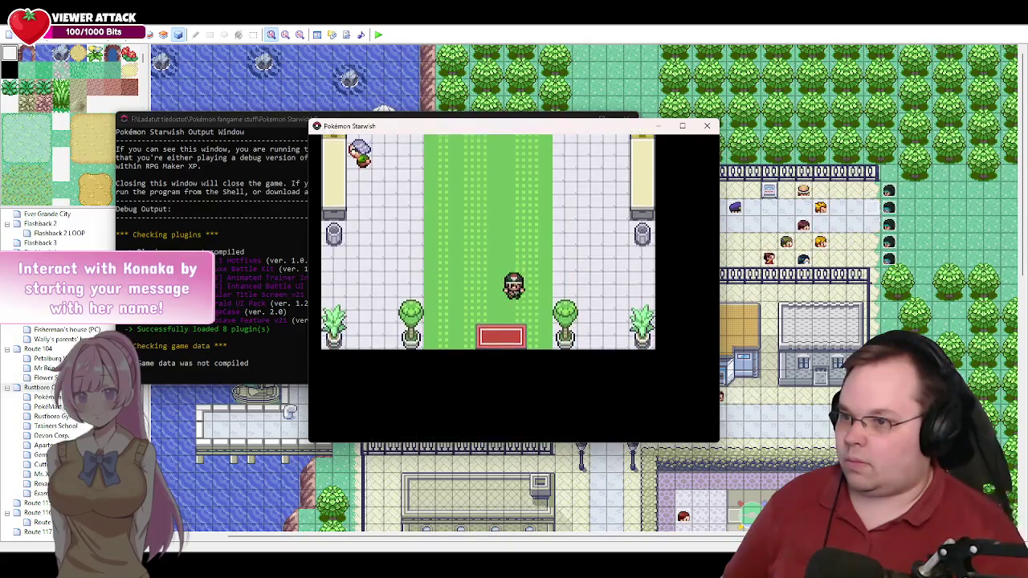
{"action": "key", "text": "Down"}
{"action": "key", "text": "Down"}
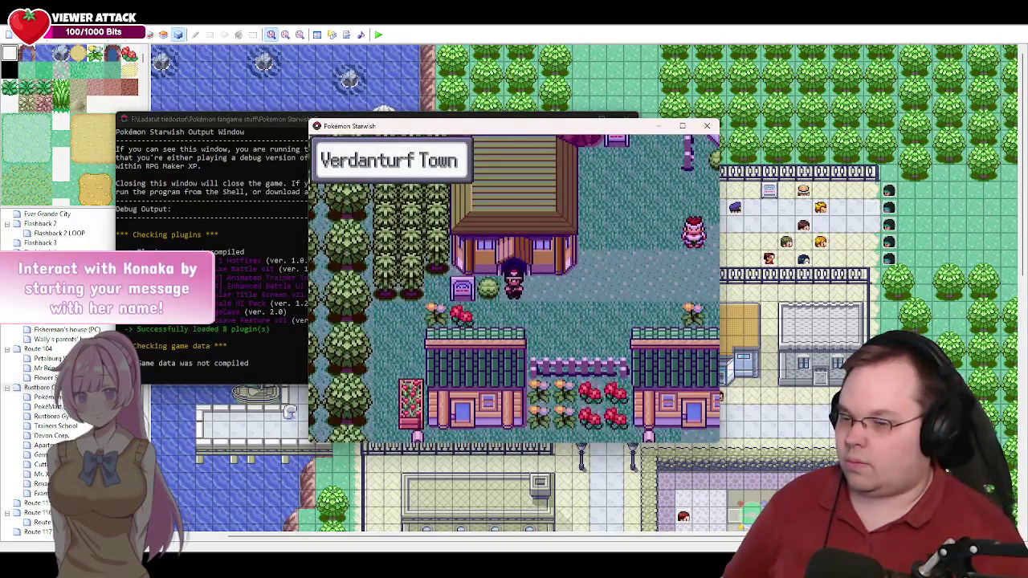
{"action": "key", "text": "Right"}
{"action": "key", "text": "Right"}
{"action": "key", "text": "Right"}
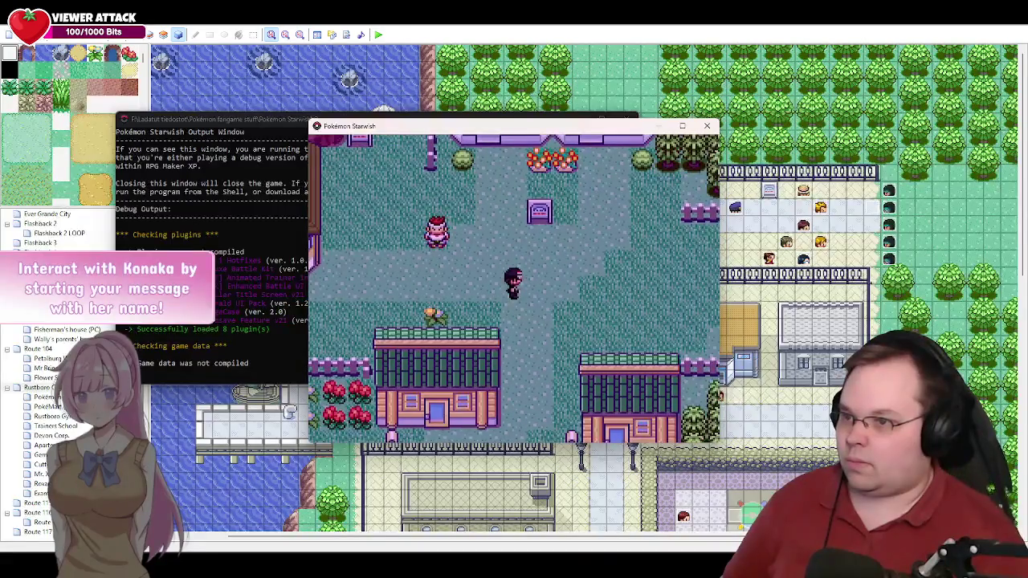
Step: Bring up the pause menu and select Debug to show the debug options
{"action": "key", "text": "Escape"}
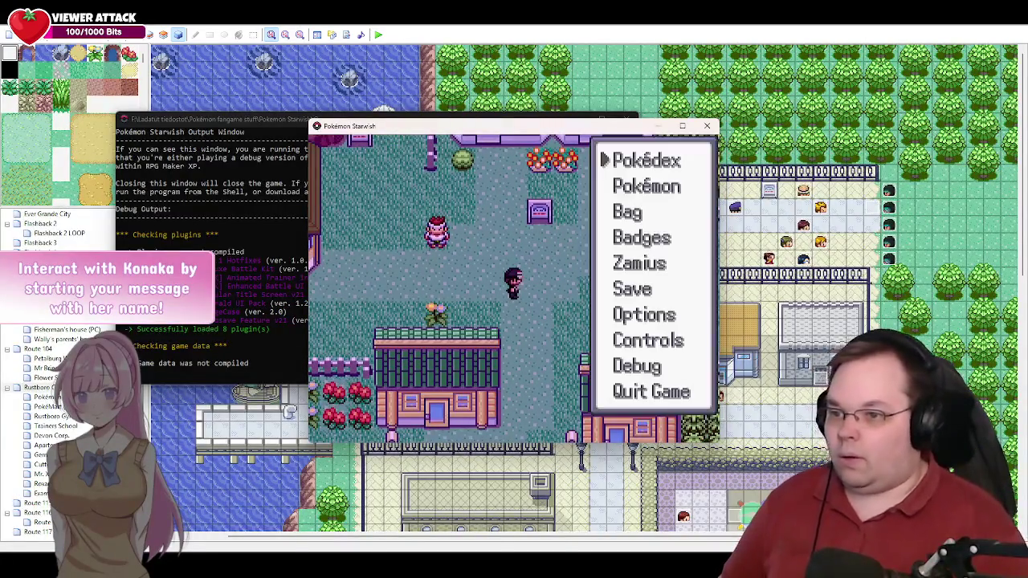
{"action": "key", "text": "Up"}
{"action": "key", "text": "Up"}
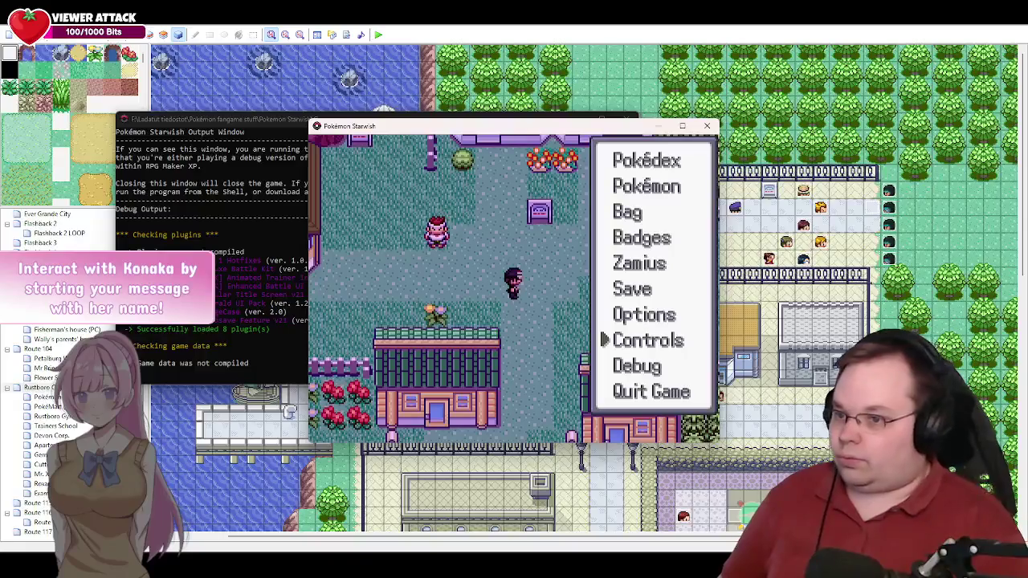
{"action": "key", "text": "Down"}
{"action": "key", "text": "Return"}
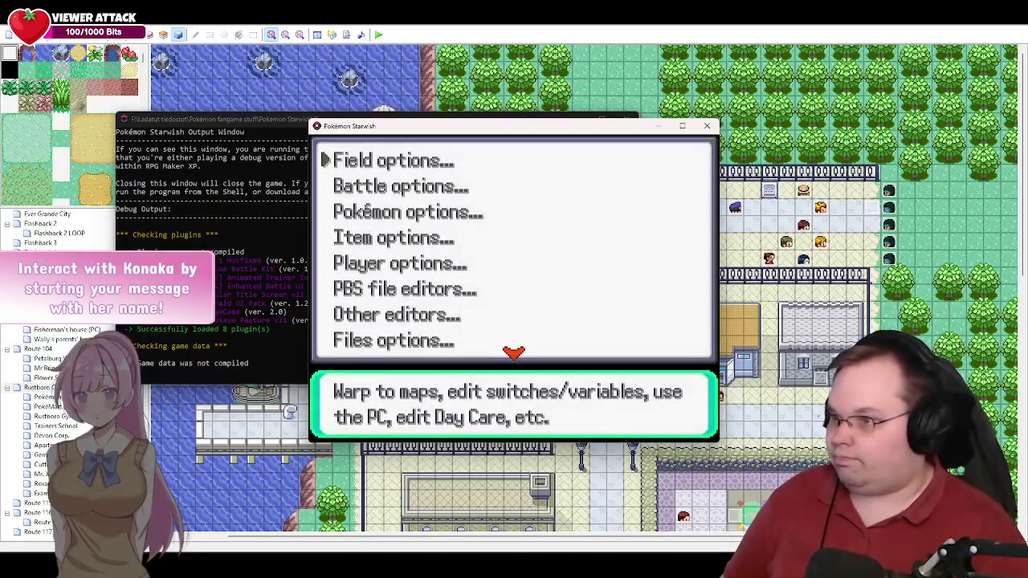
Step: Open Pokémon options > Add Pokémon and page down the species list toward Zangoose
{"action": "key", "text": "Down"}
{"action": "key", "text": "Down"}
{"action": "key", "text": "Return"}
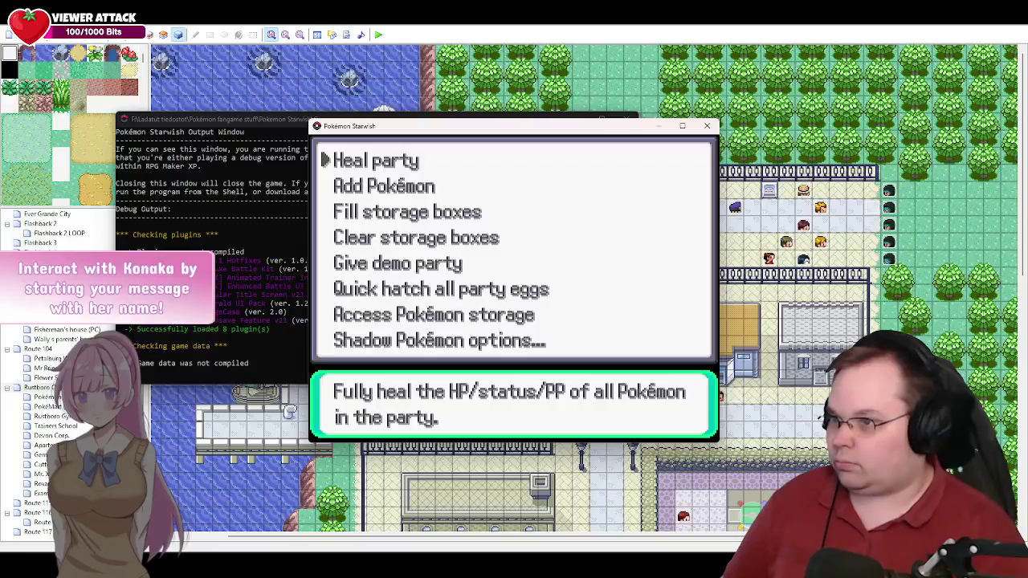
{"action": "key", "text": "Down"}
{"action": "key", "text": "Return"}
{"action": "key", "text": "Right"}
{"action": "key", "text": "Right"}
{"action": "key", "text": "Right"}
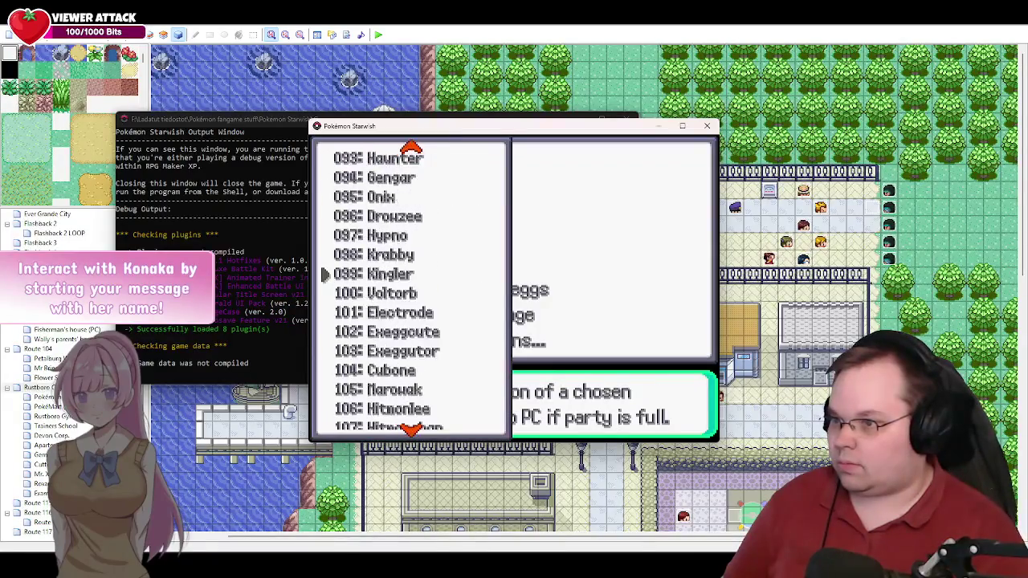
{"action": "key", "text": "Right"}
{"action": "key", "text": "Right"}
{"action": "key", "text": "Right"}
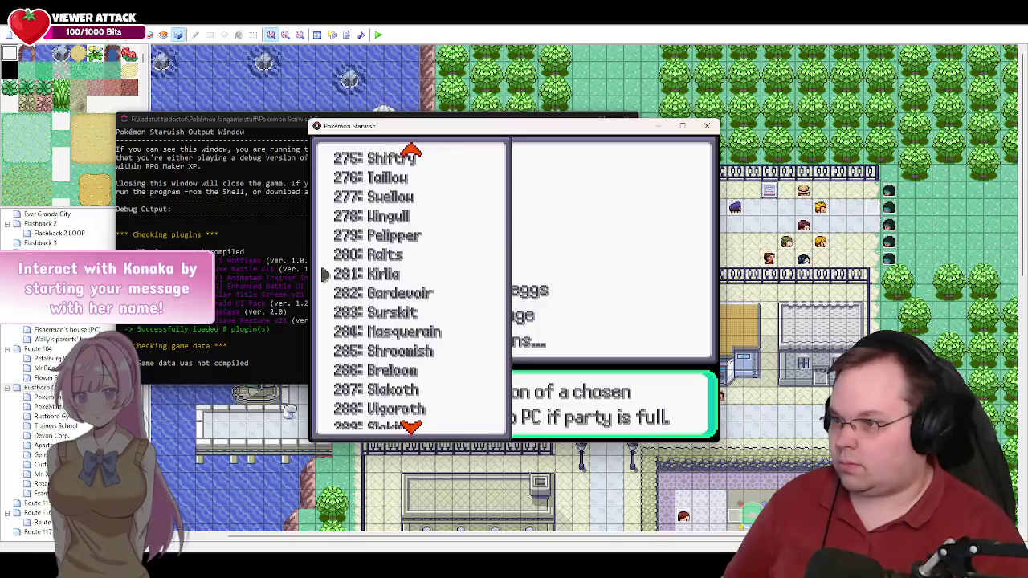
{"action": "key", "text": "Right"}
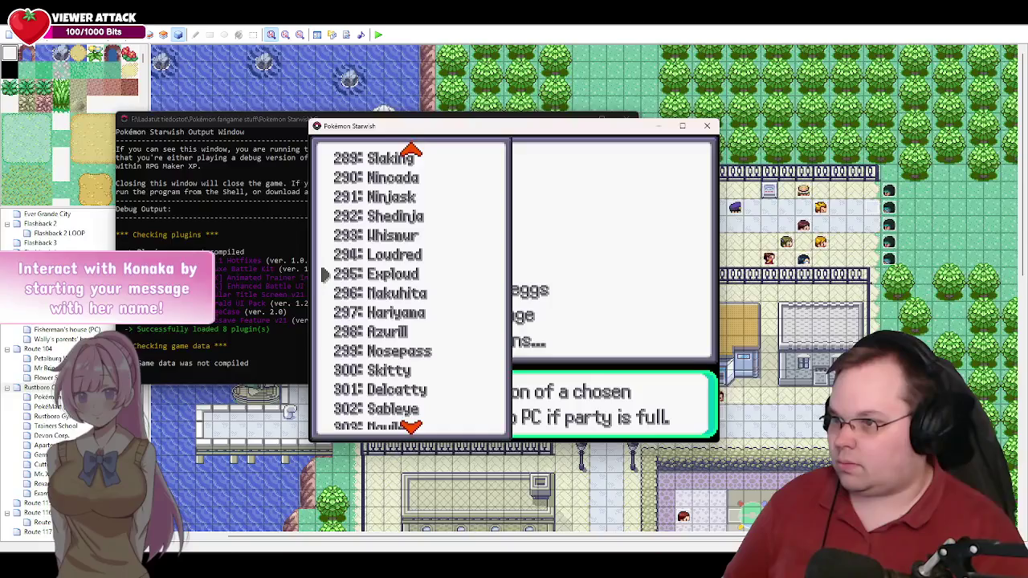
{"action": "key", "text": "Right"}
{"action": "key", "text": "Right"}
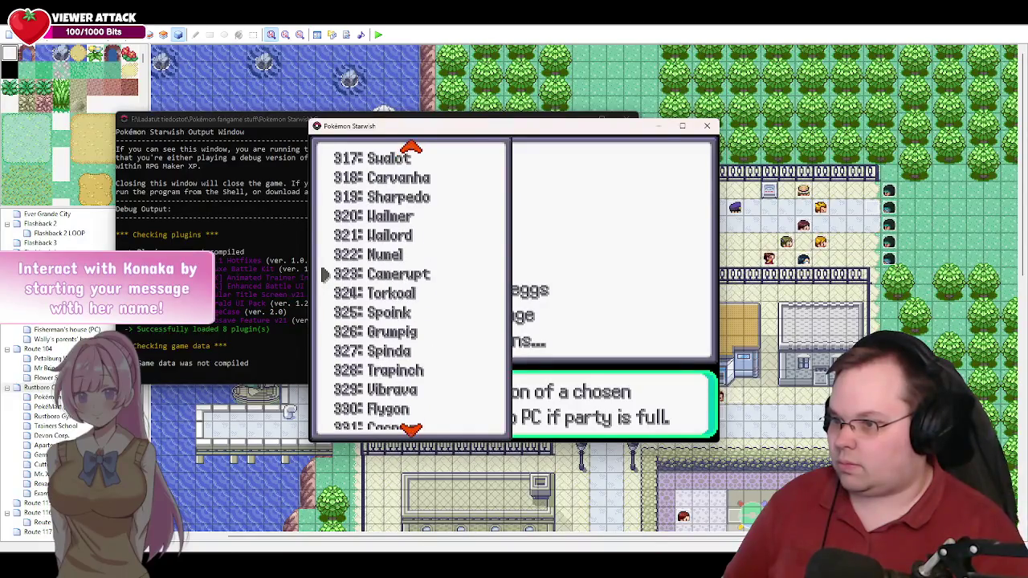
{"action": "key", "text": "Right"}
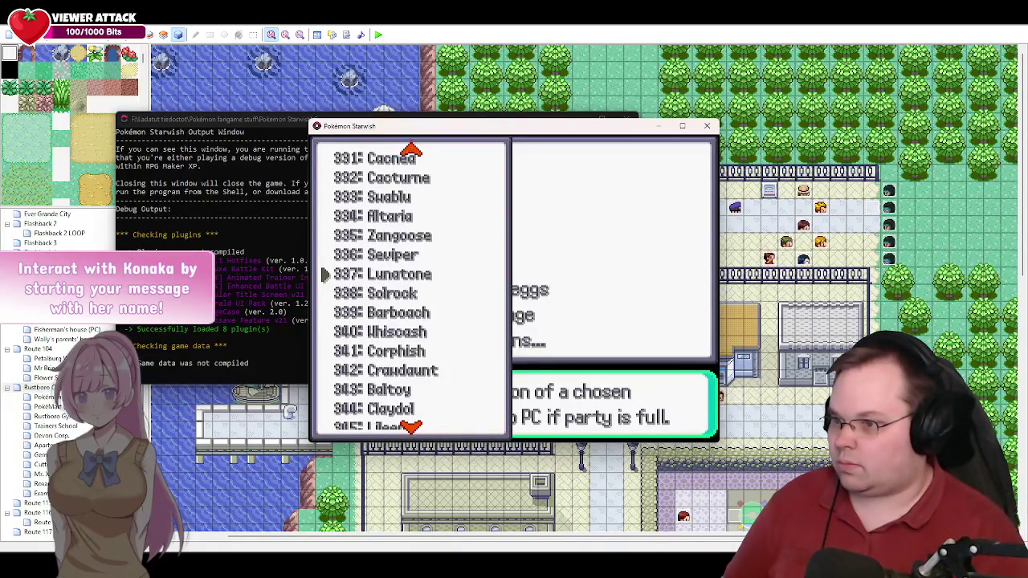
Step: Select 335 Zangoose, confirm level 14, and dismiss the Added Zangoose message
{"action": "key", "text": "Up"}
{"action": "key", "text": "Up"}
{"action": "key", "text": "Return"}
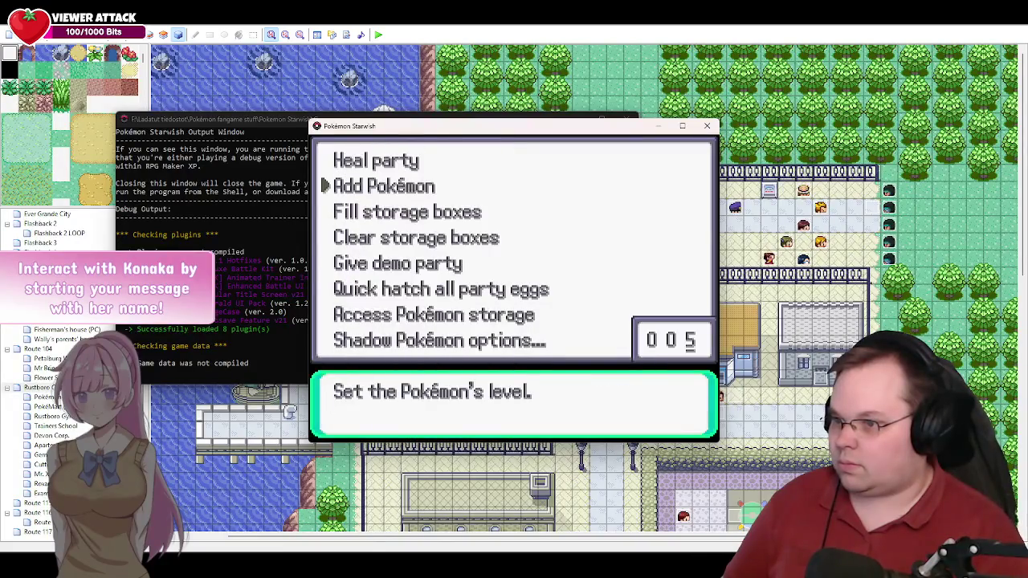
{"action": "key", "text": "Return"}
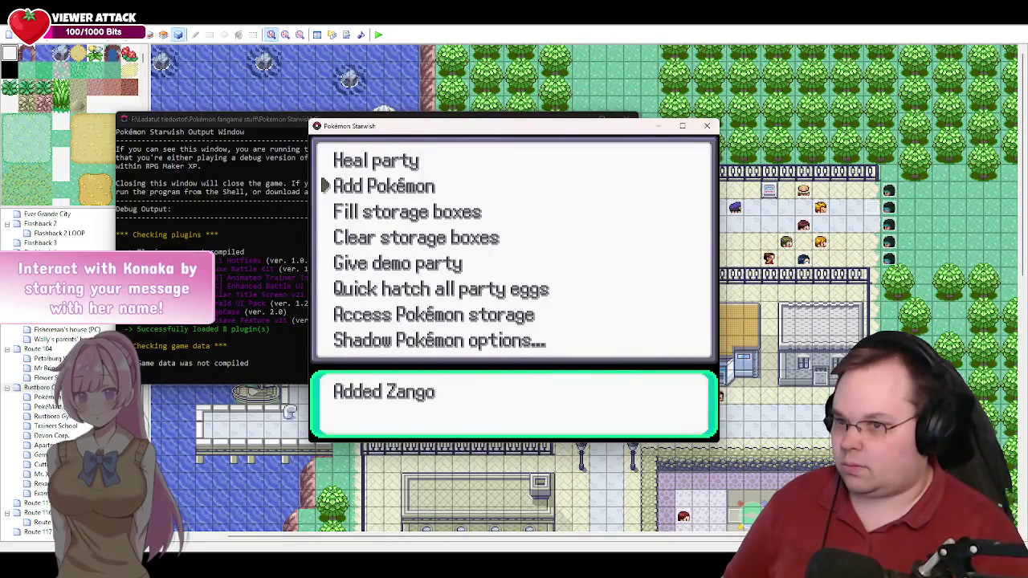
{"action": "key", "text": "Return"}
Step: Check the gym badge list in Player debug options, then back out to the main debug menu
{"action": "key", "text": "Escape"}
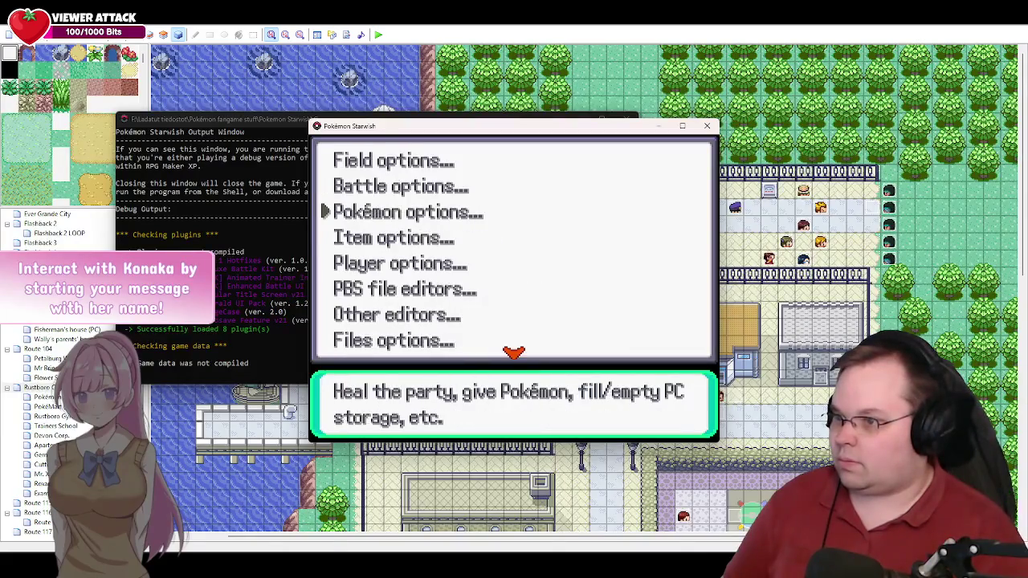
{"action": "key", "text": "Down"}
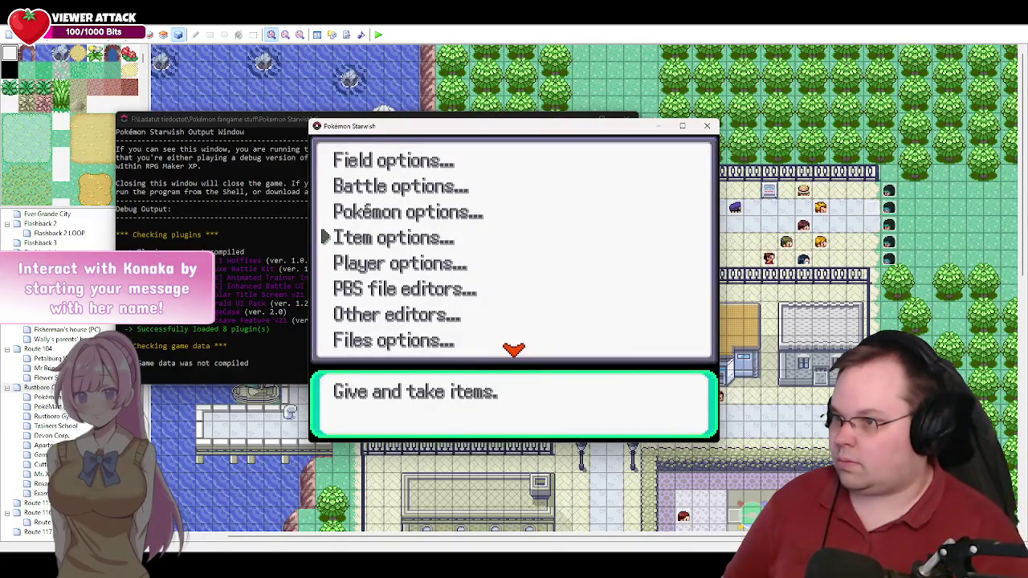
{"action": "key", "text": "Down"}
{"action": "key", "text": "Return"}
{"action": "key", "text": "Down"}
{"action": "key", "text": "Return"}
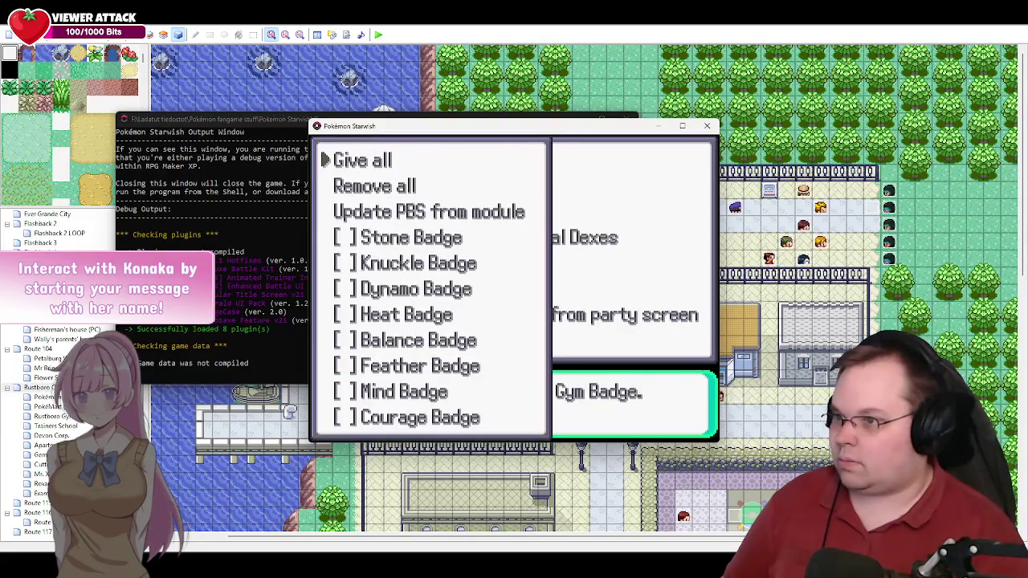
{"action": "key", "text": "Escape"}
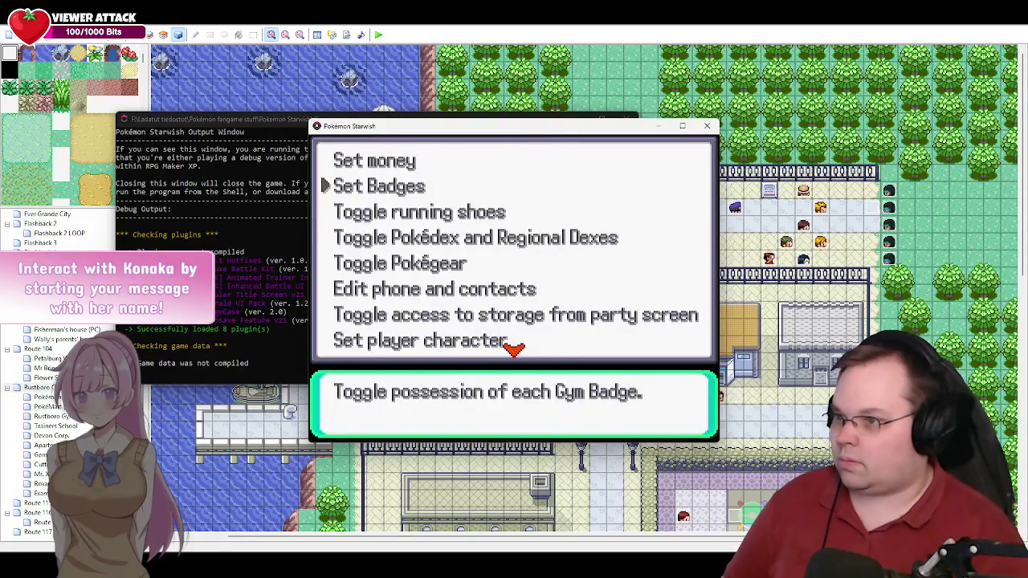
{"action": "key", "text": "Escape"}
Step: Open the item debug options and page the item list to the Razz Berry page
{"action": "key", "text": "Up"}
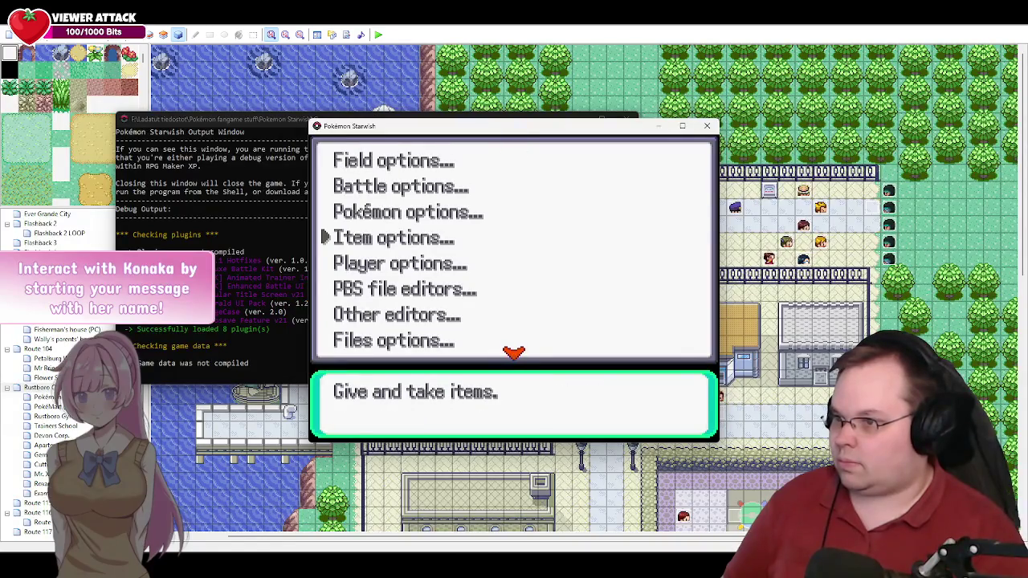
{"action": "key", "text": "Up"}
{"action": "key", "text": "Down"}
{"action": "key", "text": "Return"}
{"action": "key", "text": "Return"}
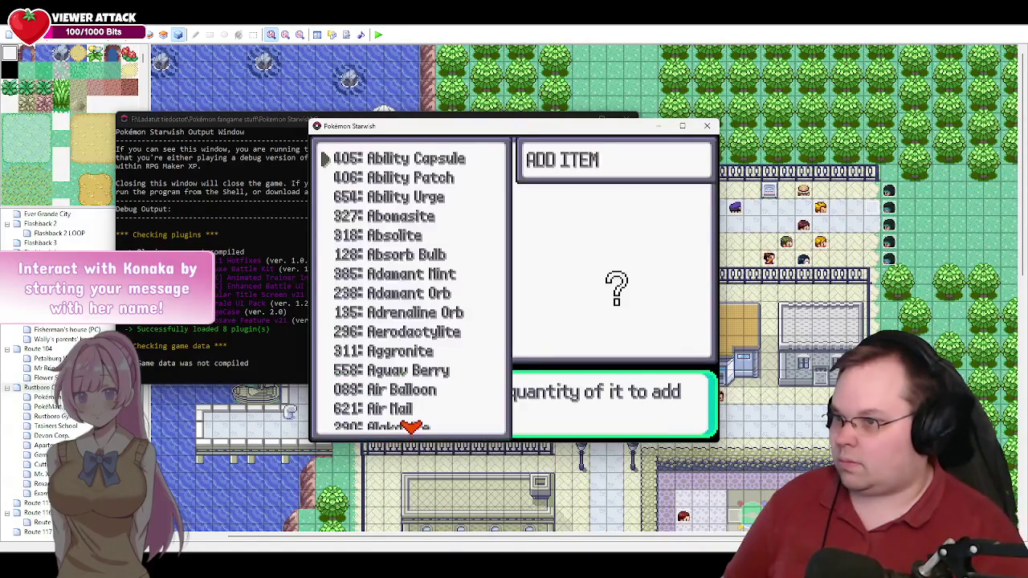
{"action": "key", "text": "Right"}
{"action": "key", "text": "Right"}
{"action": "key", "text": "Right"}
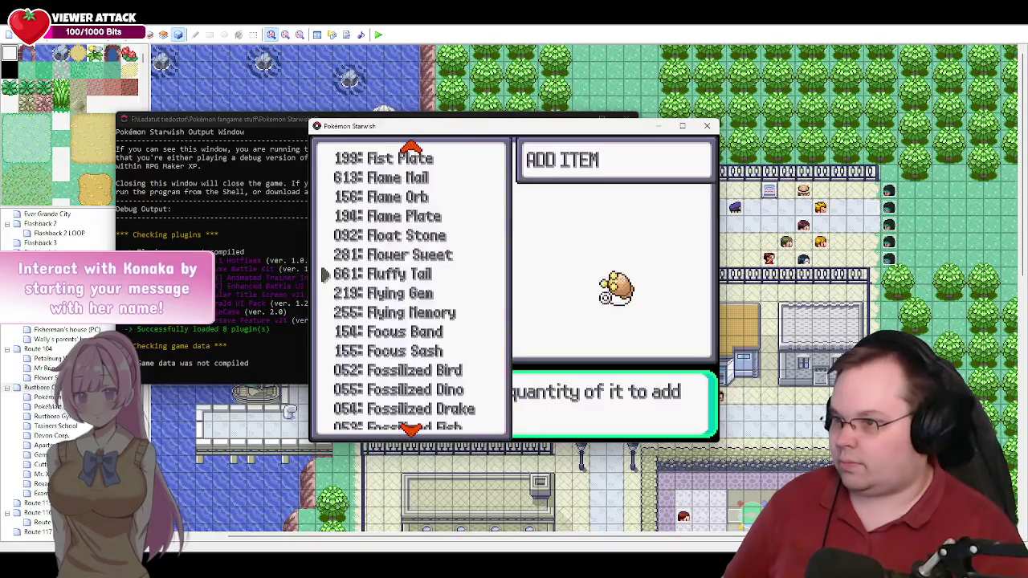
{"action": "key", "text": "Right"}
{"action": "key", "text": "Right"}
{"action": "key", "text": "Right"}
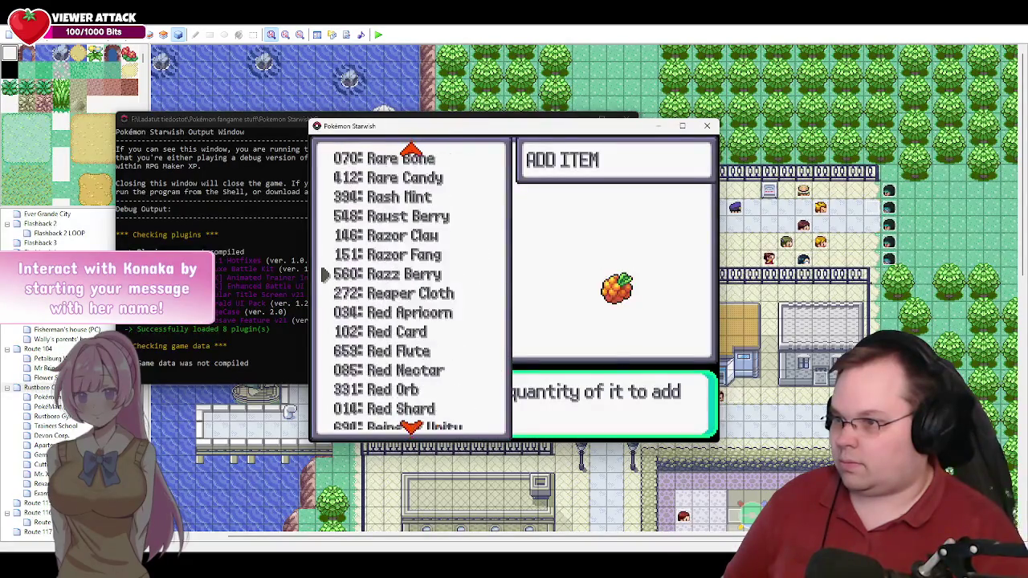
{"action": "key", "text": "Right"}
{"action": "key", "text": "Left"}
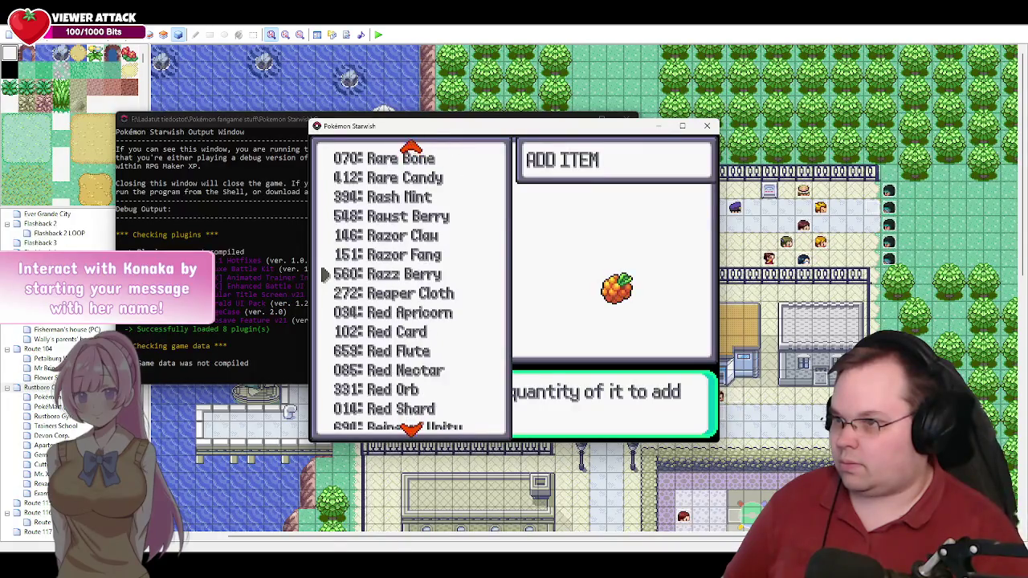
Step: Add 10 Rare Candies to the Bag and back out of the item list
{"action": "key", "text": "Up"}
{"action": "key", "text": "Up"}
{"action": "key", "text": "Up"}
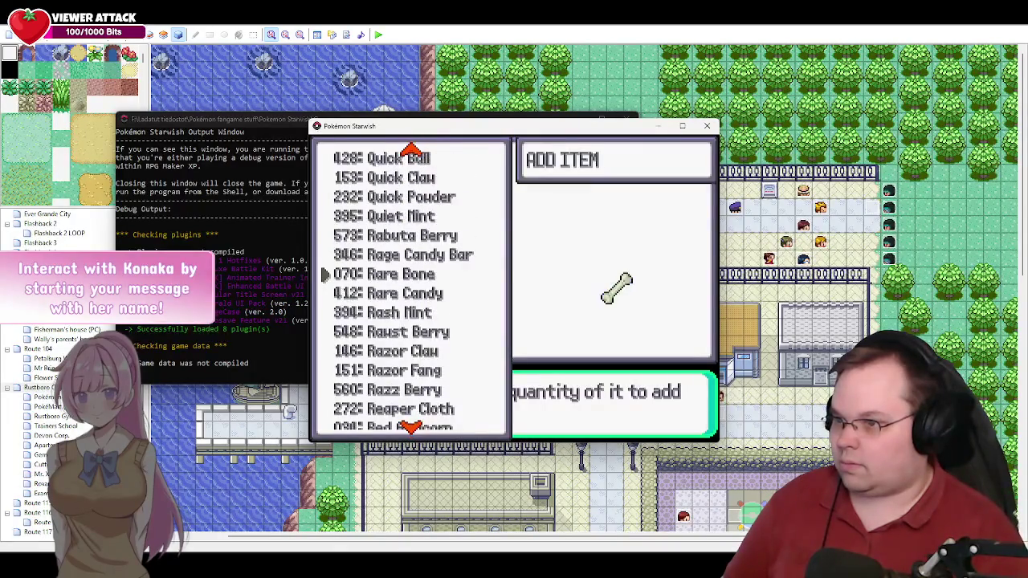
{"action": "key", "text": "Down"}
{"action": "key", "text": "Return"}
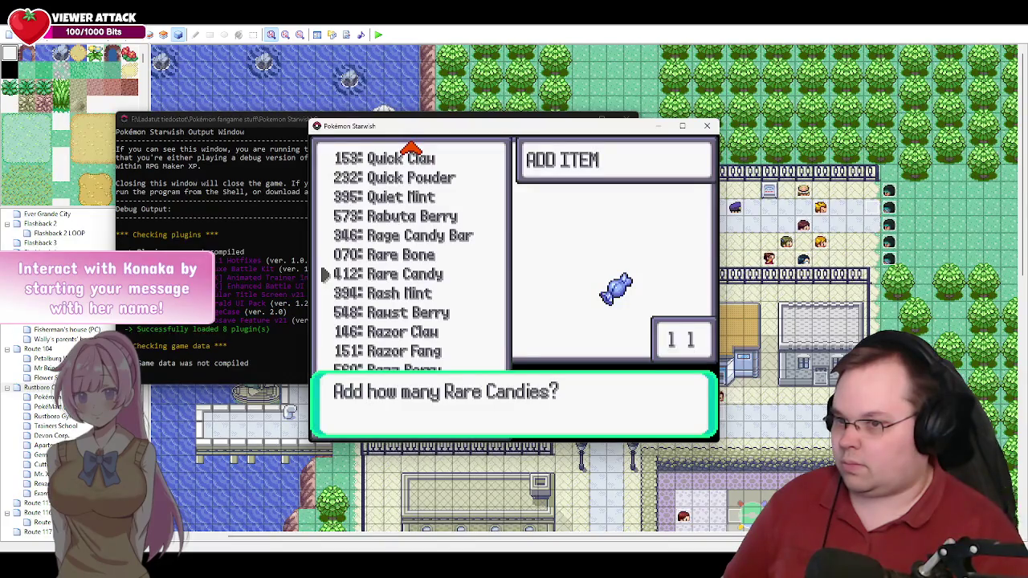
{"action": "key", "text": "Return"}
{"action": "key", "text": "Return"}
{"action": "key", "text": "Escape"}
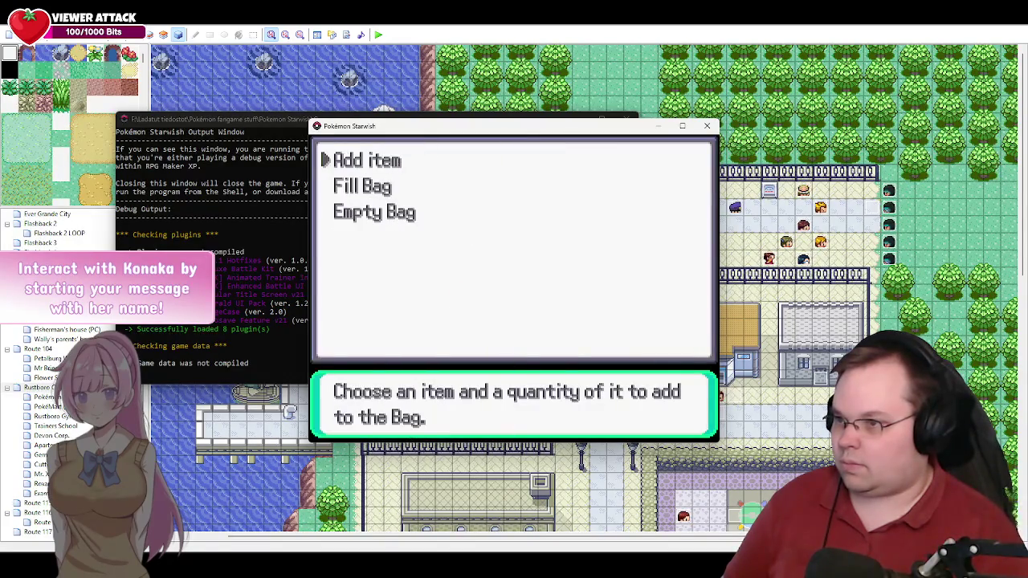
{"action": "key", "text": "Escape"}
{"action": "key", "text": "Escape"}
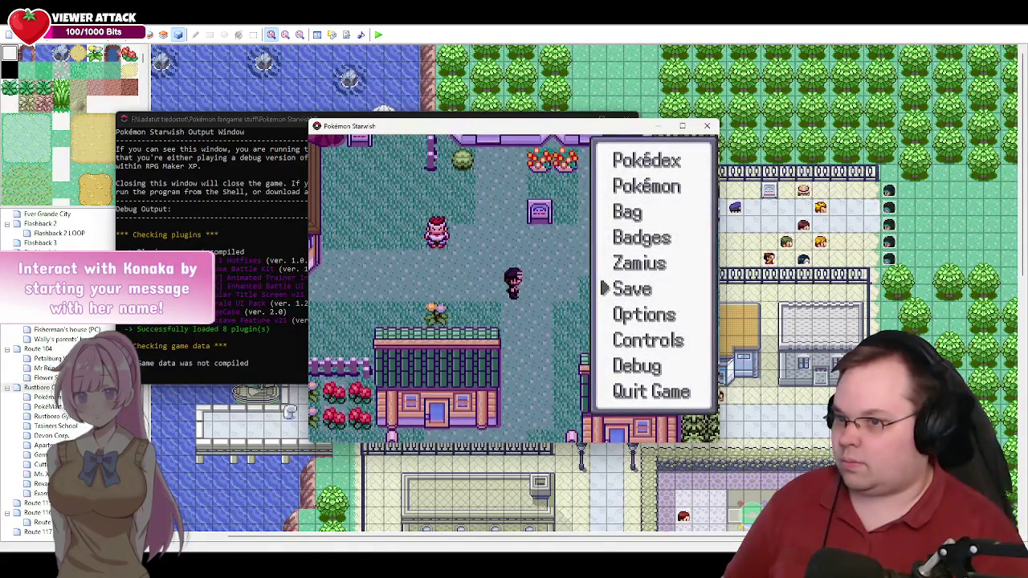
Step: Use 10 Rare Candies from the Medicine pocket on MyHotChick
{"action": "key", "text": "Return"}
{"action": "key", "text": "Right"}
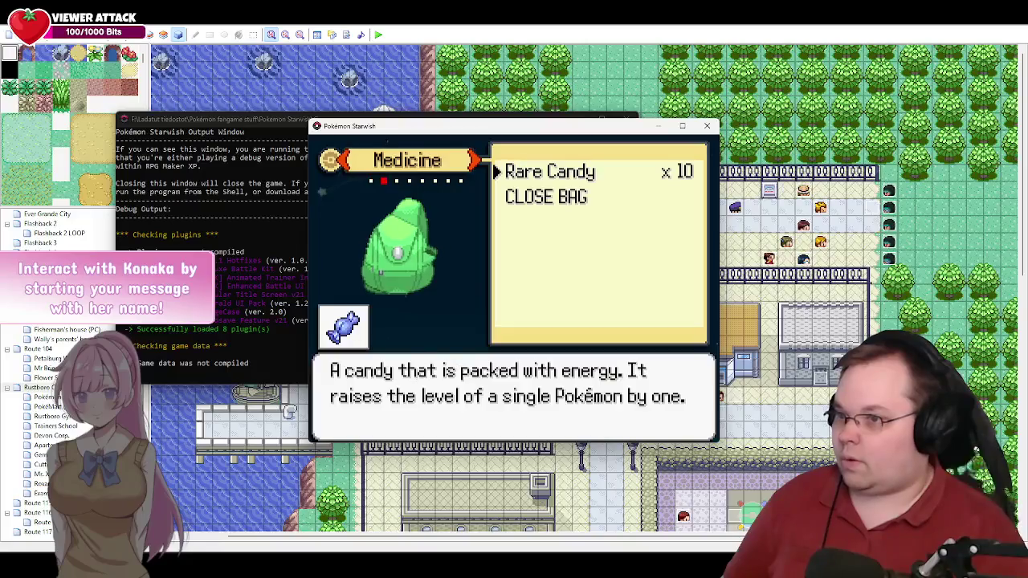
{"action": "key", "text": "Return"}
{"action": "key", "text": "Return"}
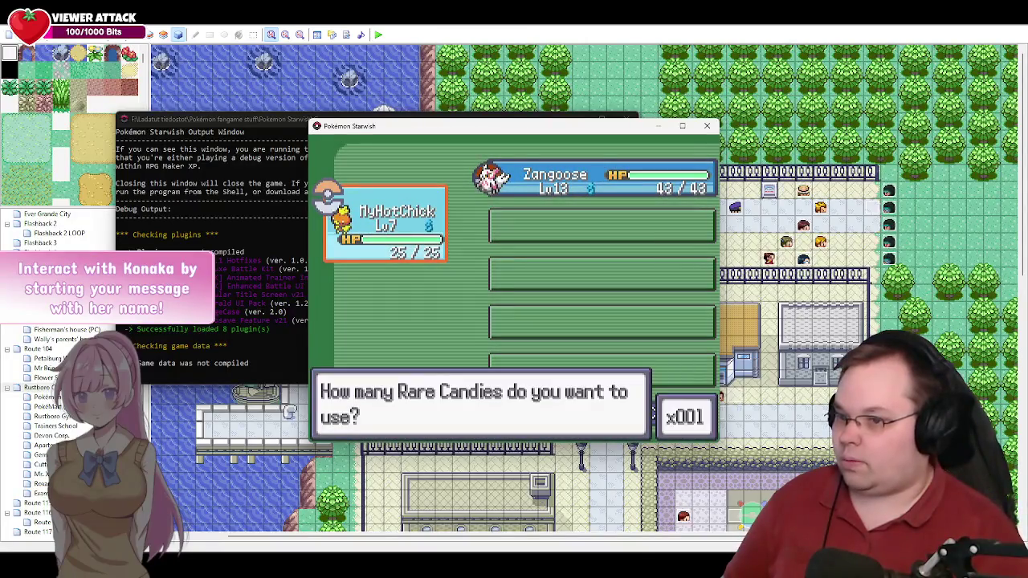
{"action": "key", "text": "Return"}
{"action": "key", "text": "Return"}
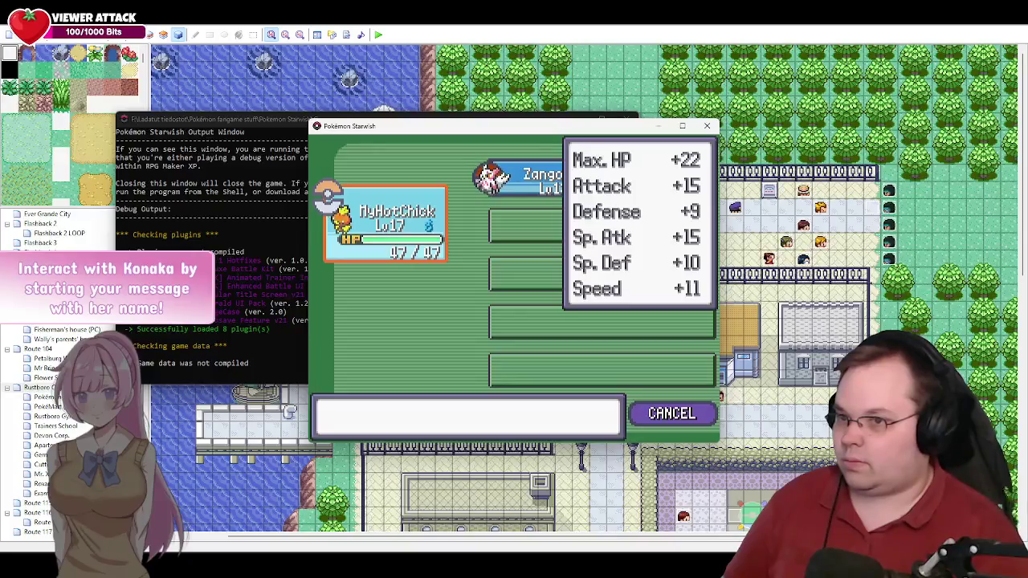
{"action": "key", "text": "Return"}
{"action": "key", "text": "Return"}
{"action": "key", "text": "Return"}
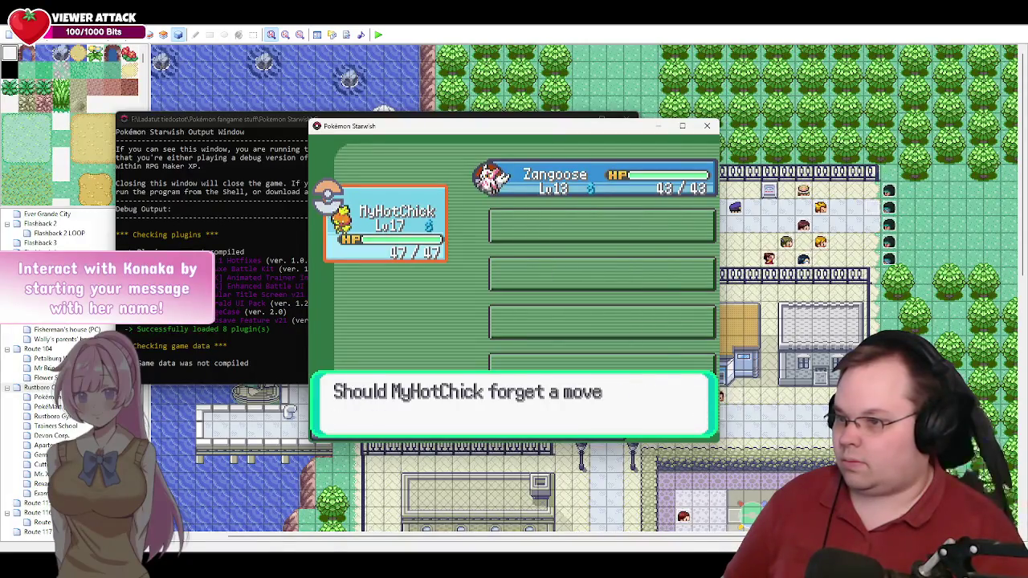
{"action": "key", "text": "Return"}
Step: Replace Growl with Flame Charge and decline learning Detect and Sand Attack
{"action": "key", "text": "Down"}
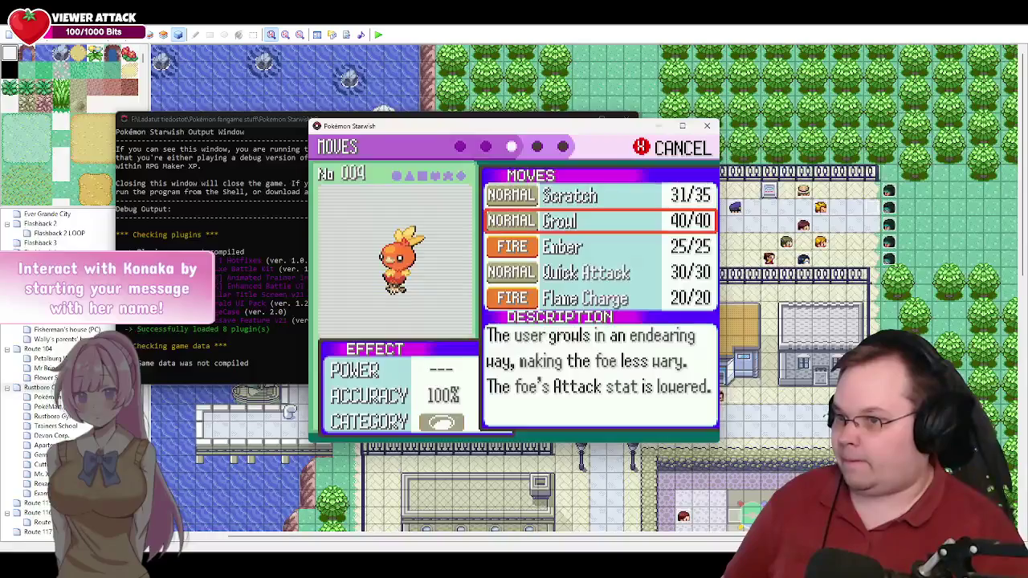
{"action": "key", "text": "Return"}
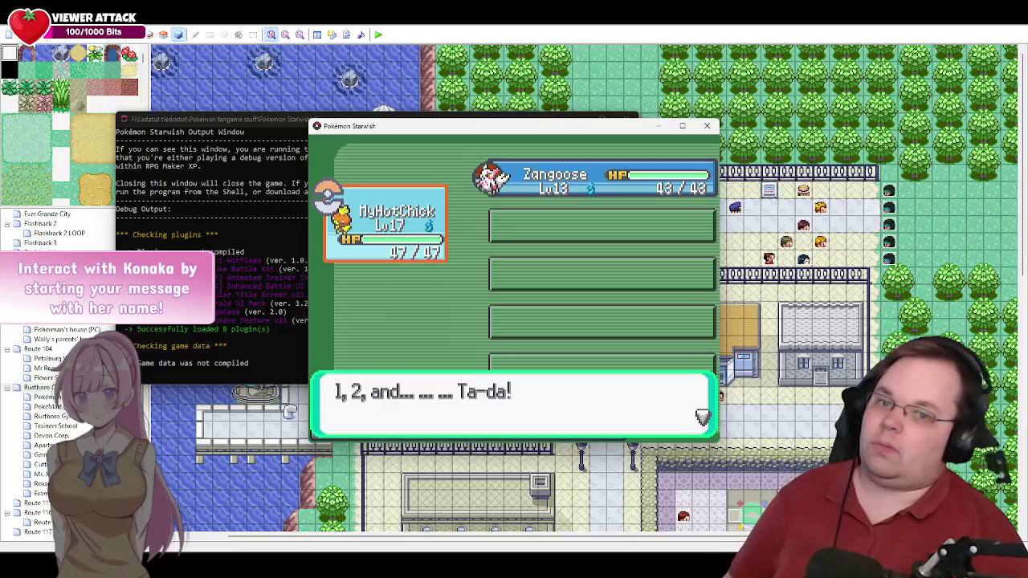
{"action": "key", "text": "Return"}
{"action": "key", "text": "Return"}
{"action": "key", "text": "Return"}
{"action": "key", "text": "Return"}
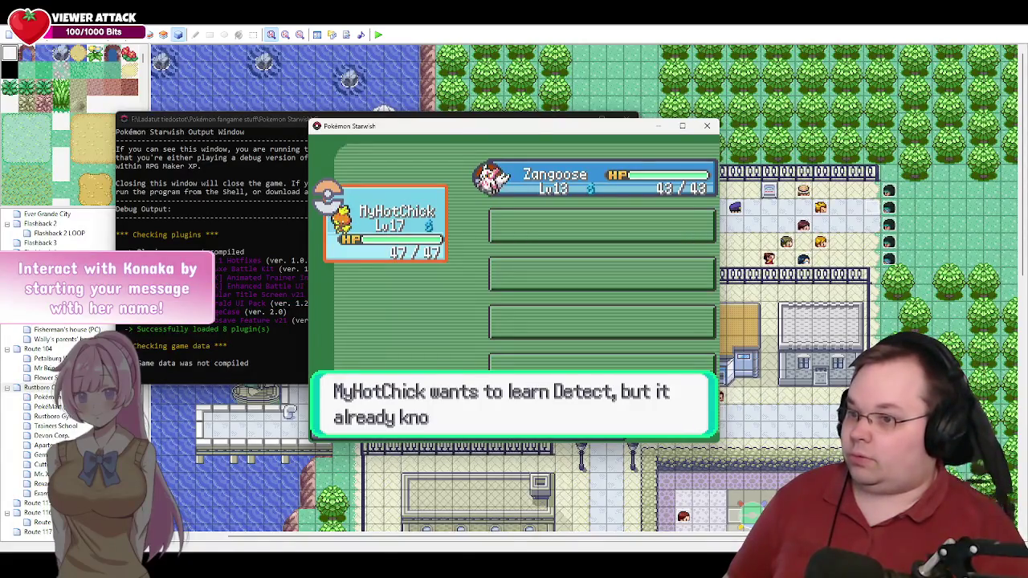
{"action": "key", "text": "Escape"}
{"action": "key", "text": "Return"}
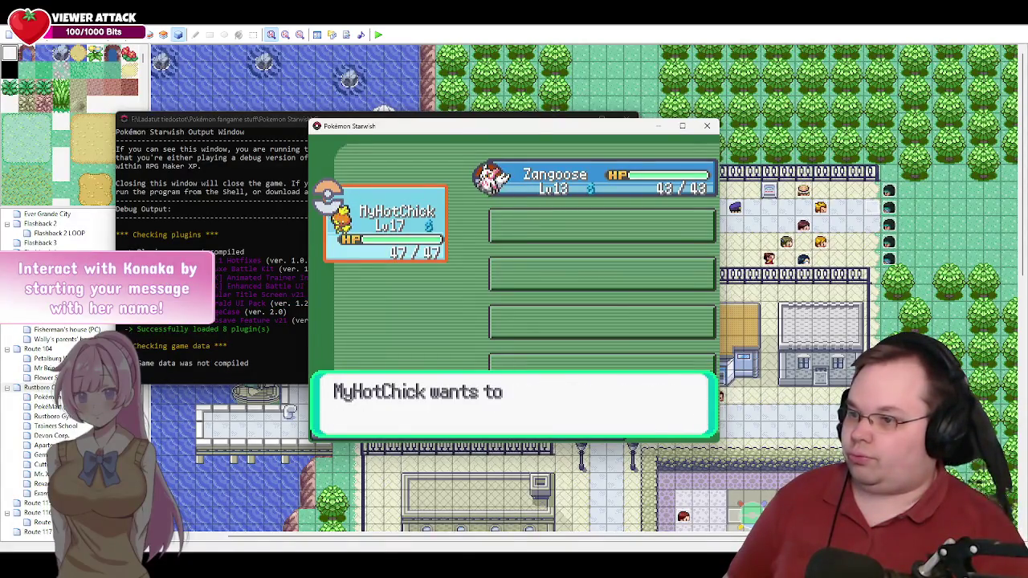
{"action": "key", "text": "Return"}
{"action": "key", "text": "Return"}
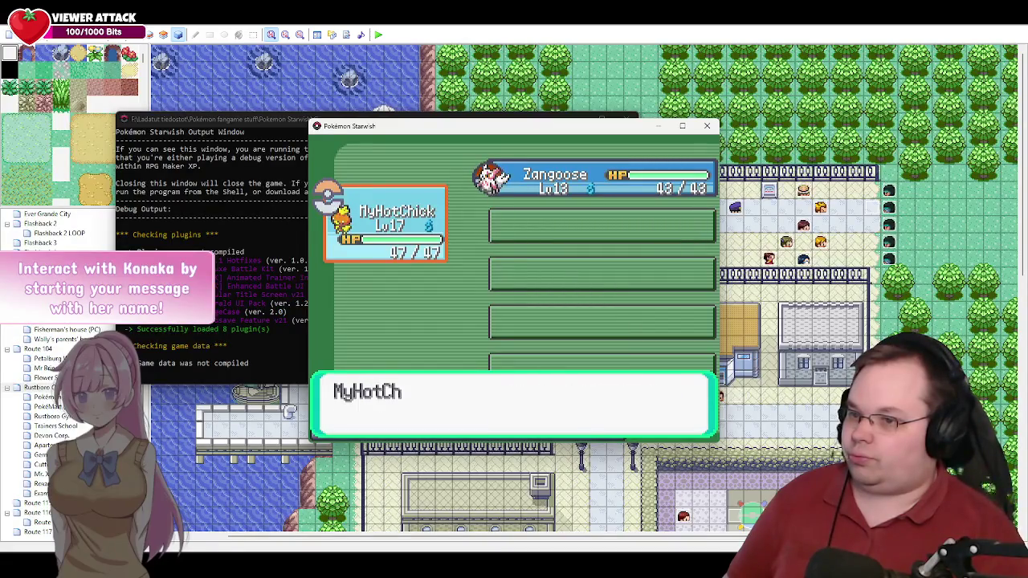
{"action": "key", "text": "Escape"}
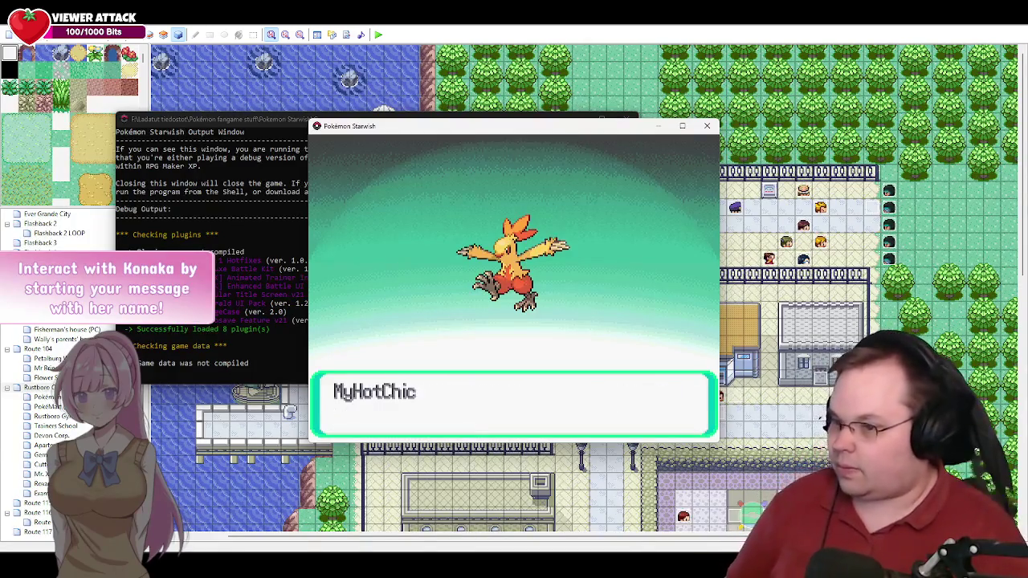
Step: Let MyHotChick evolve into Combusken and learn Double Kick, then back out of the Bag
{"action": "key", "text": "Return"}
{"action": "key", "text": "Return"}
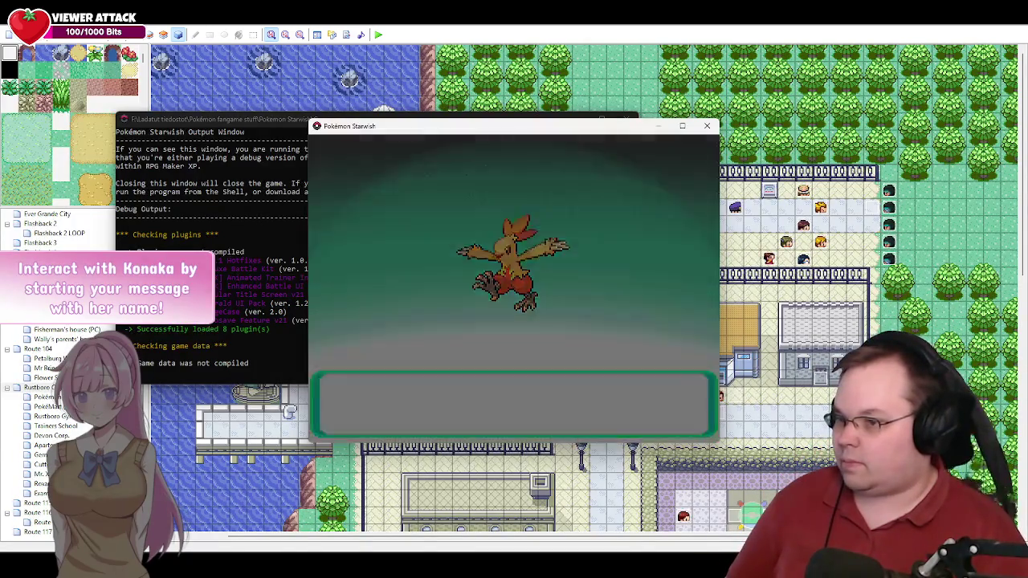
{"action": "key", "text": "Return"}
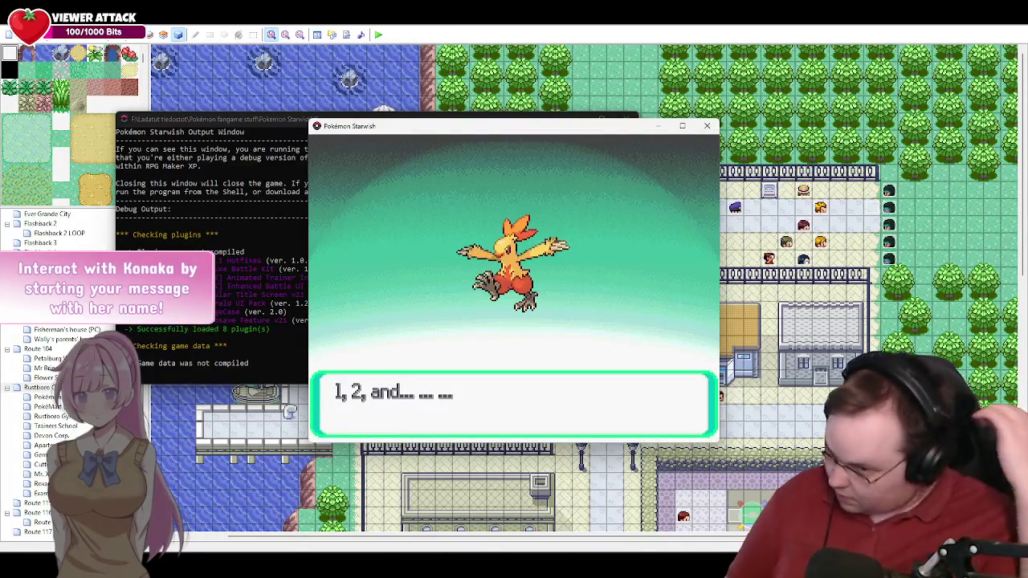
{"action": "key", "text": "Return"}
{"action": "key", "text": "Return"}
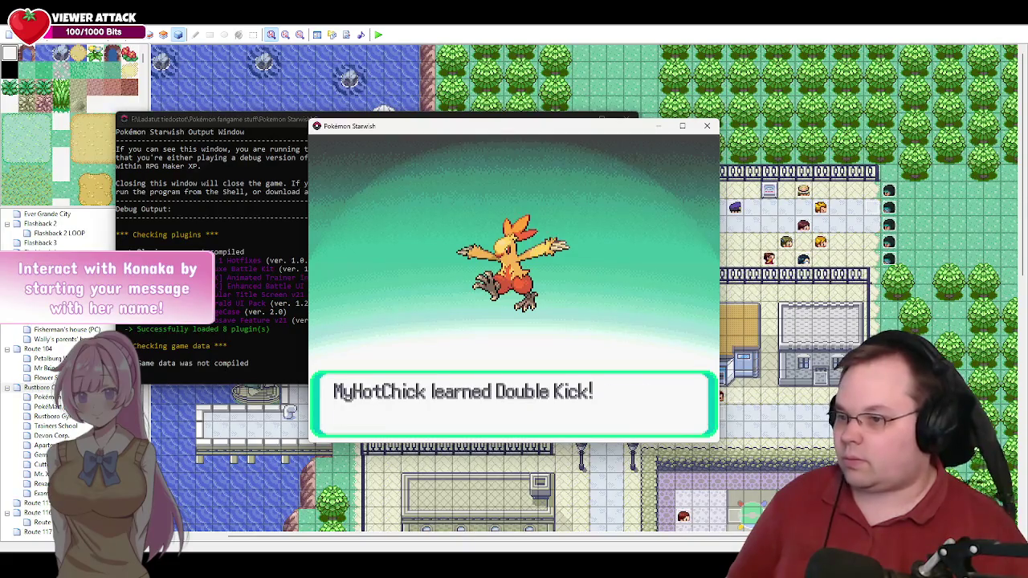
{"action": "key", "text": "Return"}
{"action": "key", "text": "Return"}
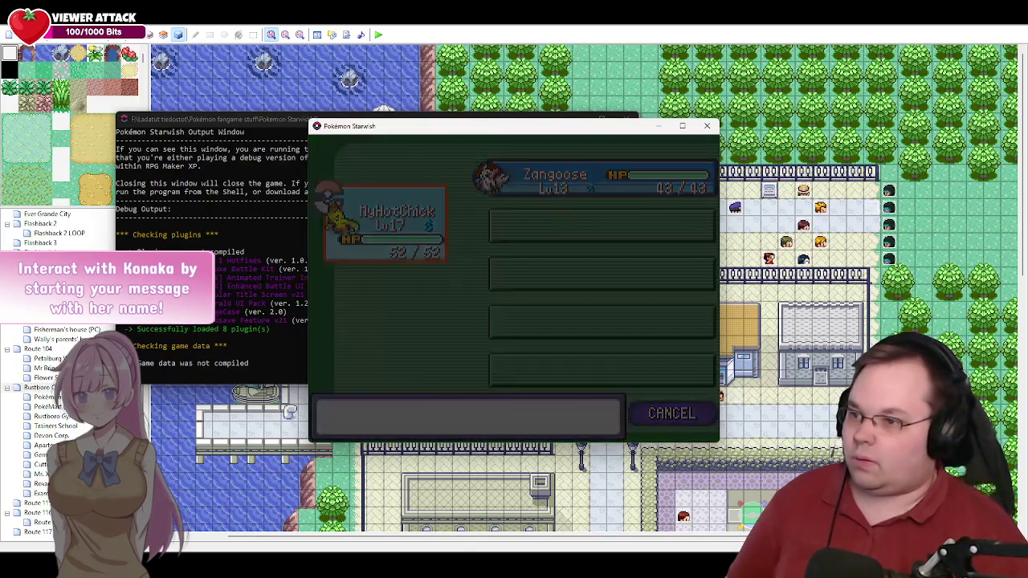
{"action": "key", "text": "Escape"}
{"action": "key", "text": "Escape"}
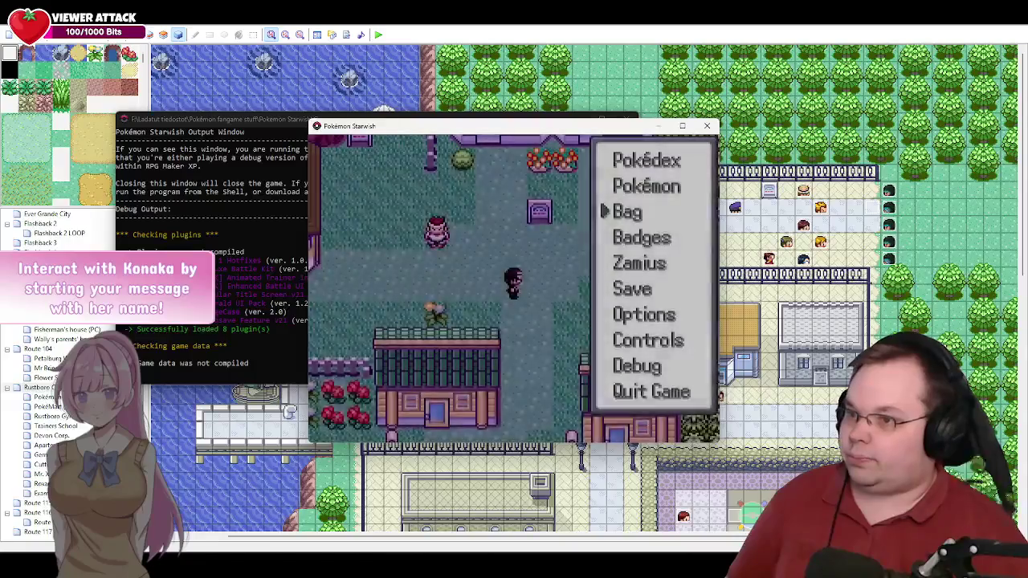
Step: Switch MyHotChick with Zangoose in the party order
{"action": "key", "text": "Up"}
{"action": "key", "text": "Return"}
{"action": "key", "text": "Return"}
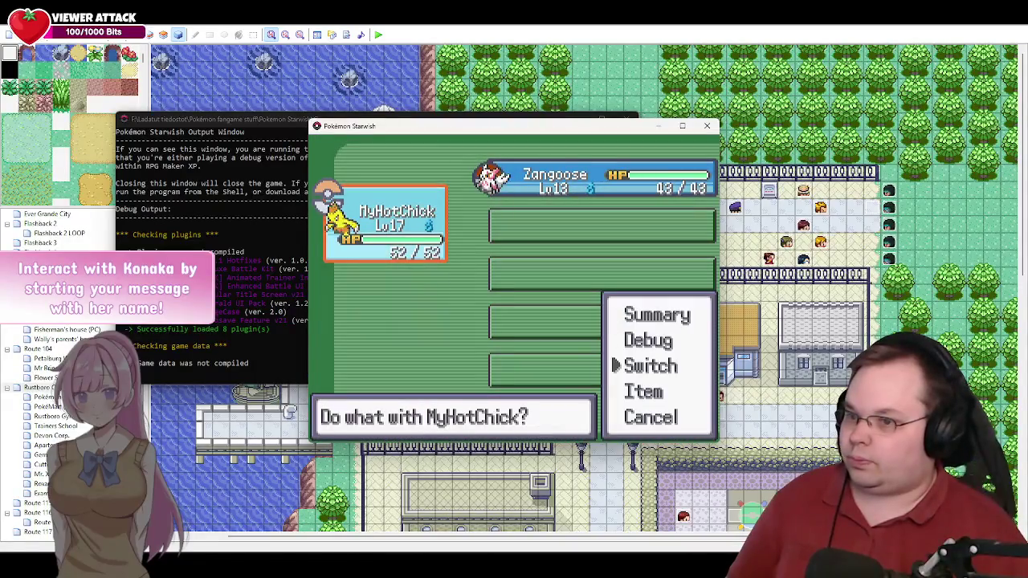
{"action": "key", "text": "Return"}
{"action": "key", "text": "Down"}
{"action": "key", "text": "Return"}
{"action": "key", "text": "Escape"}
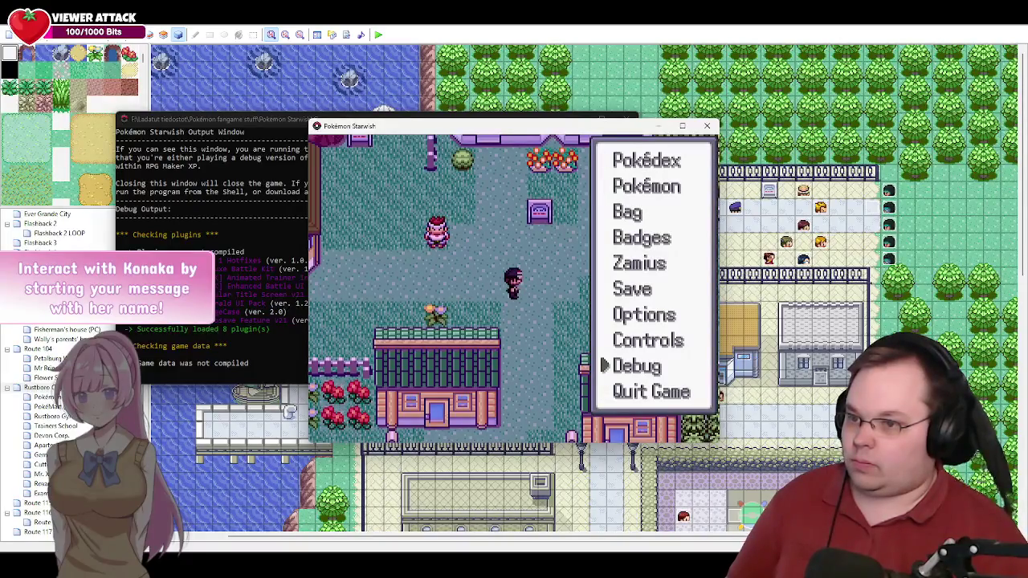
Step: Warp the player to a Rustboro City map from the debug Warp to Map list
{"action": "key", "text": "Return"}
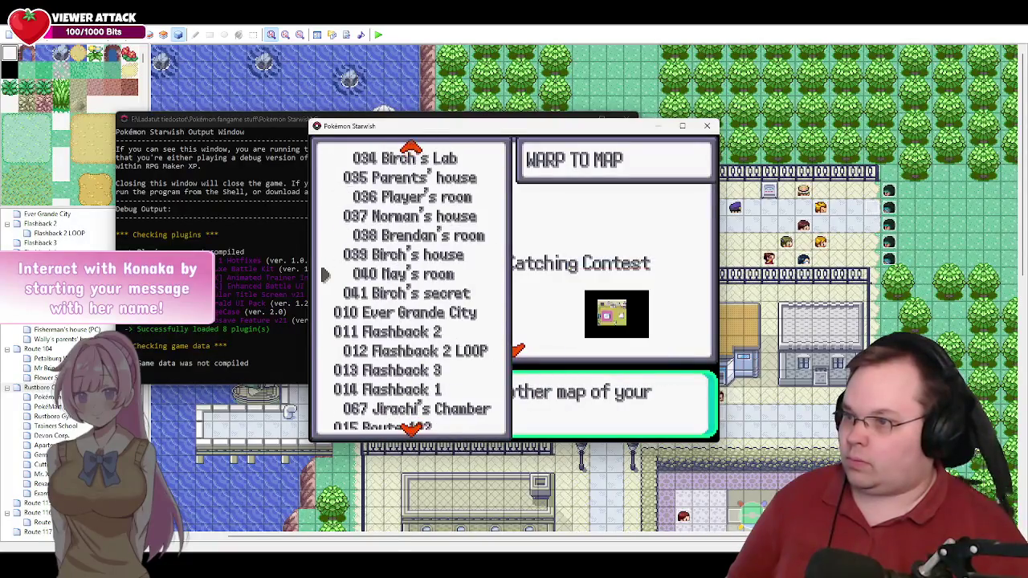
{"action": "key", "text": "Up"}
{"action": "key", "text": "Up"}
{"action": "key", "text": "Up"}
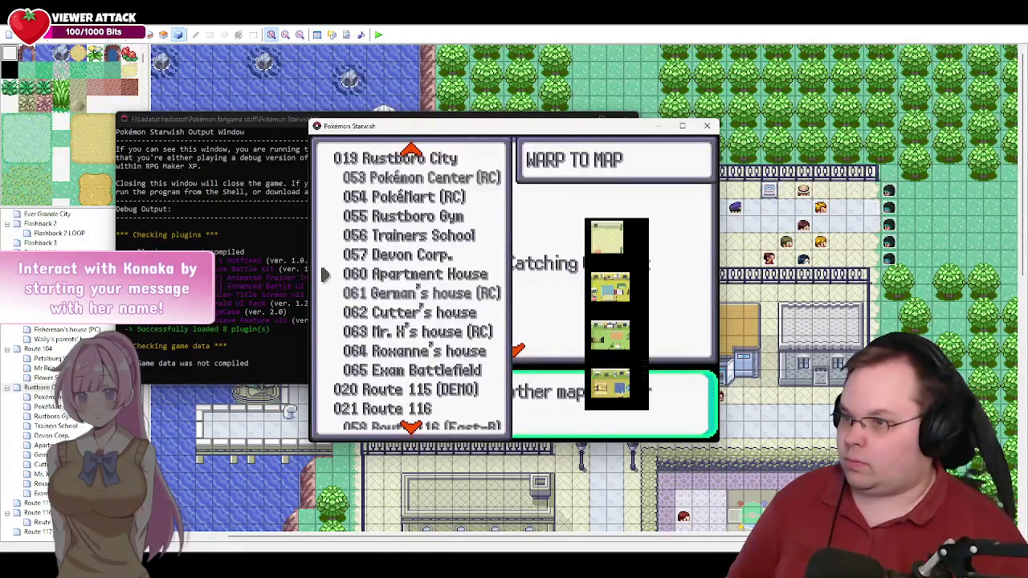
{"action": "key", "text": "Escape"}
{"action": "key", "text": "Escape"}
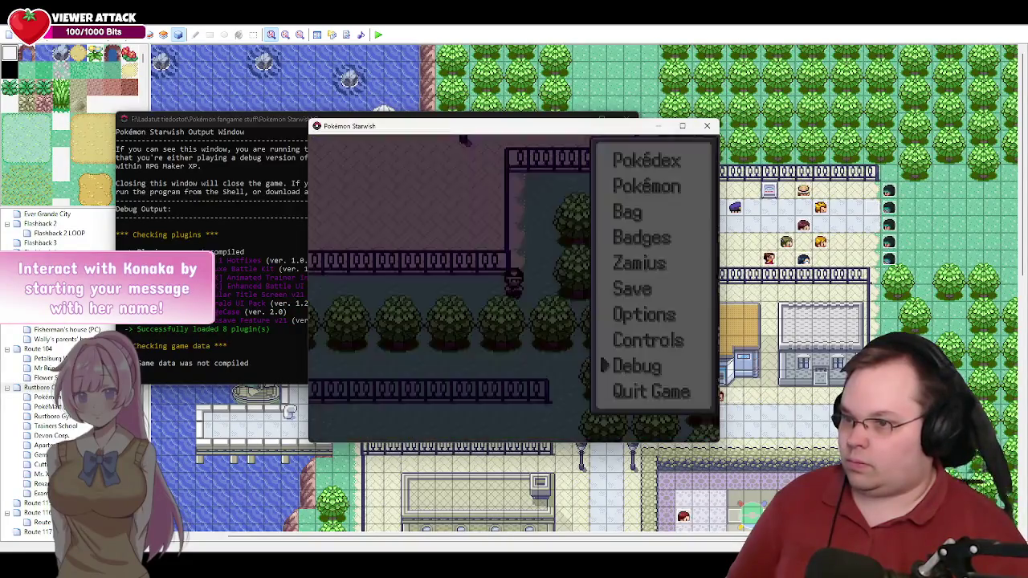
Step: Walk south out of Rustboro onto Route 104 and back north until Lia's cutscene starts
{"action": "key", "text": "Escape"}
{"action": "key", "text": "Left"}
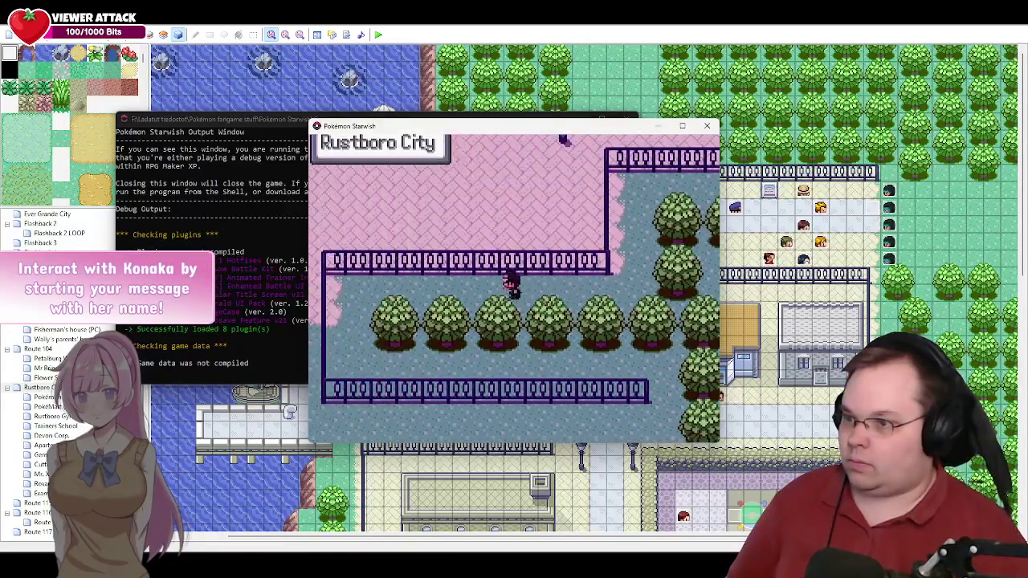
{"action": "key", "text": "Down"}
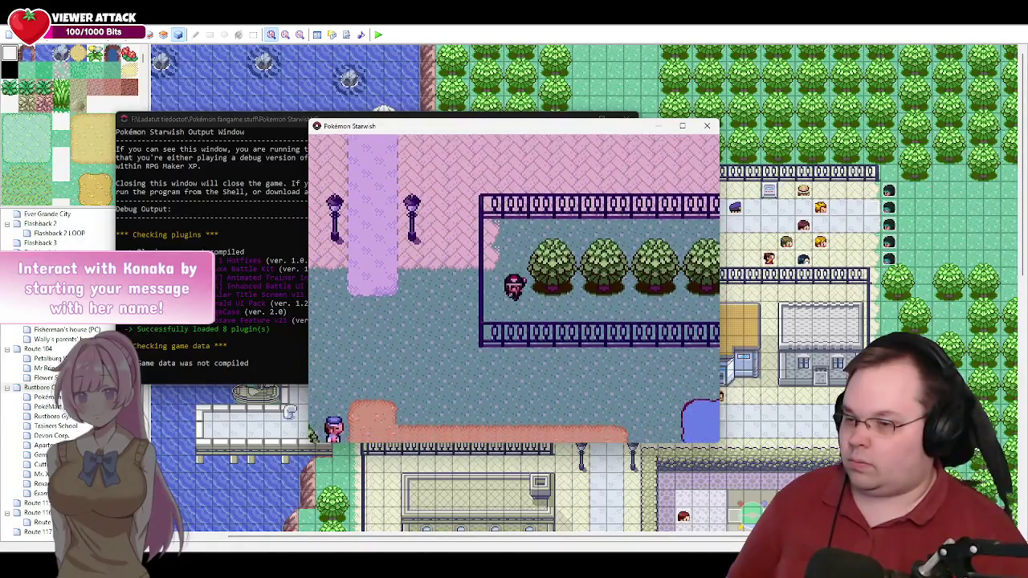
{"action": "key", "text": "Right"}
{"action": "key", "text": "Down"}
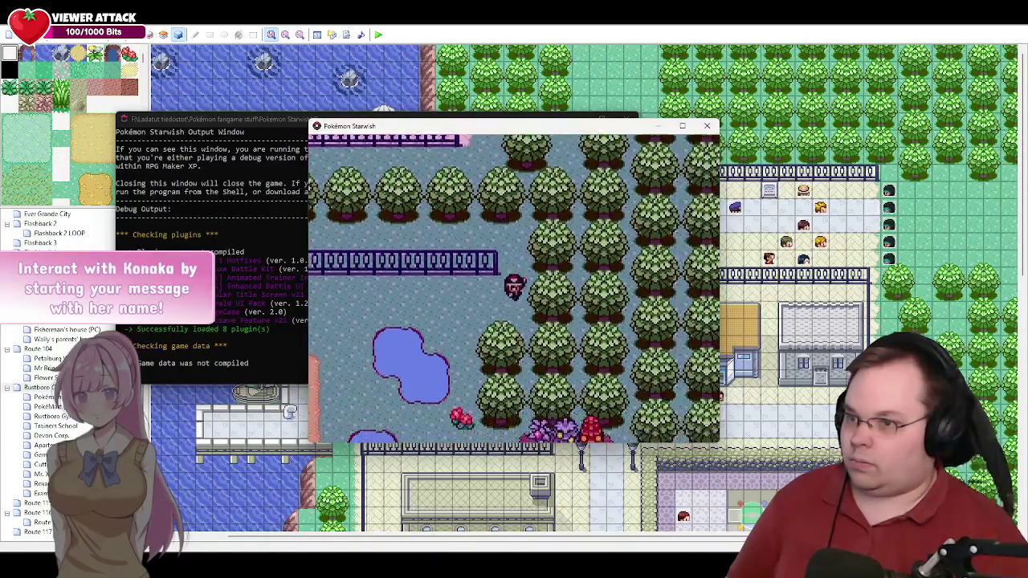
{"action": "key", "text": "Left"}
{"action": "key", "text": "Left"}
{"action": "key", "text": "Up"}
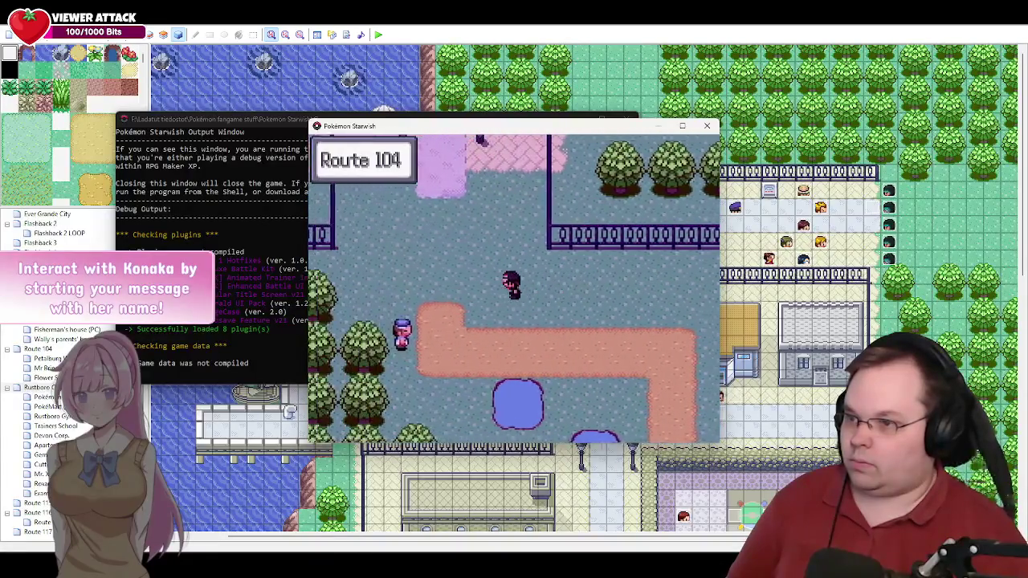
{"action": "key", "text": "Up"}
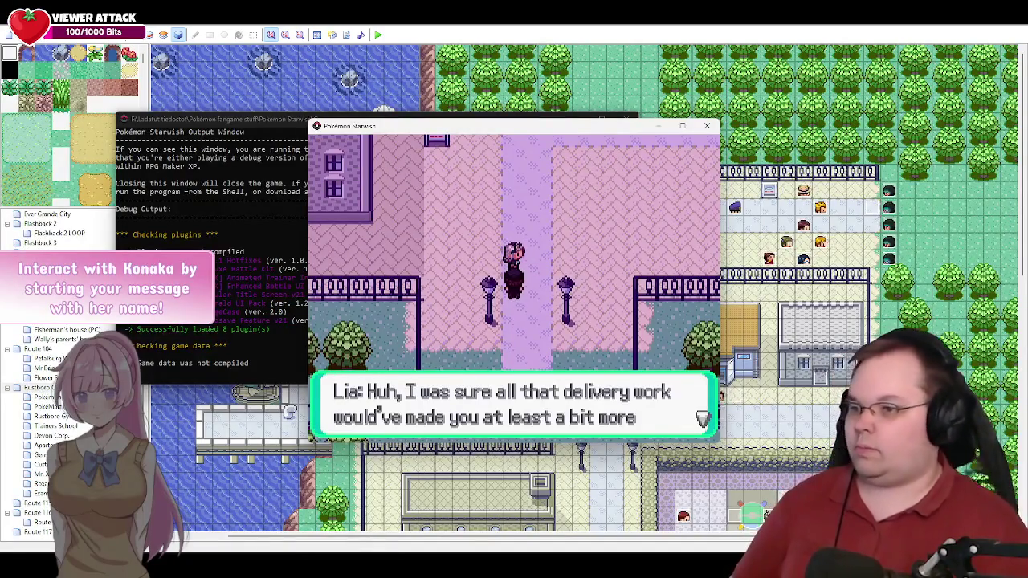
Step: Advance the dialogue through Lia's Torchic line, the Elite Four talk and Zamius's reply
{"action": "key", "text": "Return"}
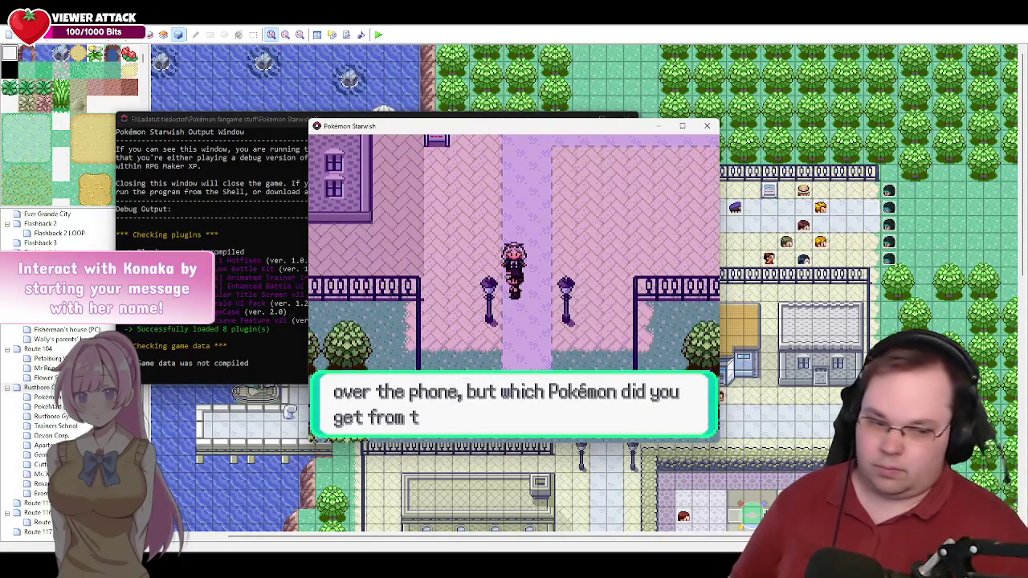
{"action": "key", "text": "Return"}
{"action": "key", "text": "Return"}
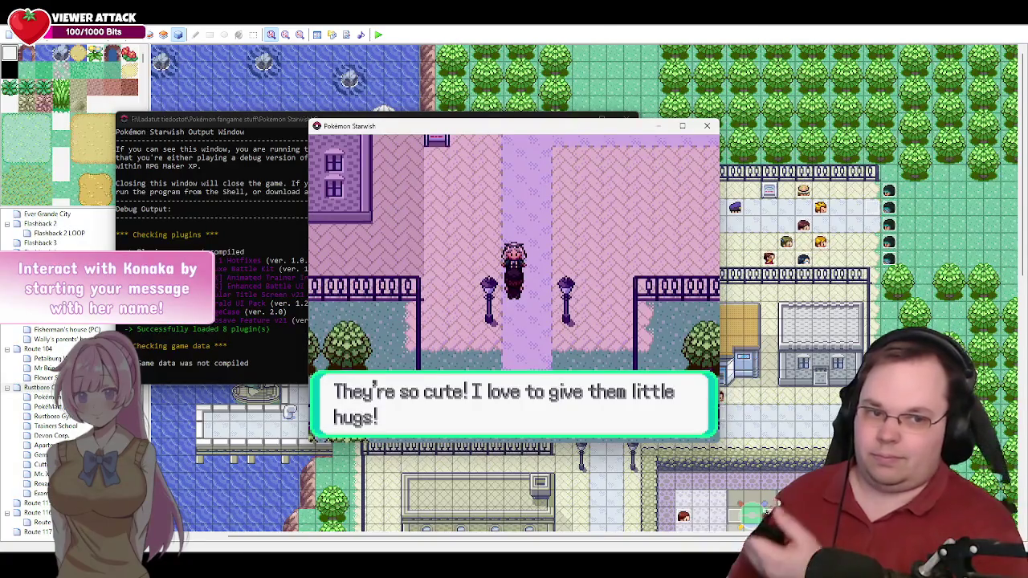
{"action": "key", "text": "Return"}
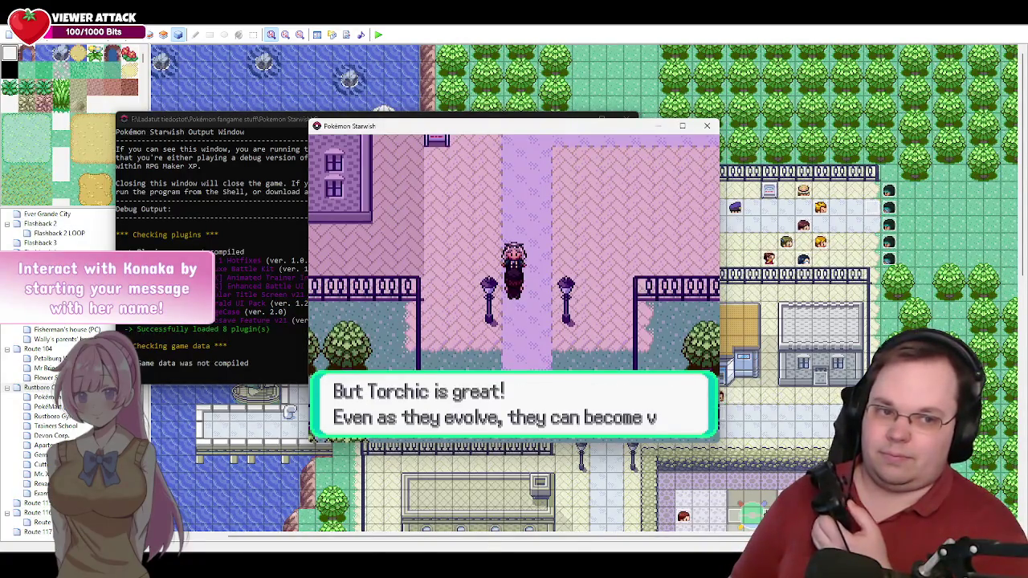
{"action": "key", "text": "Return"}
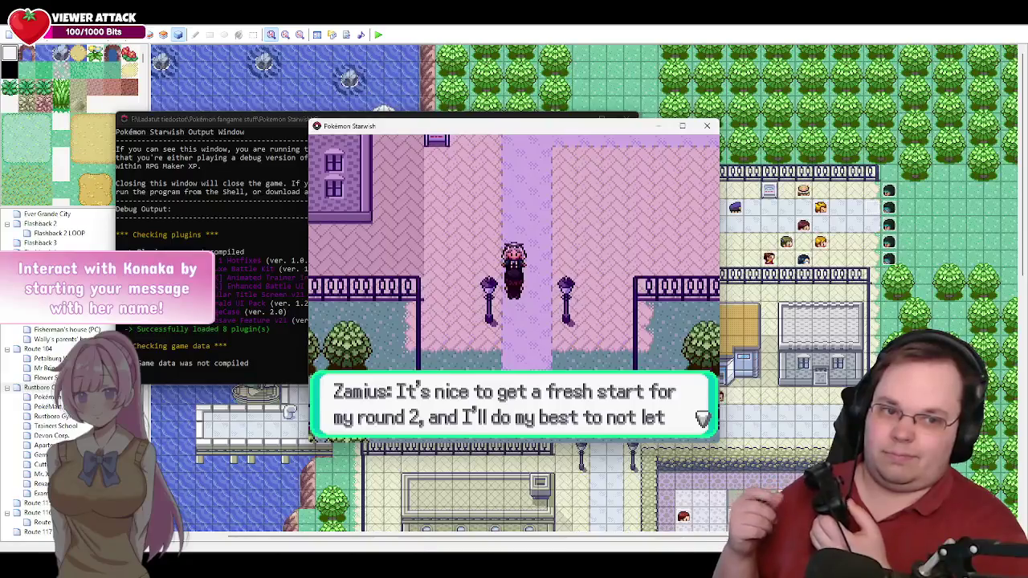
{"action": "key", "text": "Return"}
{"action": "key", "text": "Return"}
{"action": "key", "text": "Return"}
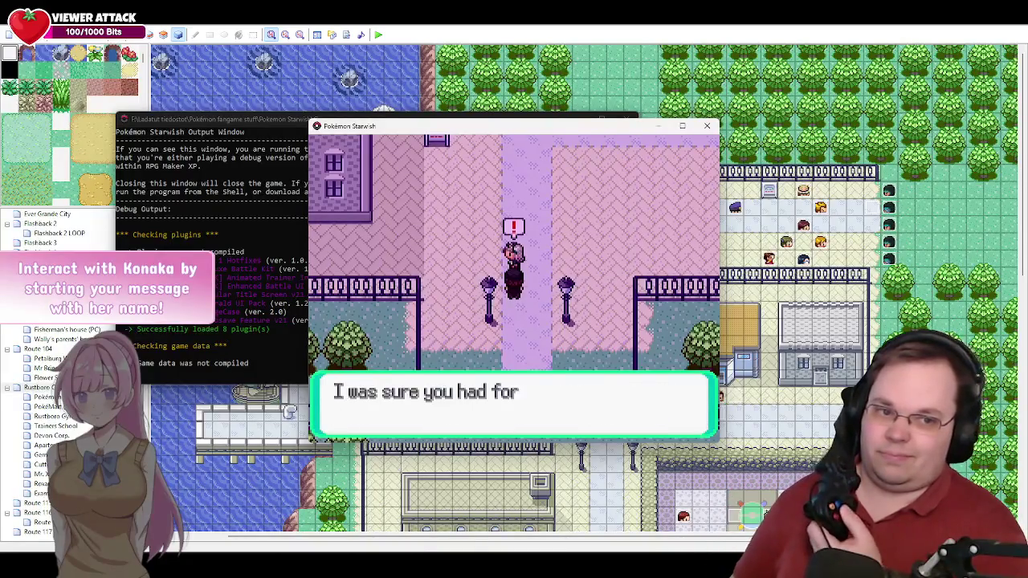
{"action": "key", "text": "Return"}
{"action": "key", "text": "Return"}
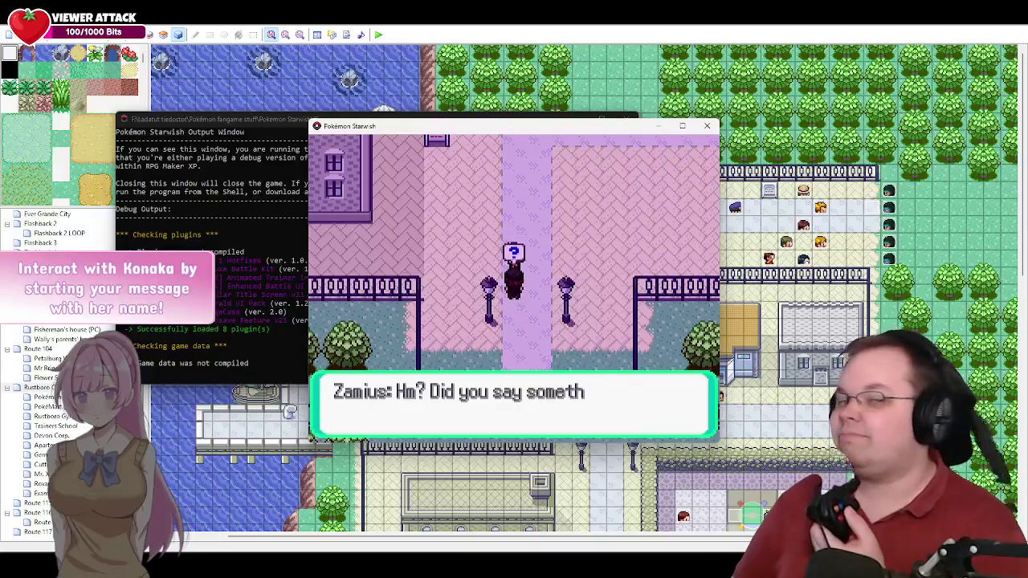
{"action": "key", "text": "Return"}
{"action": "key", "text": "Return"}
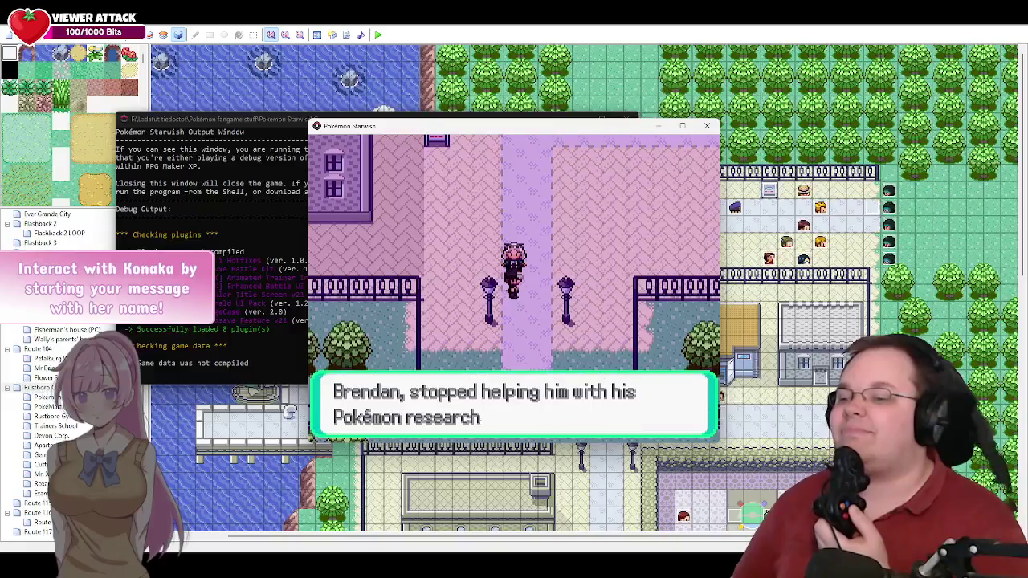
{"action": "key", "text": "Return"}
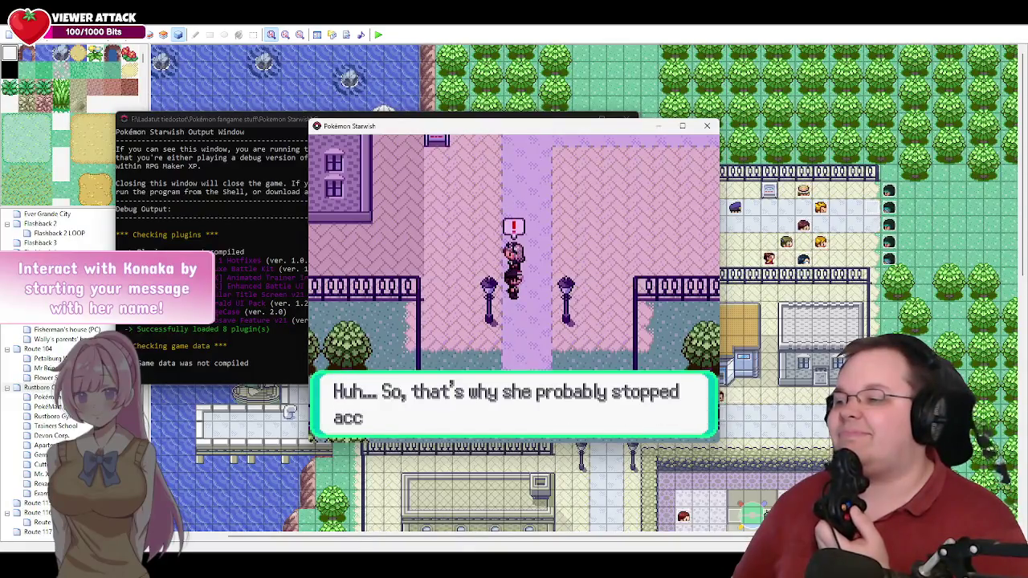
{"action": "key", "text": "Return"}
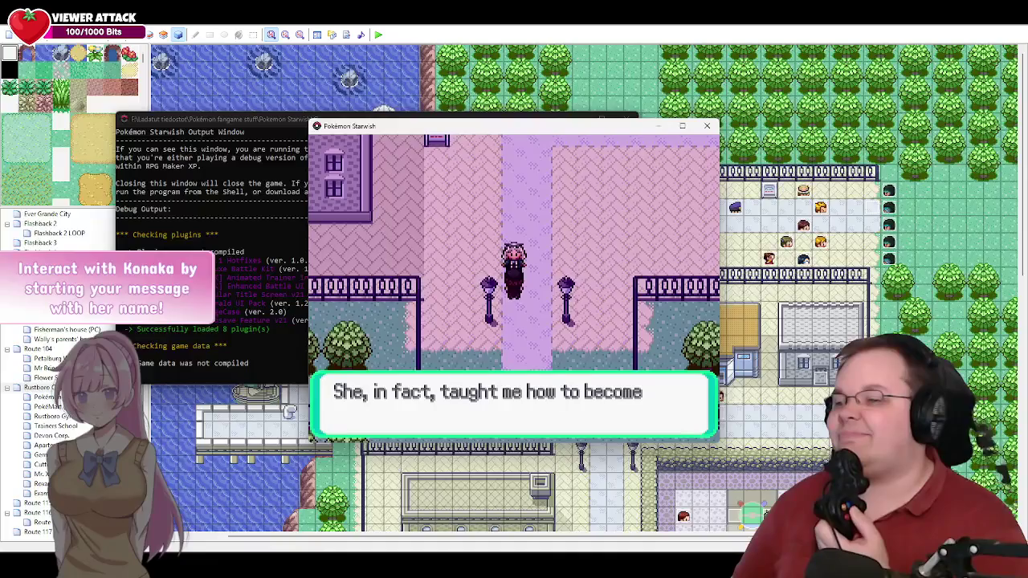
Step: Continue past Zamius's boss-battle line to the closing line about Roxanne
{"action": "key", "text": "Return"}
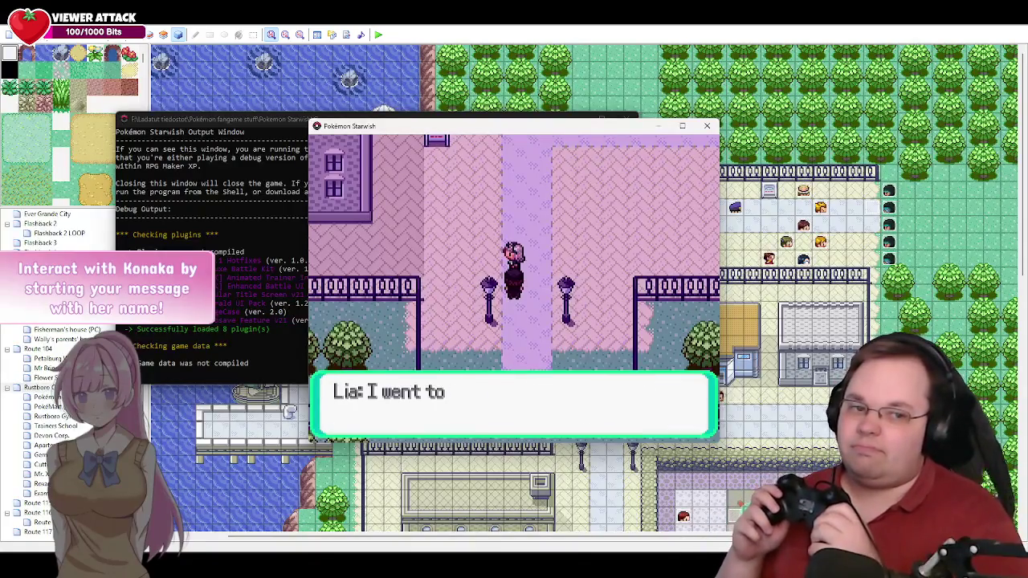
{"action": "key", "text": "Return"}
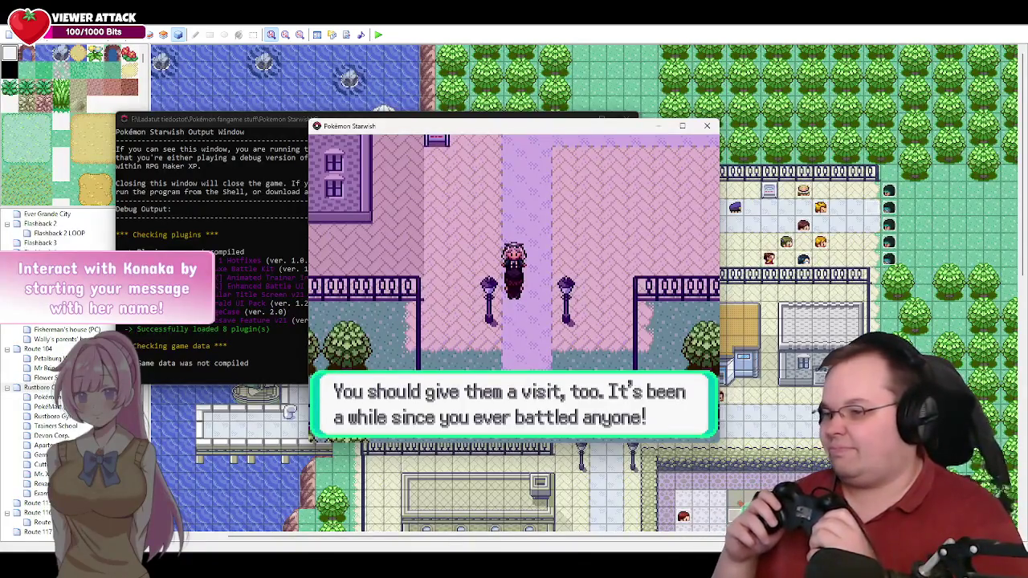
{"action": "key", "text": "Return"}
{"action": "key", "text": "Return"}
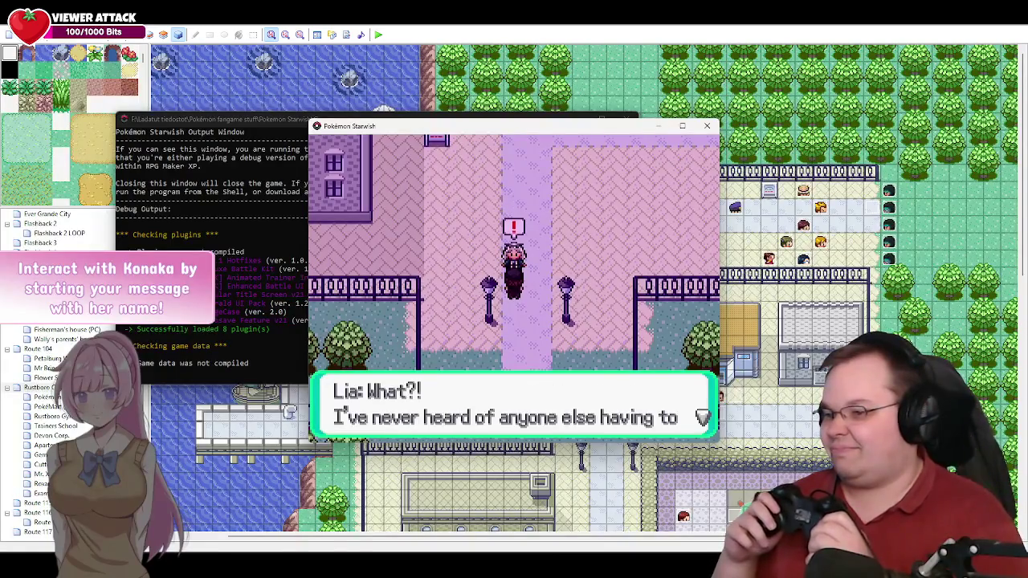
{"action": "key", "text": "Return"}
{"action": "key", "text": "Return"}
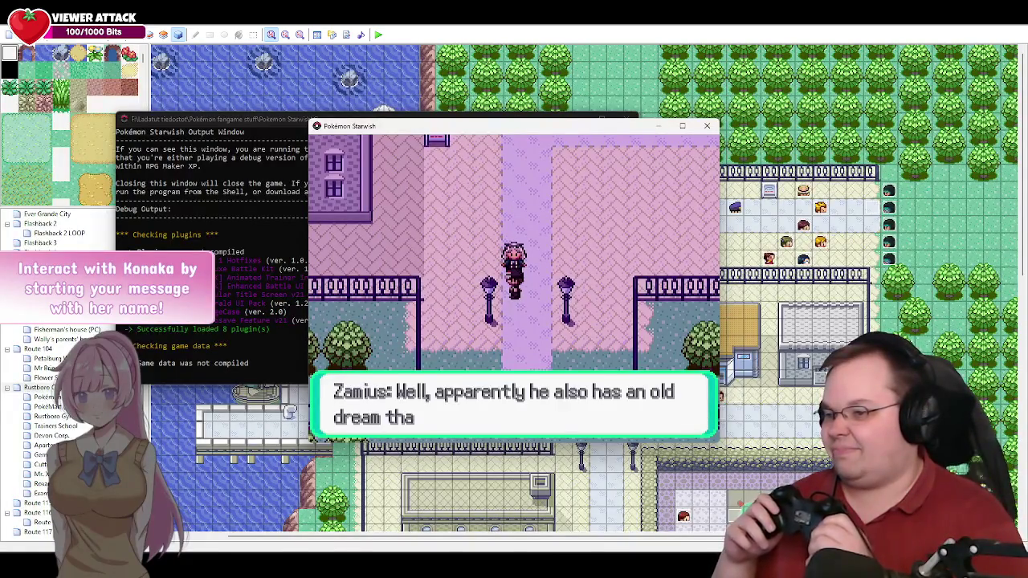
{"action": "key", "text": "Return"}
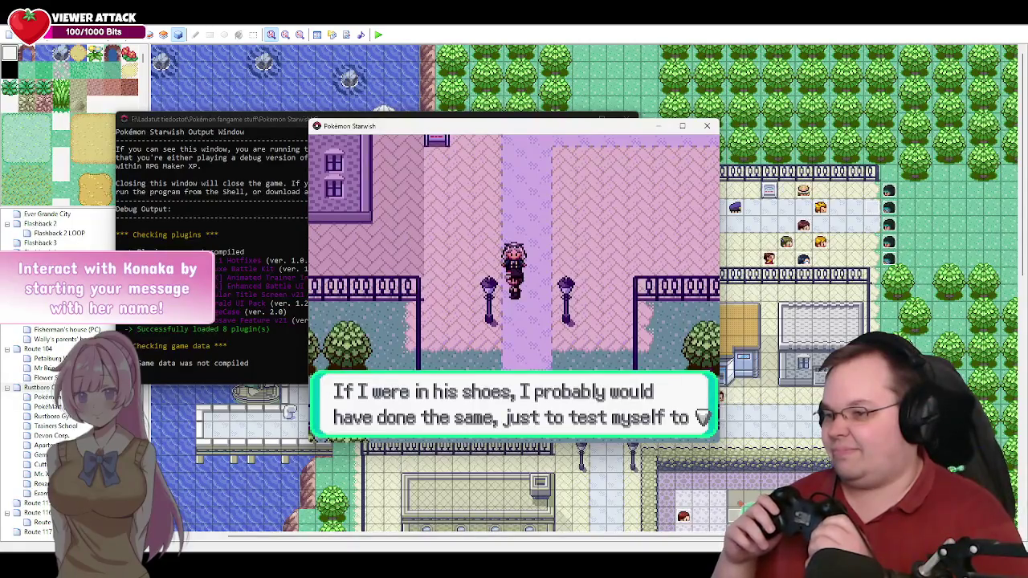
{"action": "key", "text": "Return"}
{"action": "key", "text": "Return"}
{"action": "key", "text": "Return"}
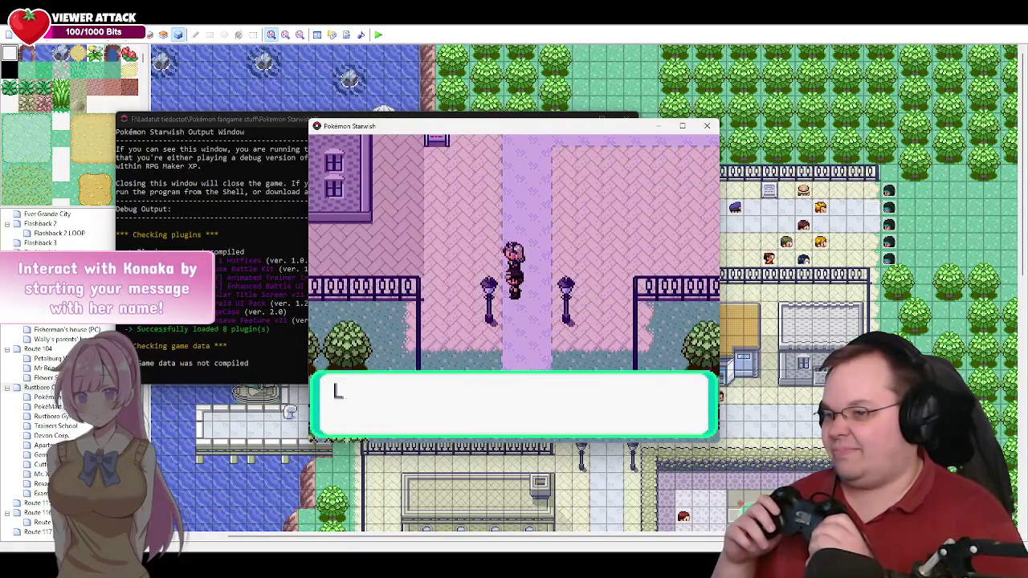
{"action": "key", "text": "Return"}
{"action": "key", "text": "Return"}
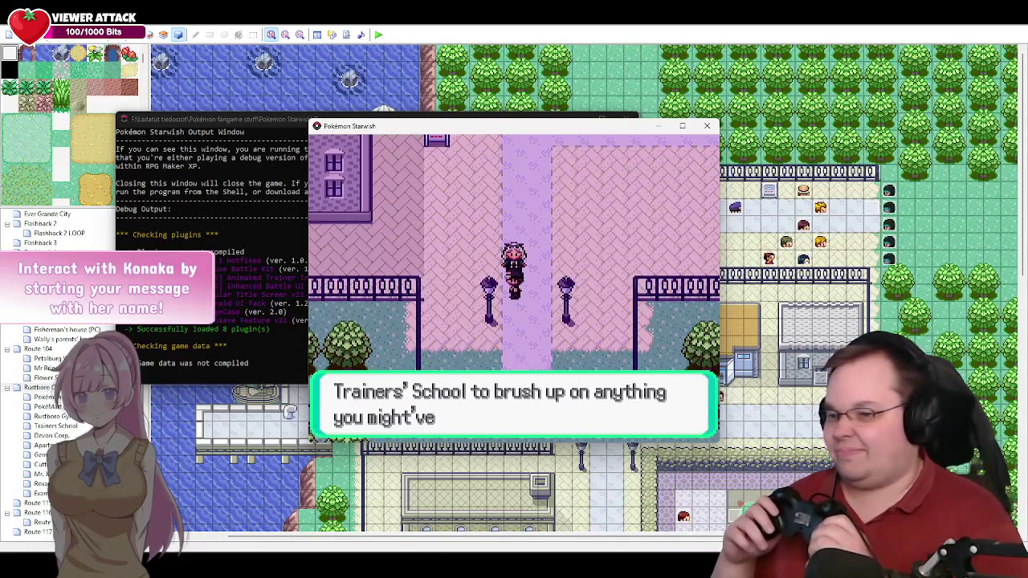
{"action": "key", "text": "Return"}
{"action": "key", "text": "Return"}
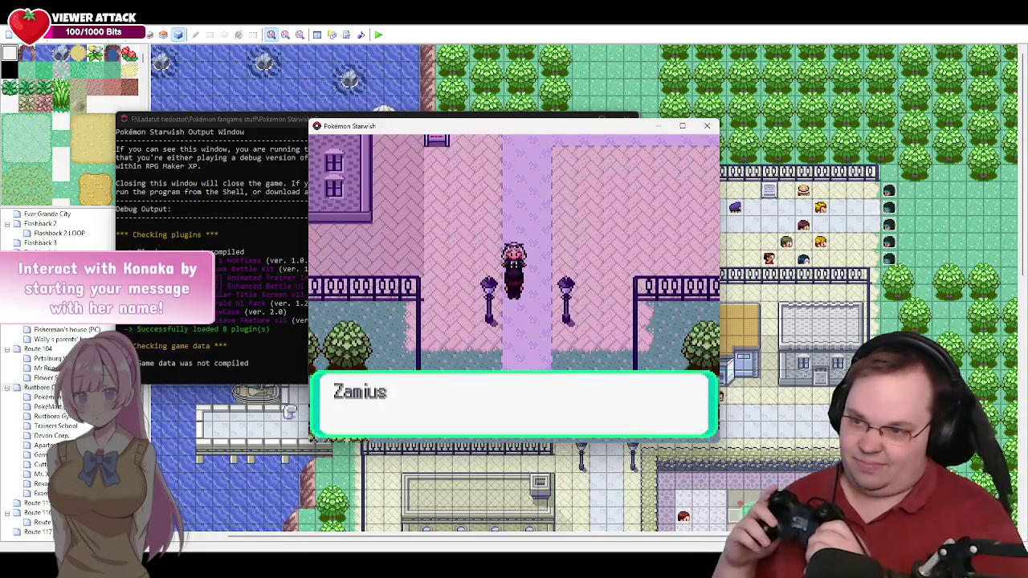
{"action": "key", "text": "Return"}
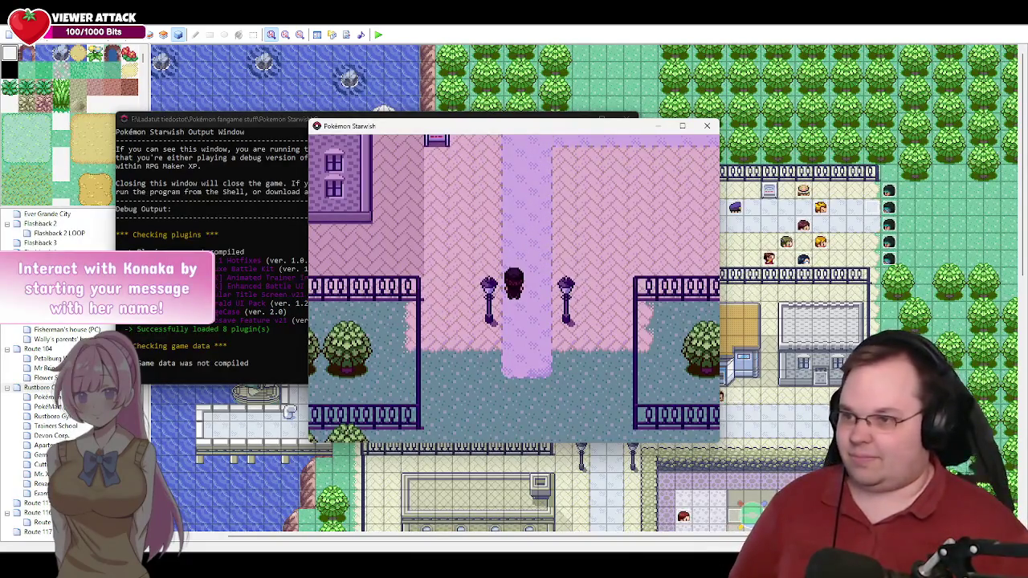
Step: Walk north past the Rustboro Mart to the Pokémon Center and bring up the pause menu
{"action": "key", "text": "Up"}
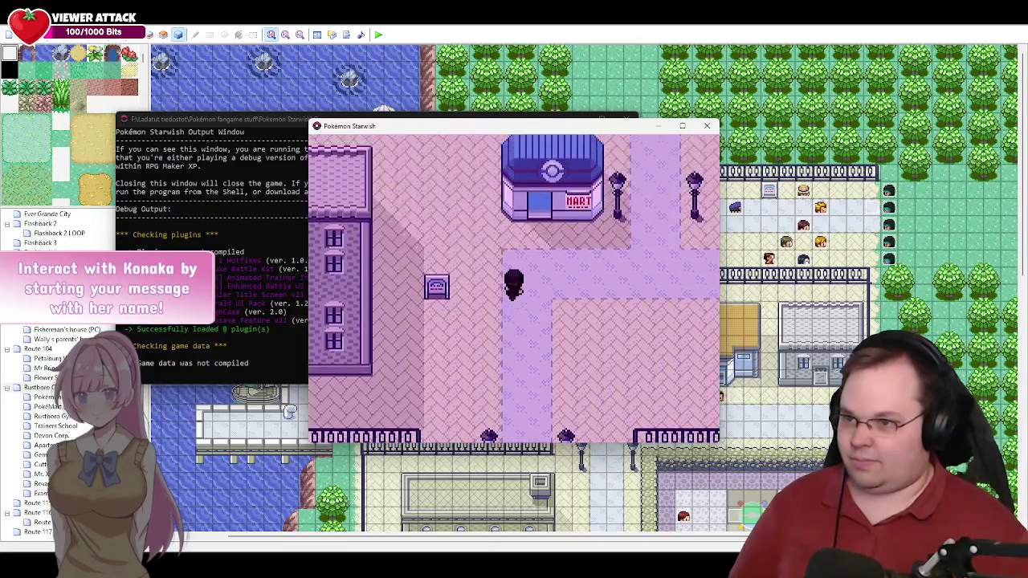
{"action": "key", "text": "Right"}
{"action": "key", "text": "Up"}
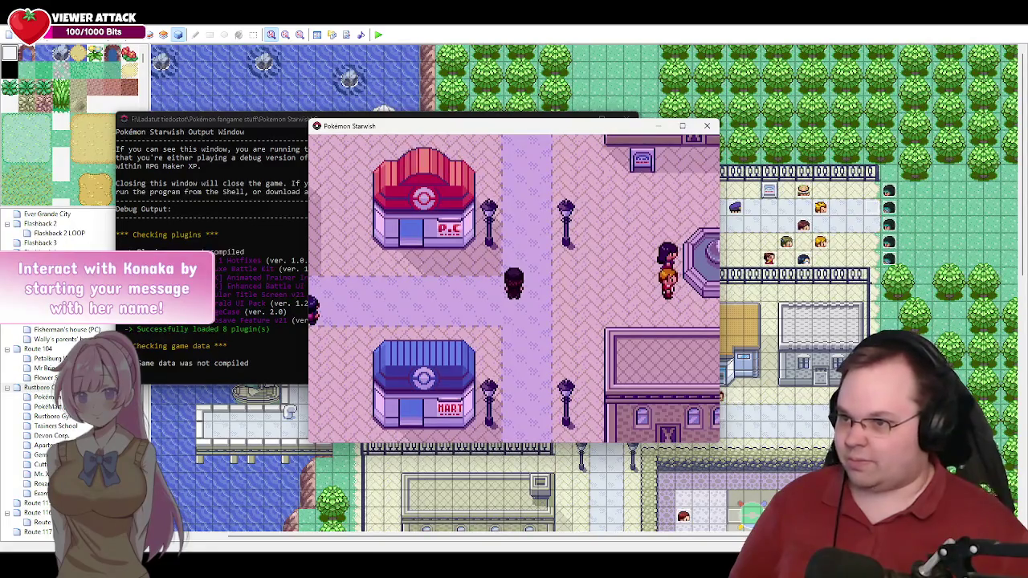
{"action": "key", "text": "Escape"}
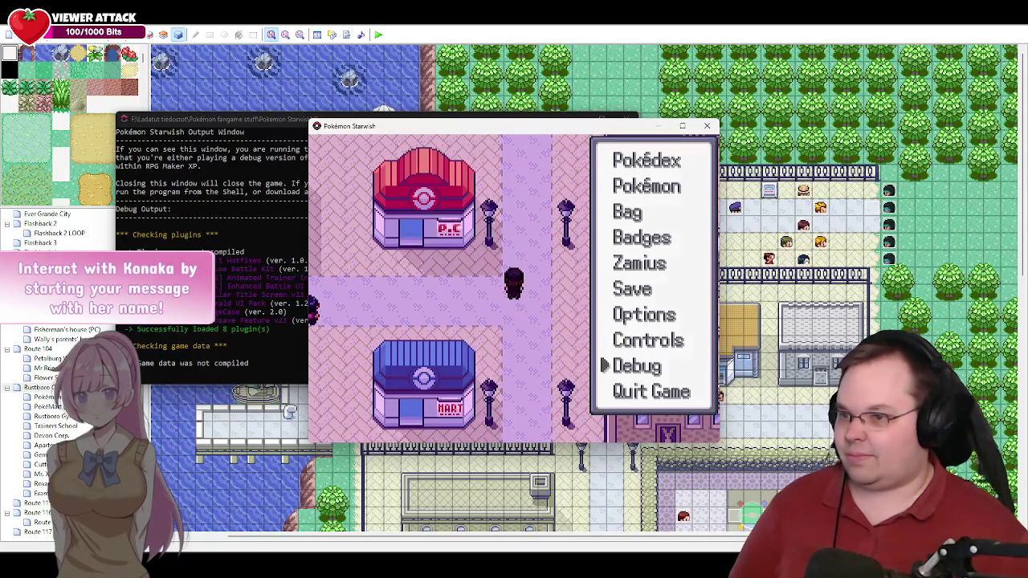
Step: Open the debug switch list and turn the Defeated Gym 1 switch ON
{"action": "key", "text": "Return"}
{"action": "key", "text": "Down"}
{"action": "key", "text": "Down"}
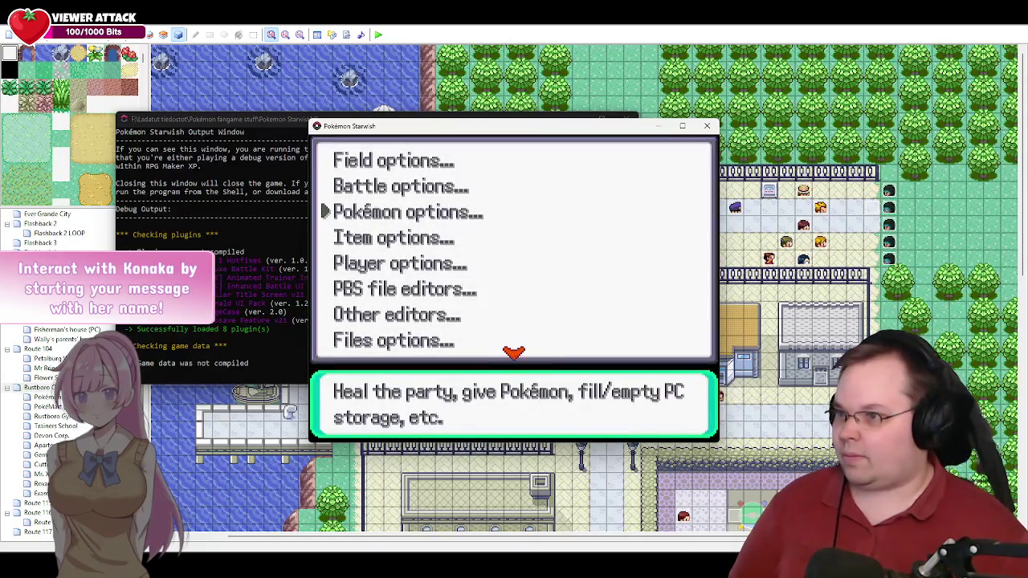
{"action": "key", "text": "Up"}
{"action": "key", "text": "Up"}
{"action": "key", "text": "Down"}
{"action": "key", "text": "Down"}
{"action": "key", "text": "Return"}
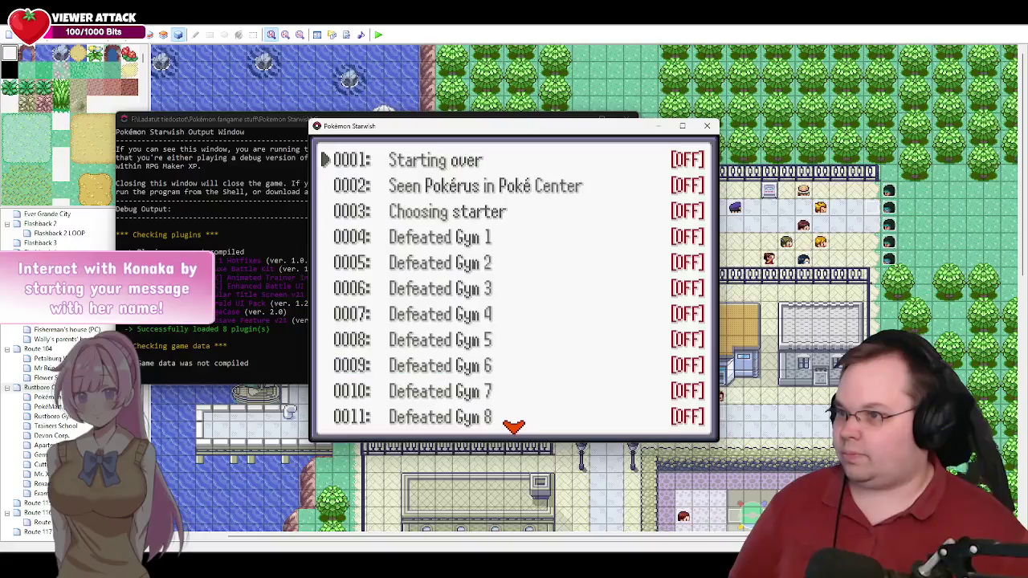
{"action": "key", "text": "Page_Down"}
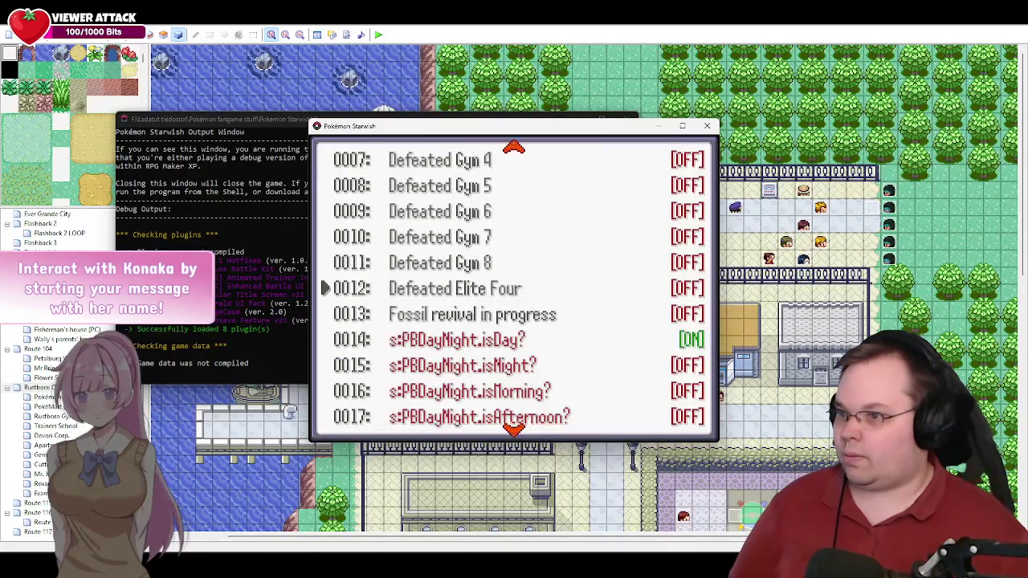
{"action": "key", "text": "Page_Up"}
{"action": "key", "text": "Down"}
{"action": "key", "text": "Down"}
{"action": "key", "text": "Down"}
{"action": "key", "text": "Return"}
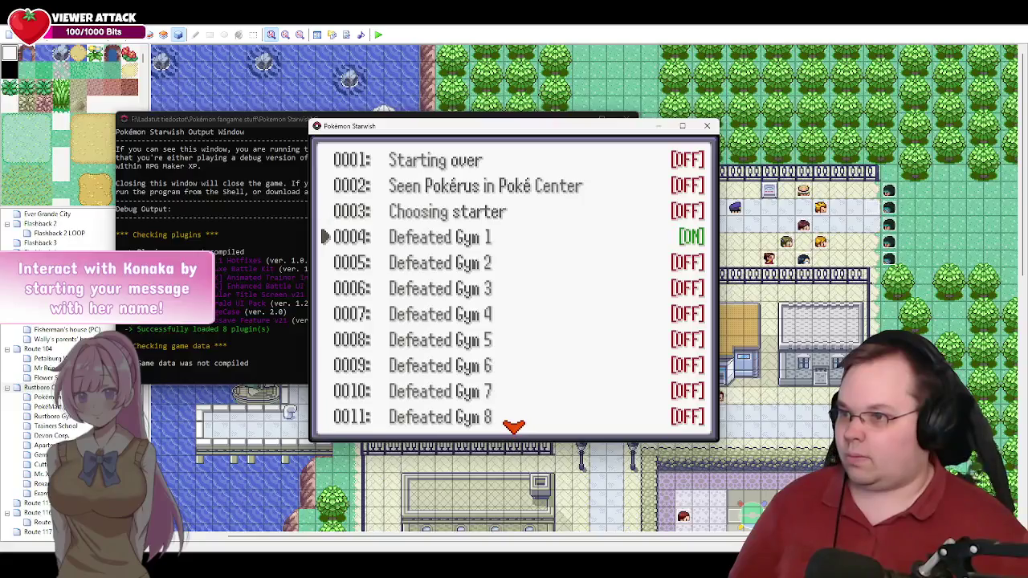
Step: Turn on switches 0078 'ZanSon on the move!' and 0079 'Exams Passed!'
{"action": "key", "text": "Page_Down"}
{"action": "key", "text": "Page_Down"}
{"action": "key", "text": "Page_Down"}
{"action": "key", "text": "Page_Down"}
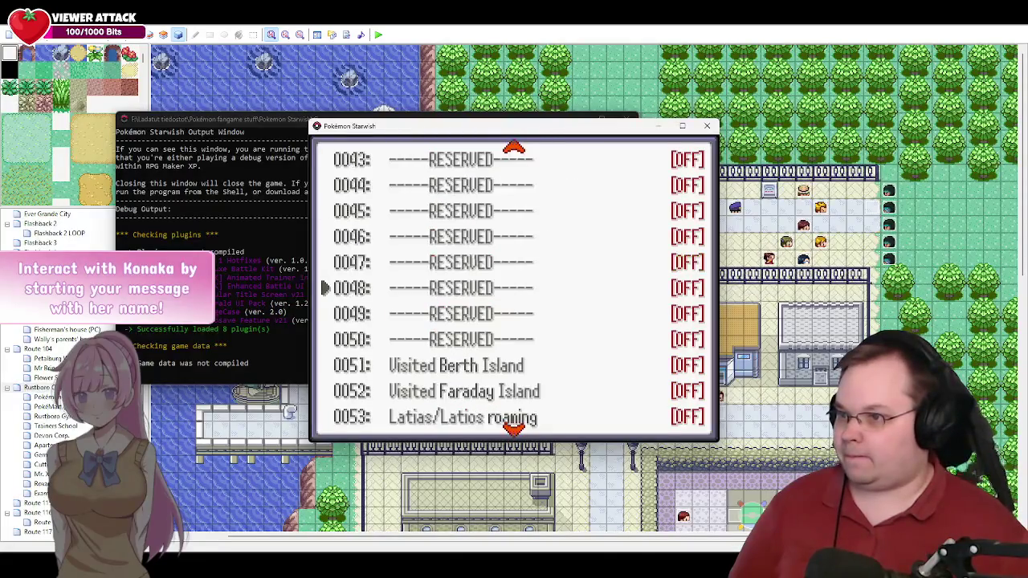
{"action": "key", "text": "Page_Down"}
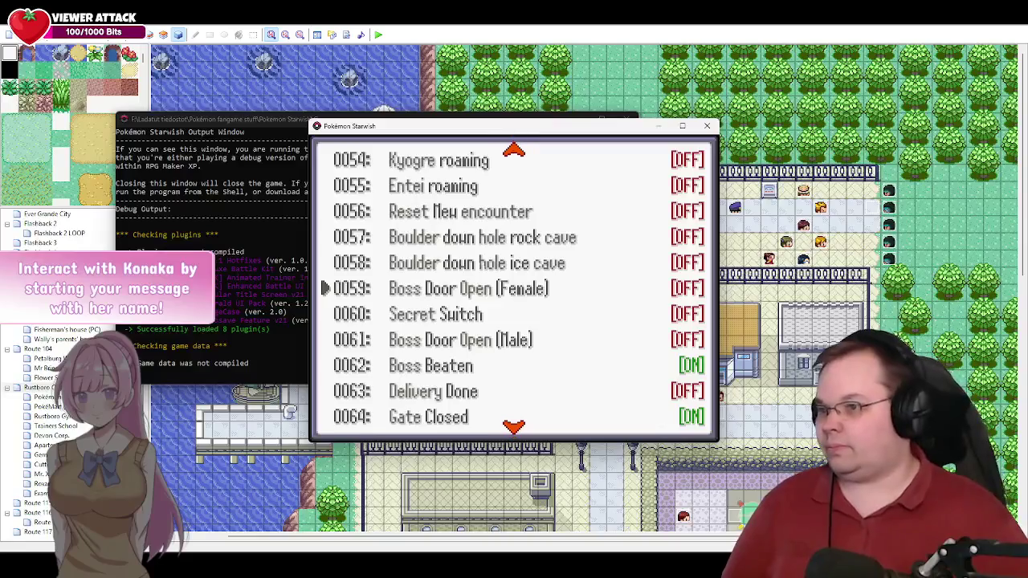
{"action": "key", "text": "Down"}
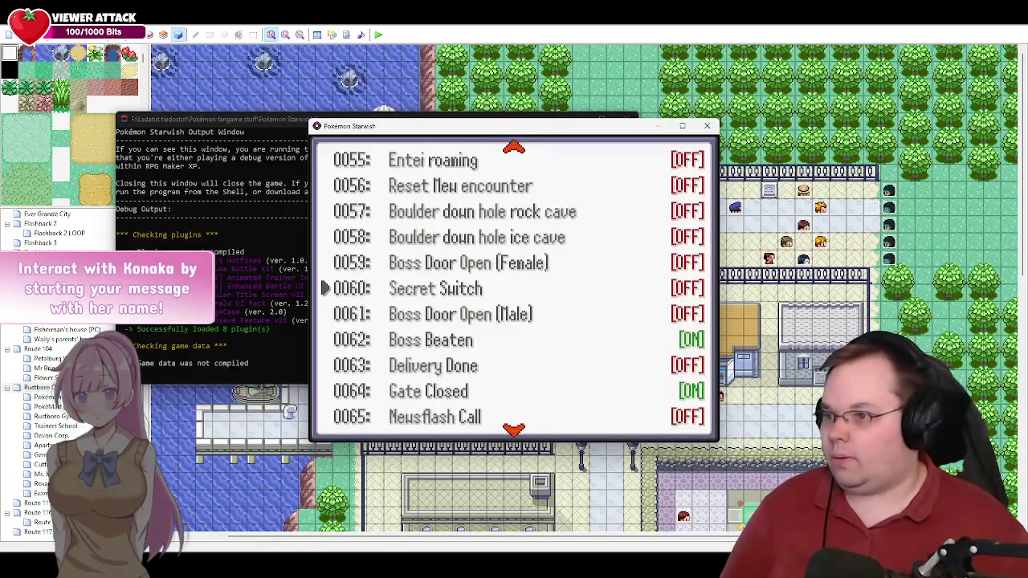
{"action": "key", "text": "Down"}
{"action": "key", "text": "Down"}
{"action": "key", "text": "Down"}
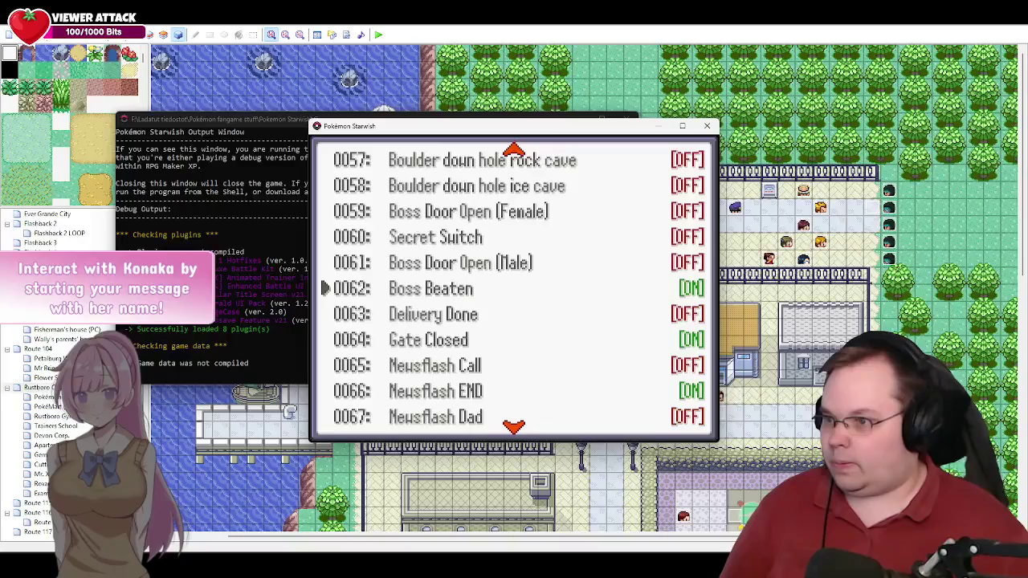
{"action": "key", "text": "Down"}
{"action": "key", "text": "Down"}
{"action": "key", "text": "Down"}
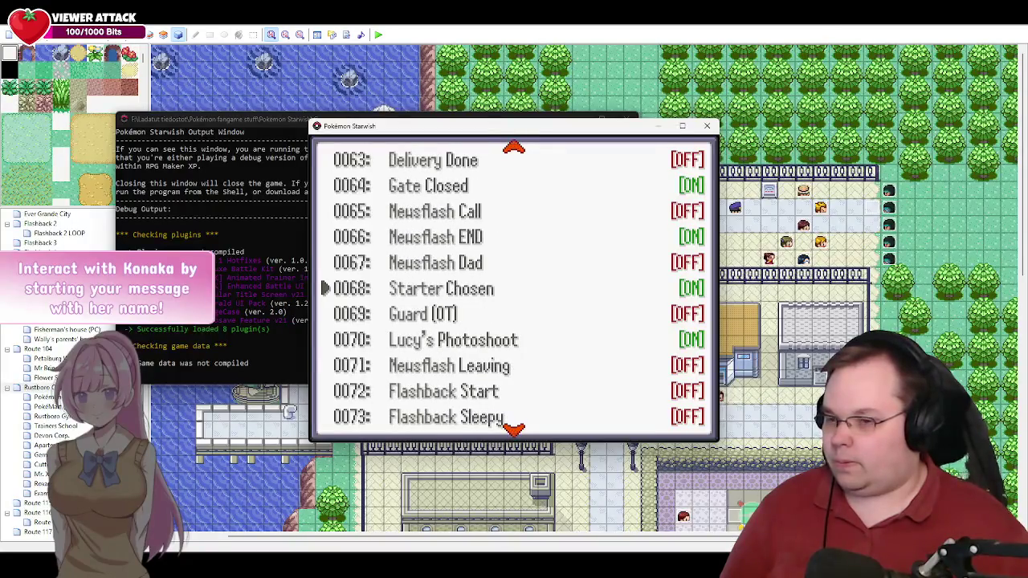
{"action": "key", "text": "Down"}
{"action": "key", "text": "Down"}
{"action": "key", "text": "Down"}
{"action": "key", "text": "Down"}
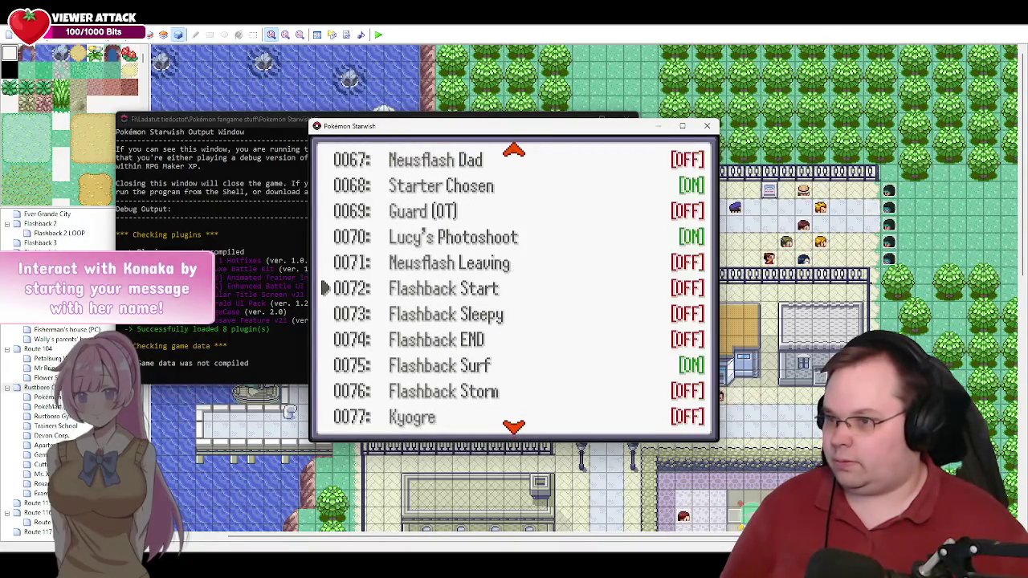
{"action": "key", "text": "Down"}
{"action": "key", "text": "Down"}
{"action": "key", "text": "Down"}
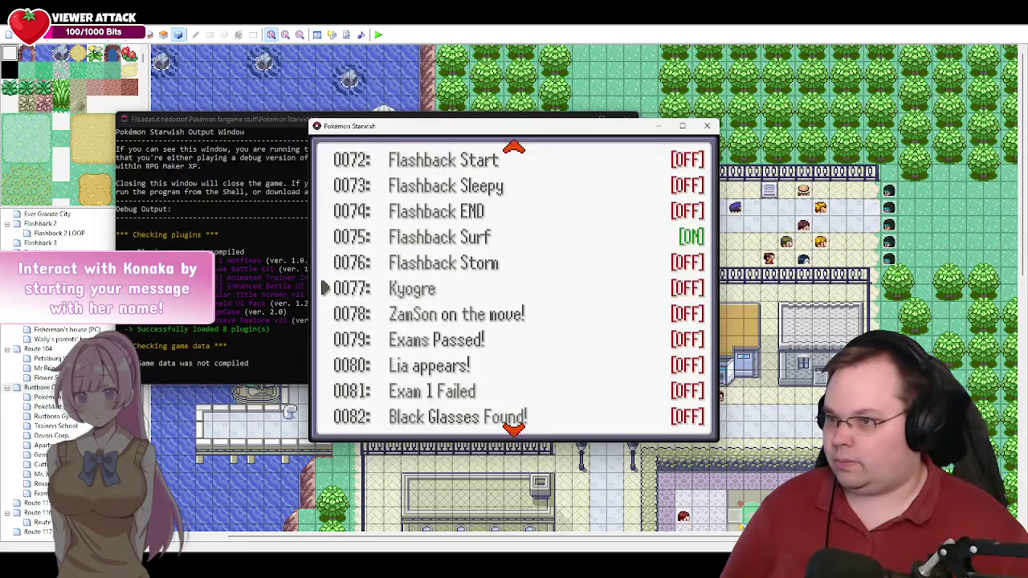
{"action": "key", "text": "Down"}
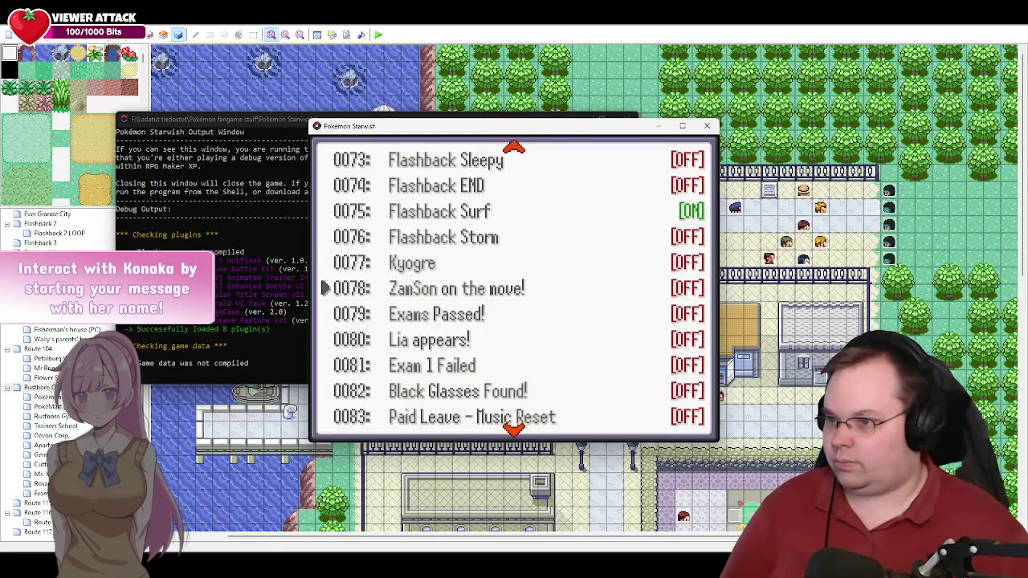
{"action": "key", "text": "Down"}
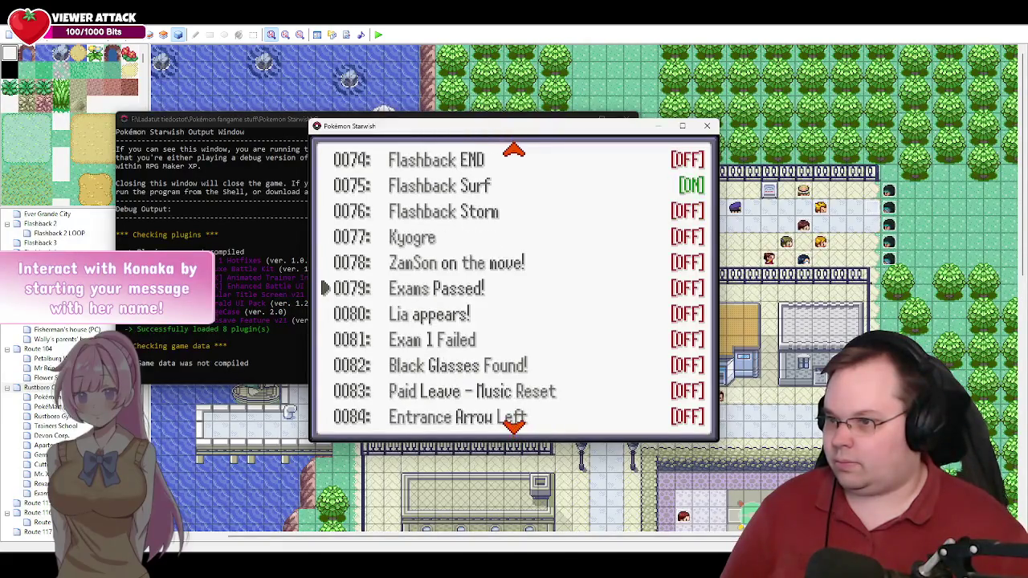
{"action": "key", "text": "Up"}
{"action": "key", "text": "Return"}
{"action": "key", "text": "Down"}
{"action": "key", "text": "Return"}
{"action": "key", "text": "Down"}
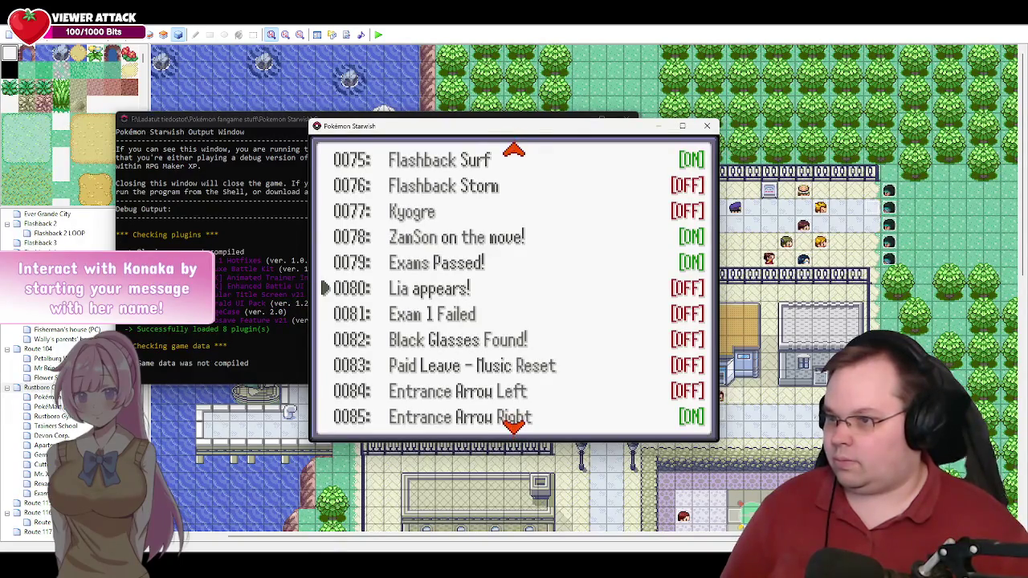
Step: Turn on switch 0088 'Trailer', leaving Ending Credits (DEMO) off
{"action": "key", "text": "Down"}
{"action": "key", "text": "Down"}
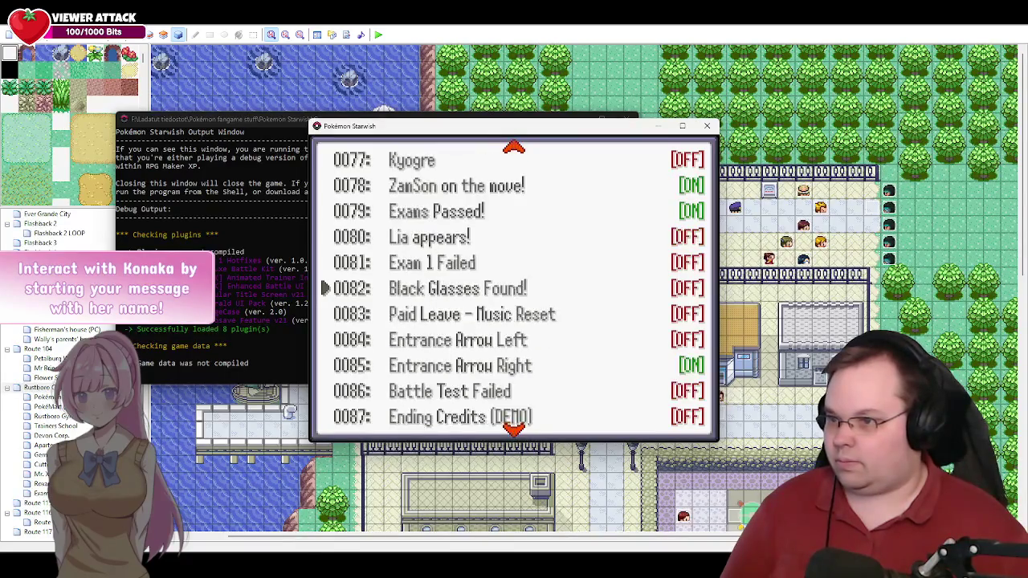
{"action": "key", "text": "Down"}
{"action": "key", "text": "Down"}
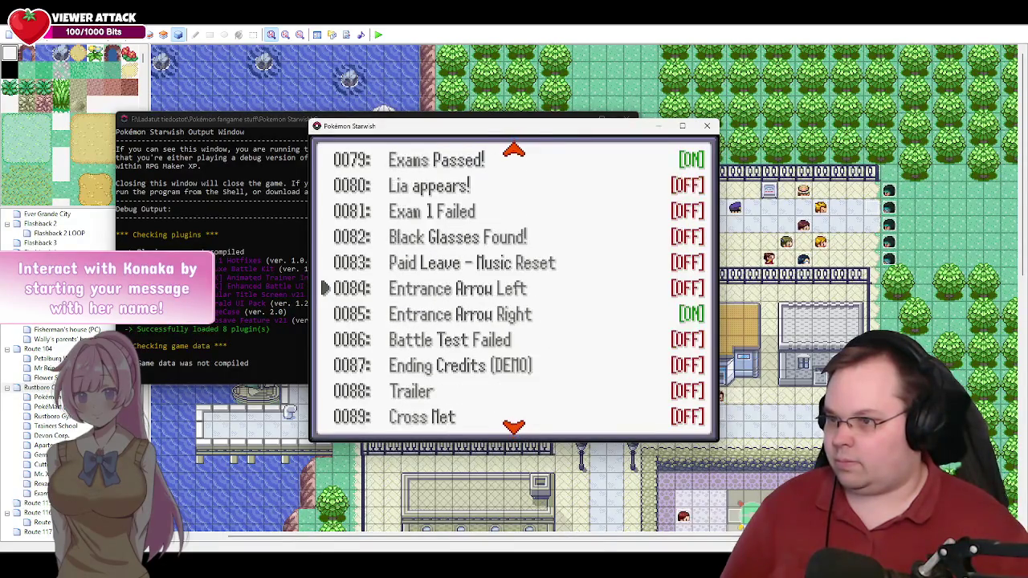
{"action": "key", "text": "Down"}
{"action": "key", "text": "Down"}
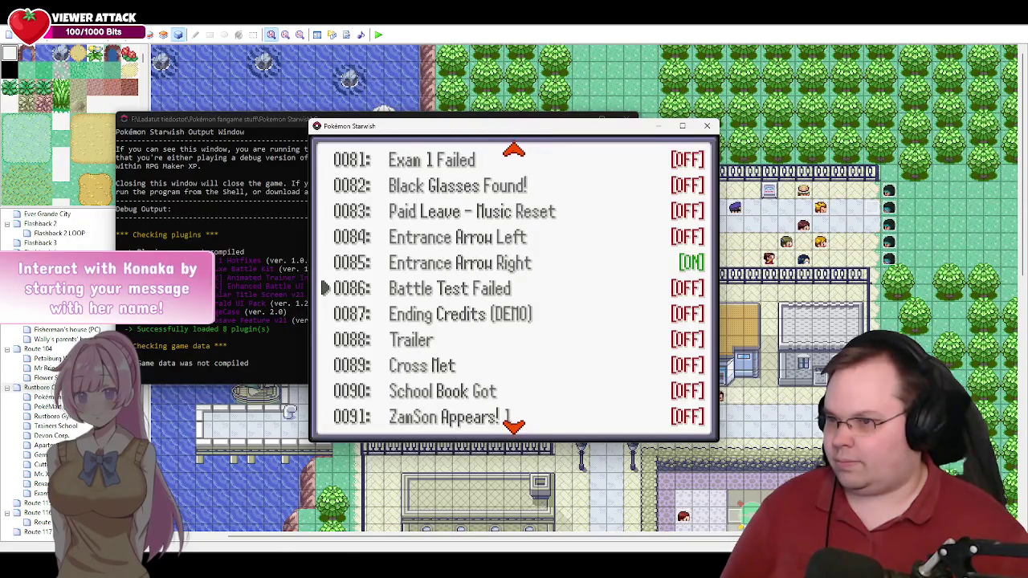
{"action": "key", "text": "Down"}
{"action": "key", "text": "Return"}
{"action": "key", "text": "Down"}
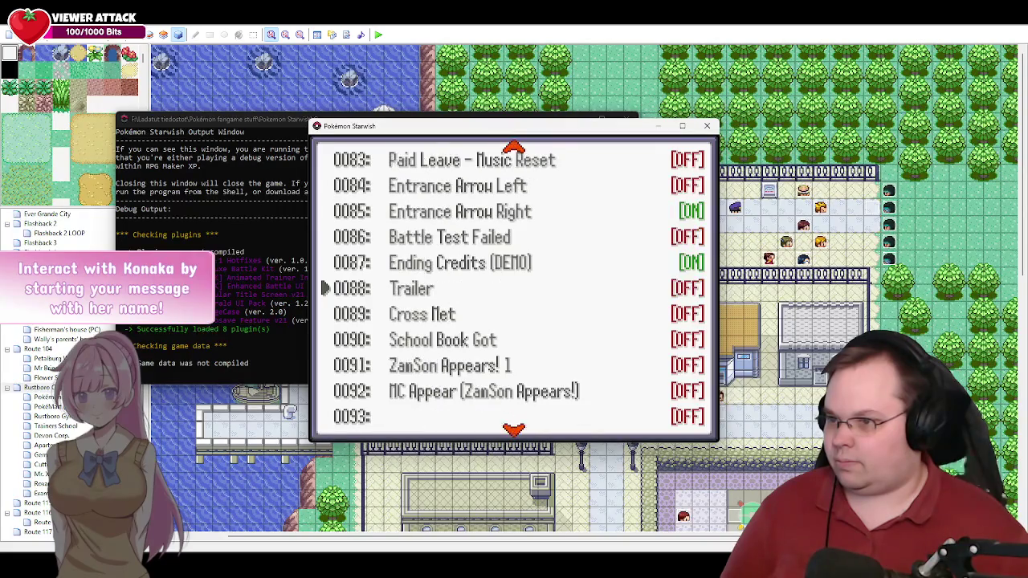
{"action": "key", "text": "Return"}
{"action": "key", "text": "Down"}
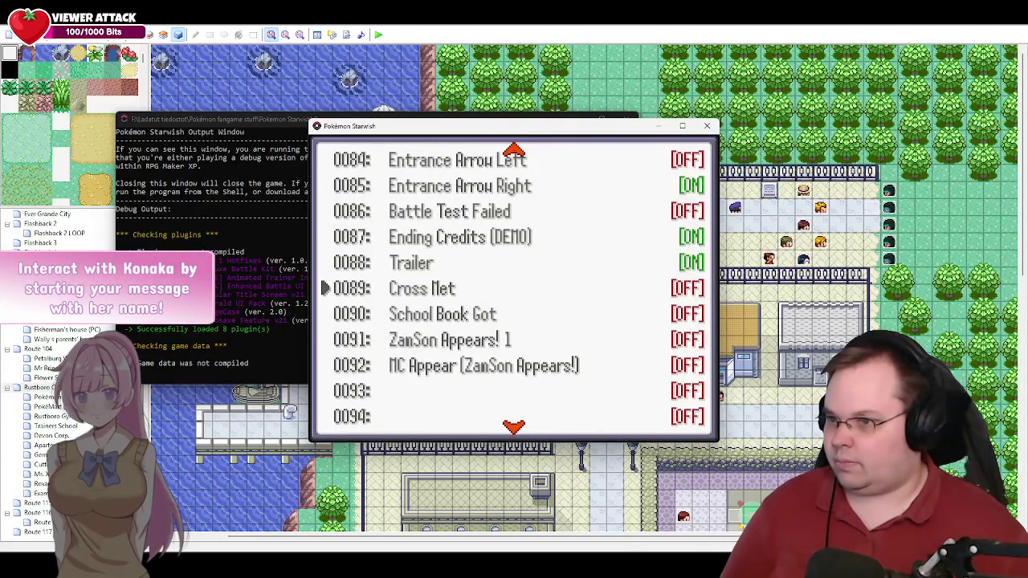
{"action": "key", "text": "Up"}
{"action": "key", "text": "Up"}
{"action": "key", "text": "Return"}
{"action": "key", "text": "Down"}
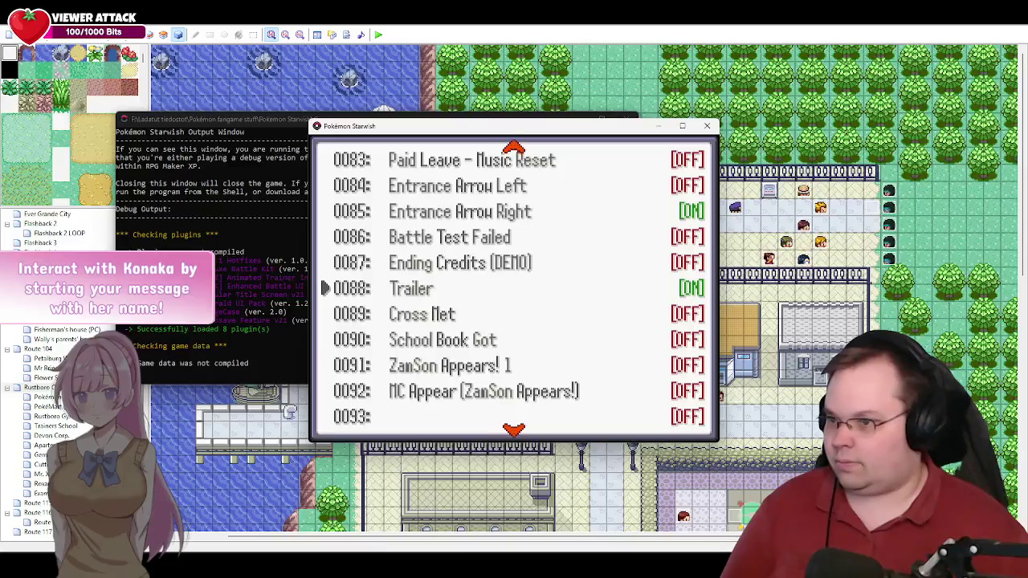
Step: Turn on switch 0090 'School Book Got', exit the menus, and walk to the woman by the Gym
{"action": "key", "text": "Down"}
{"action": "key", "text": "Down"}
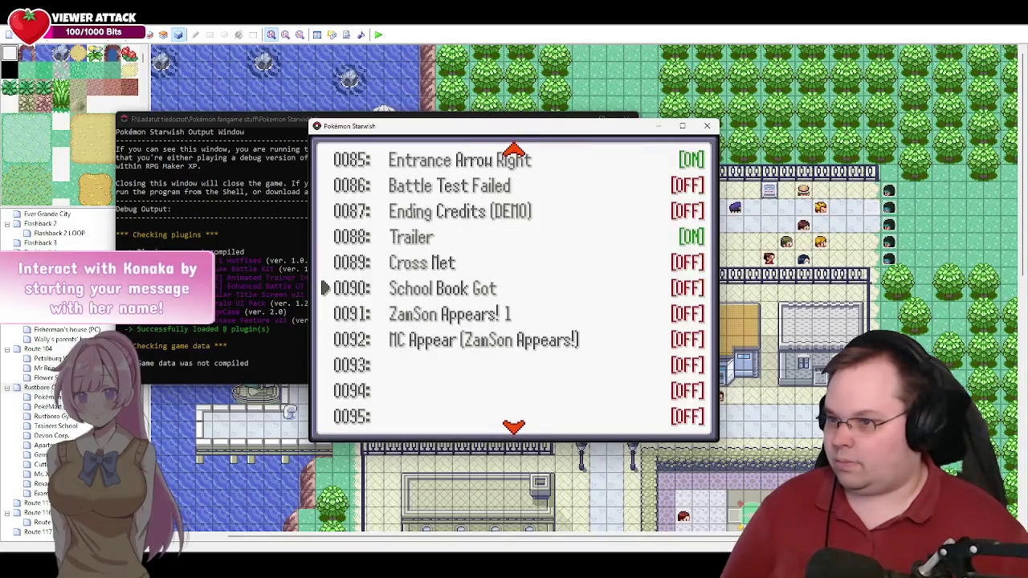
{"action": "key", "text": "Return"}
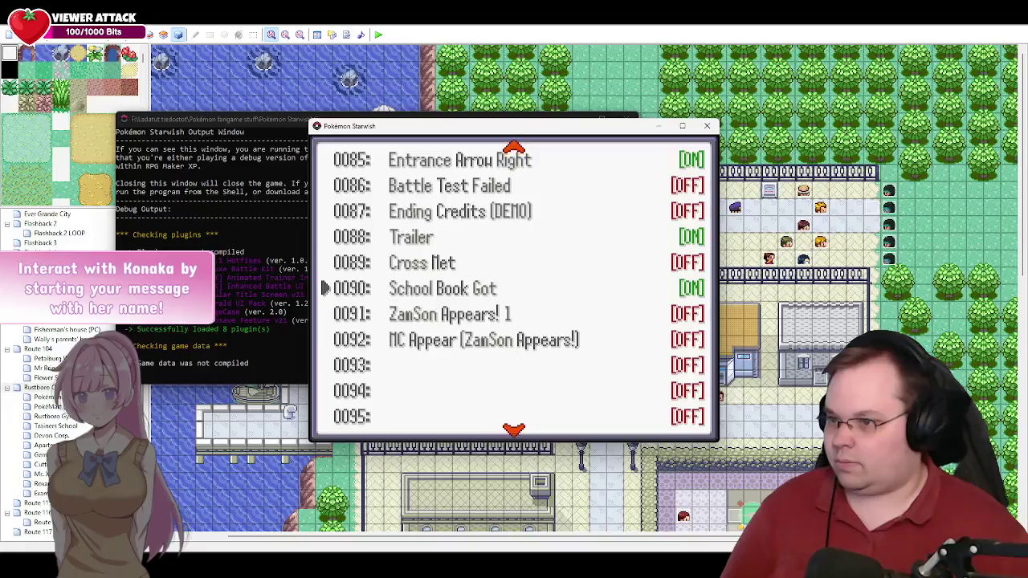
{"action": "key", "text": "Escape"}
{"action": "key", "text": "Escape"}
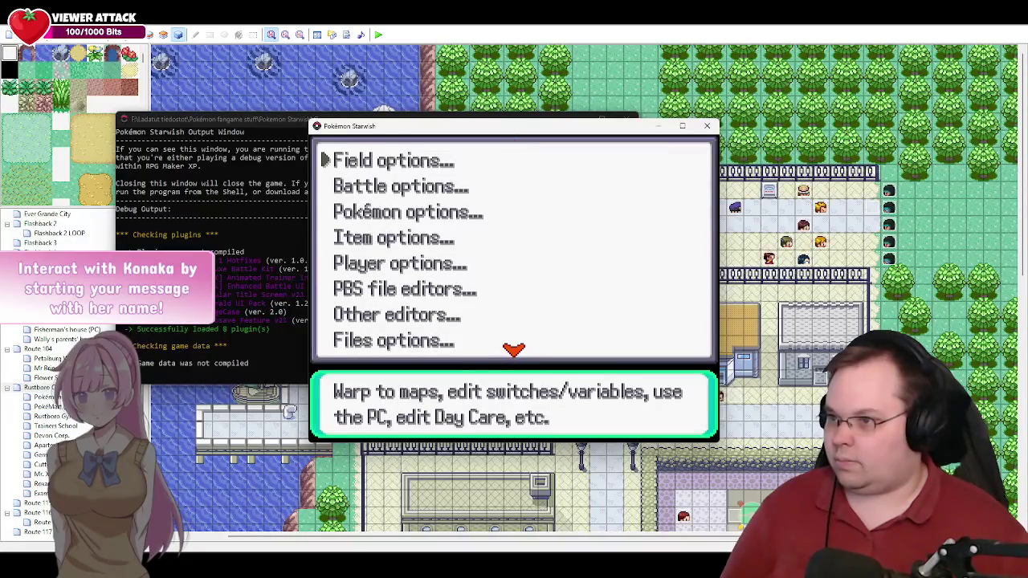
{"action": "key", "text": "Escape"}
{"action": "key", "text": "Escape"}
{"action": "key", "text": "Up"}
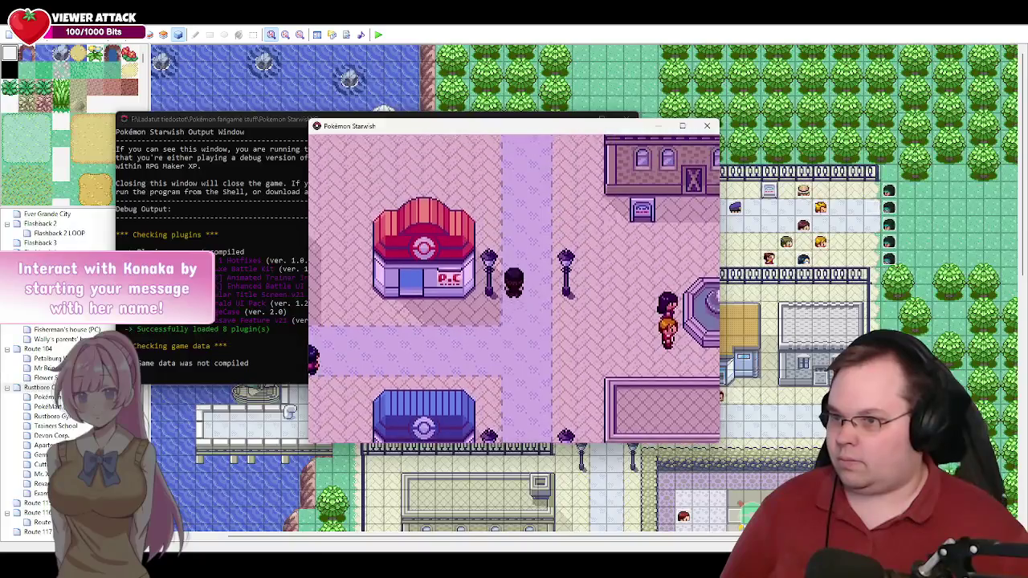
{"action": "key", "text": "Up"}
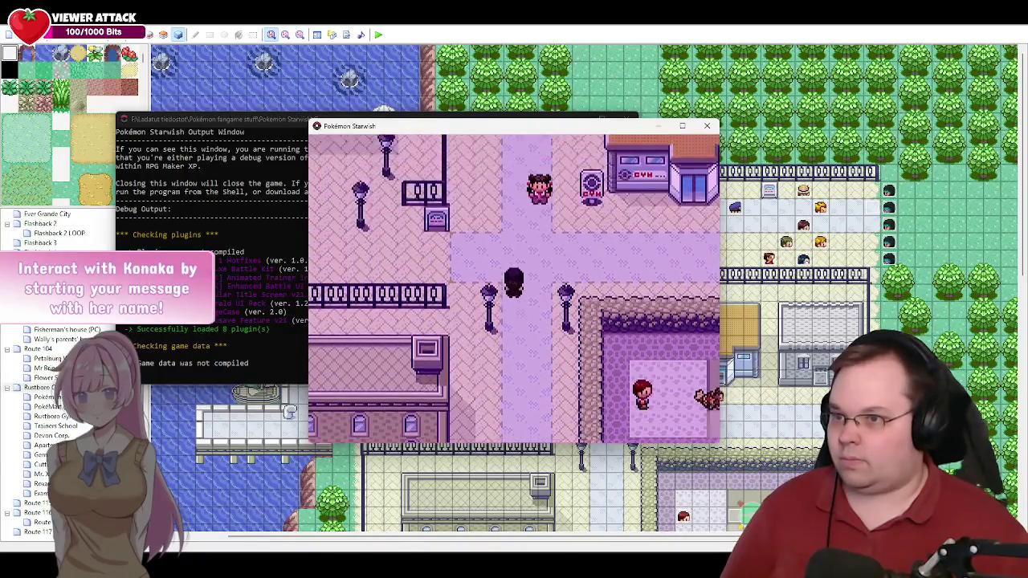
{"action": "key", "text": "Up"}
{"action": "key", "text": "Right"}
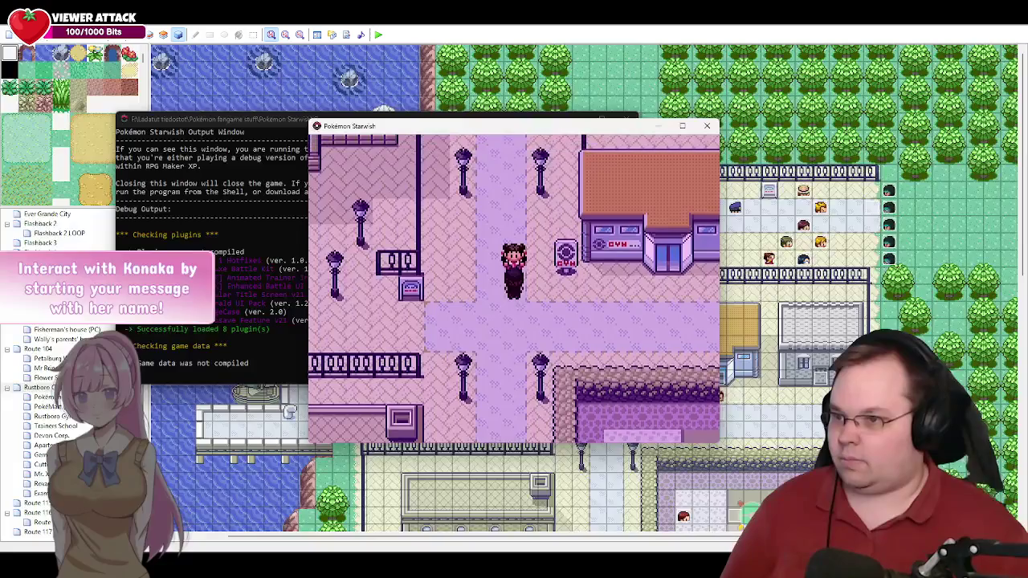
Step: Talk to Roxanne by the Gym sign, accept her request, and follow her north toward the crowd
{"action": "key", "text": "Return"}
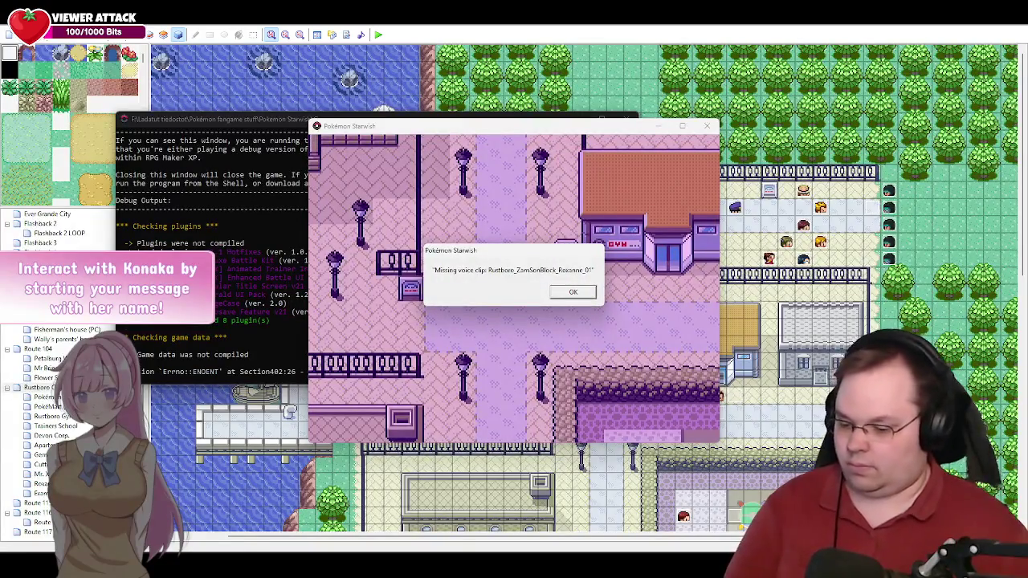
{"action": "key", "text": "Return"}
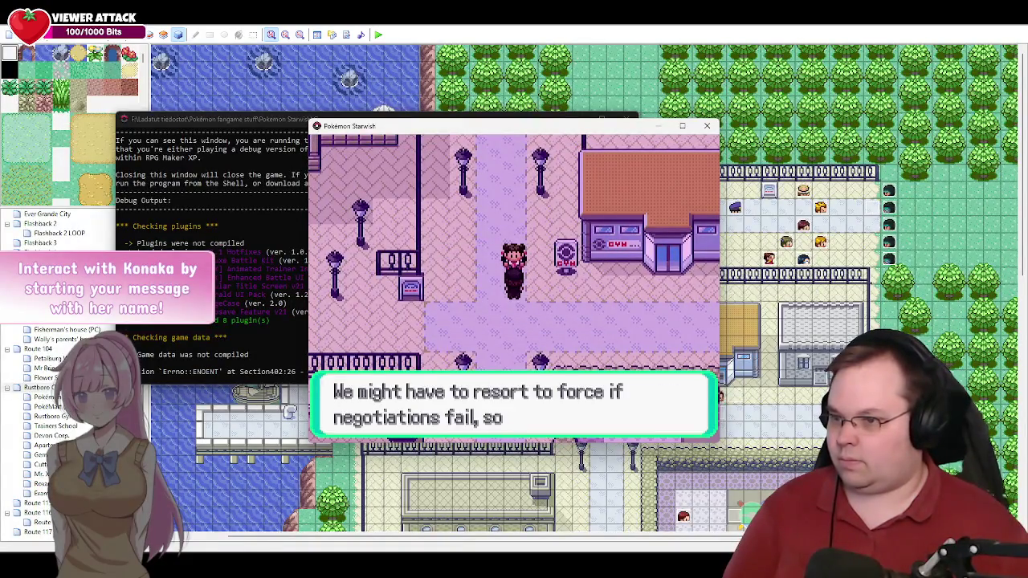
{"action": "key", "text": "Return"}
{"action": "key", "text": "Return"}
{"action": "key", "text": "Return"}
{"action": "key", "text": "Up"}
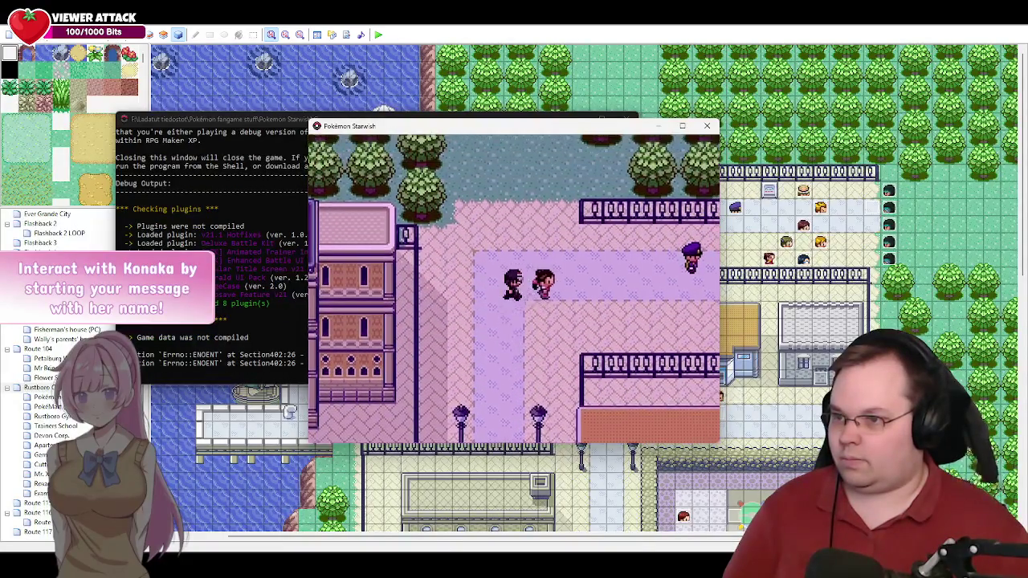
{"action": "key", "text": "Right"}
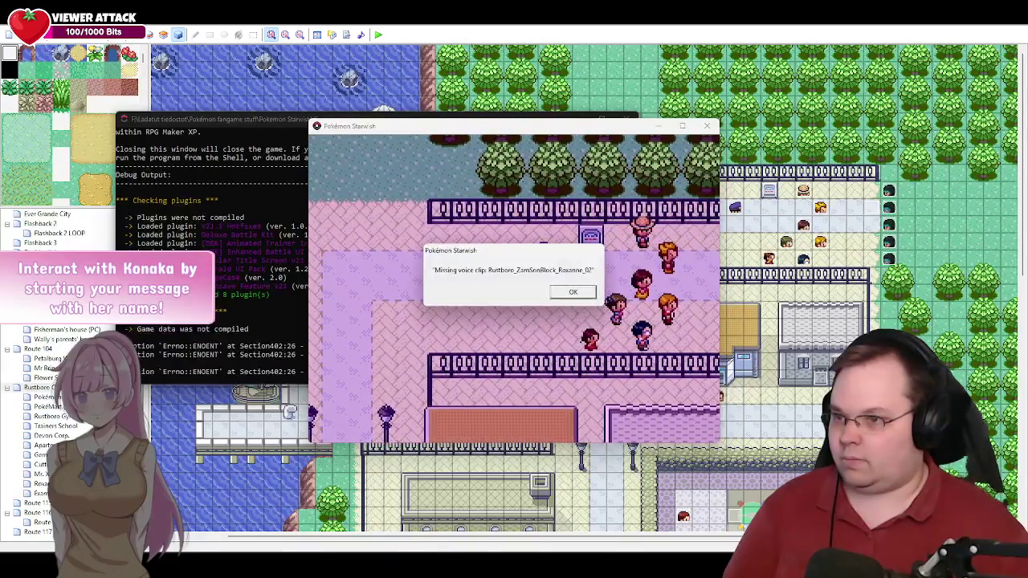
Step: Advance Roxanne's briefing about the blocked road past 'We'll take it from here', dismissing voice-clip warnings
{"action": "key", "text": "Return"}
{"action": "key", "text": "Return"}
{"action": "key", "text": "Return"}
{"action": "key", "text": "Return"}
{"action": "key", "text": "Return"}
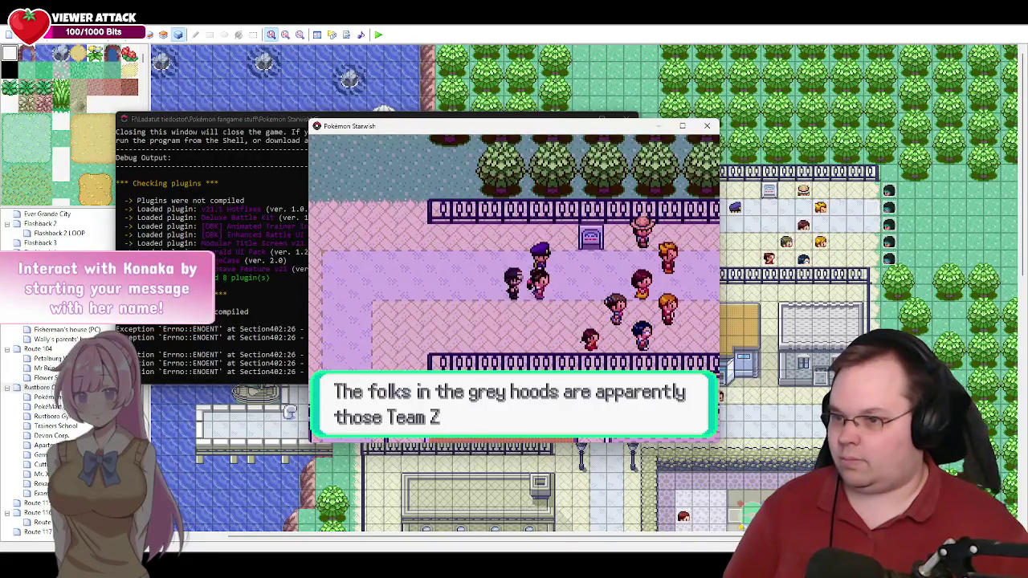
{"action": "key", "text": "Return"}
{"action": "key", "text": "Return"}
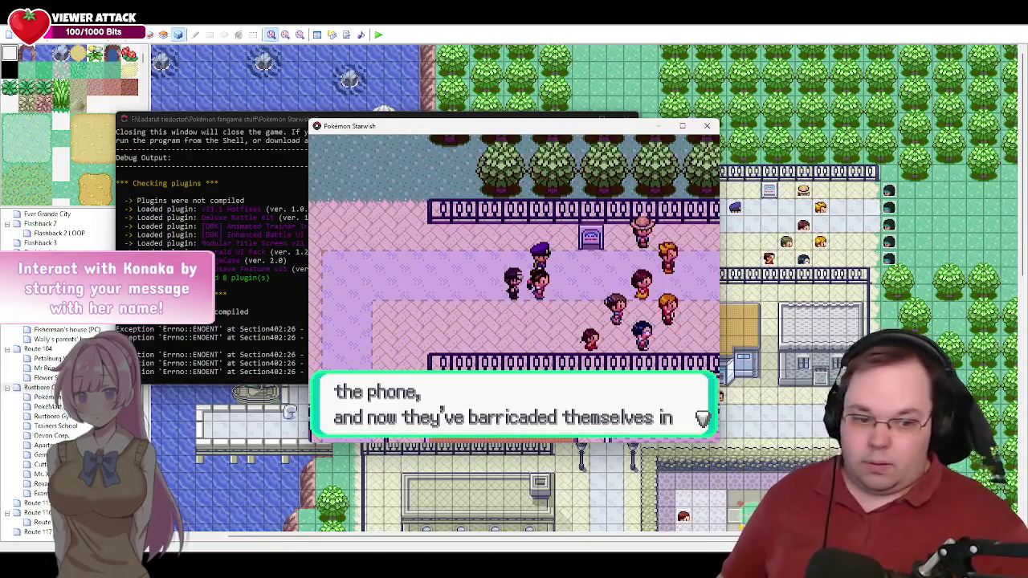
{"action": "key", "text": "Return"}
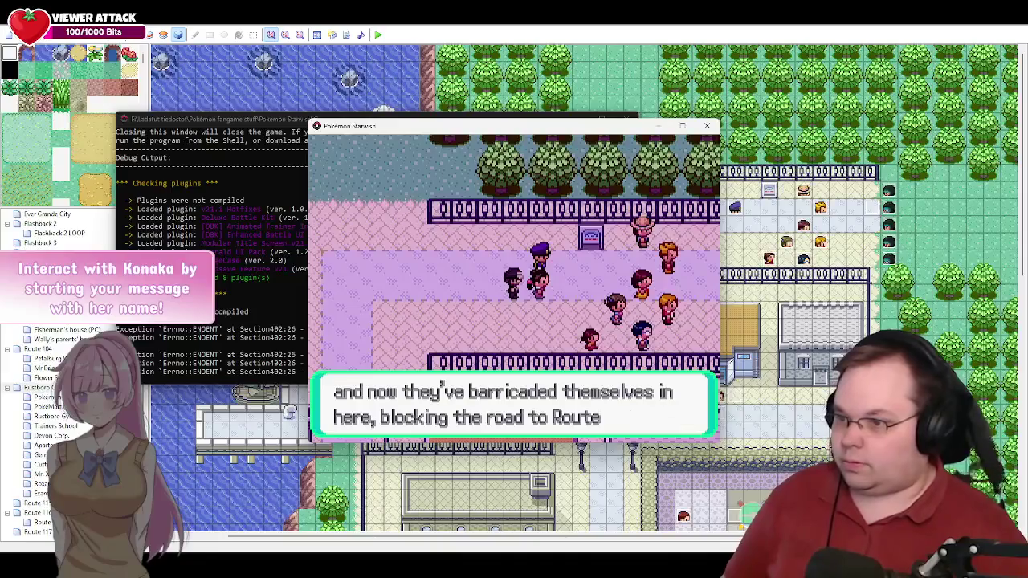
{"action": "key", "text": "Return"}
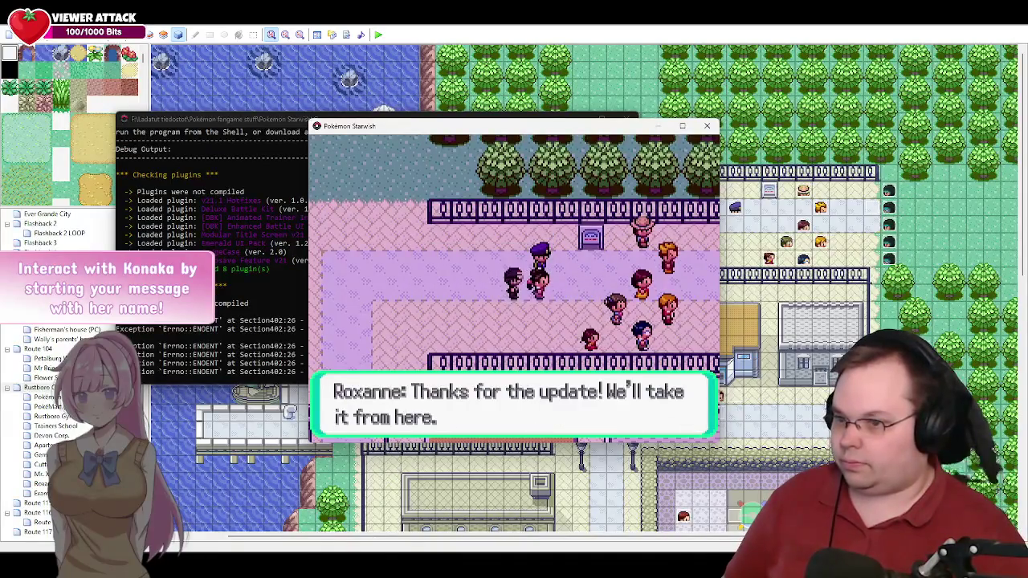
{"action": "key", "text": "Return"}
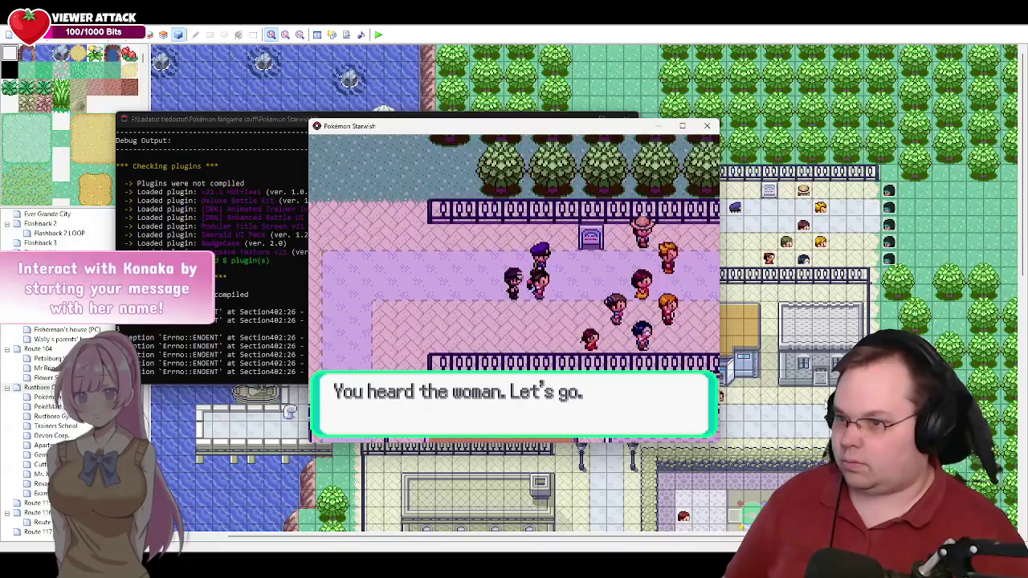
{"action": "key", "text": "Return"}
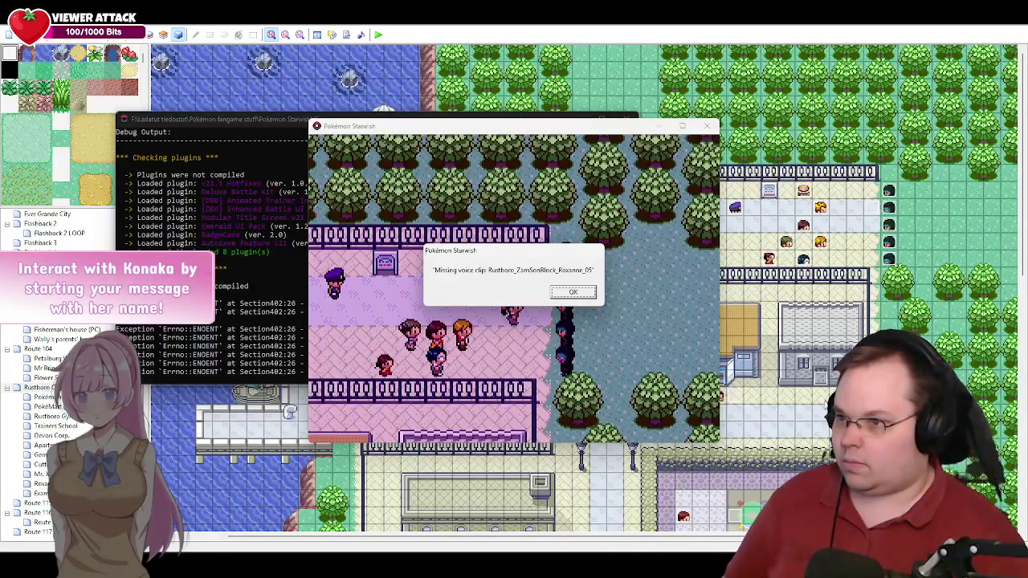
Step: Dismiss the missing voice clip warning and advance through Grunt 1's and Grunt 2's opening lines
{"action": "key", "text": "Return"}
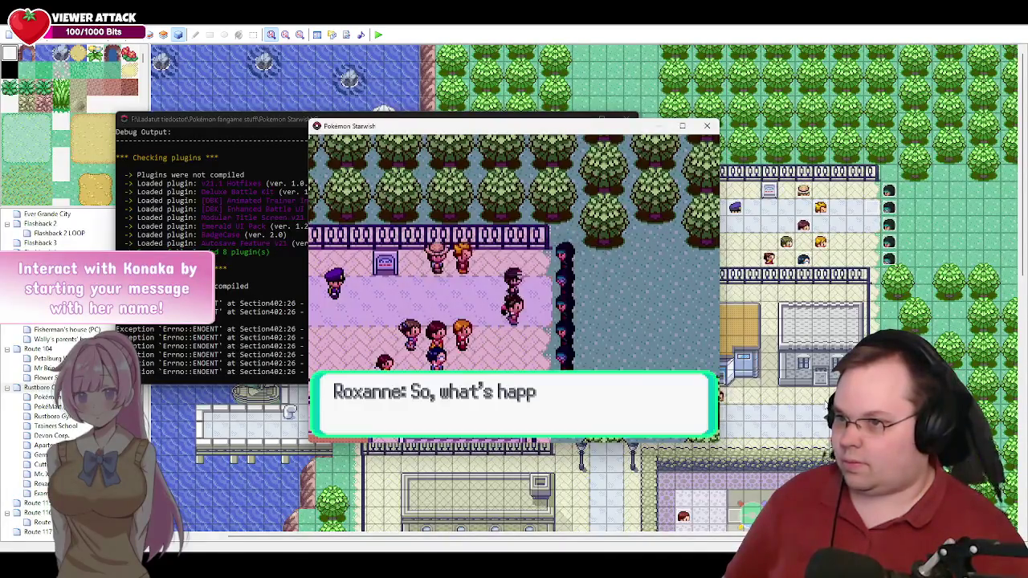
{"action": "key", "text": "Return"}
{"action": "key", "text": "Return"}
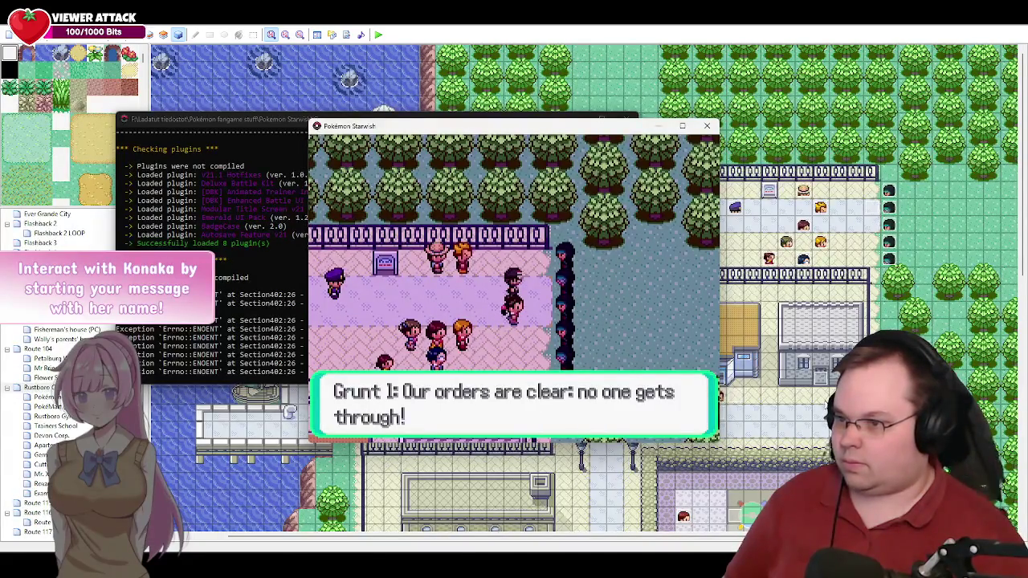
{"action": "key", "text": "Return"}
{"action": "key", "text": "Return"}
{"action": "key", "text": "Return"}
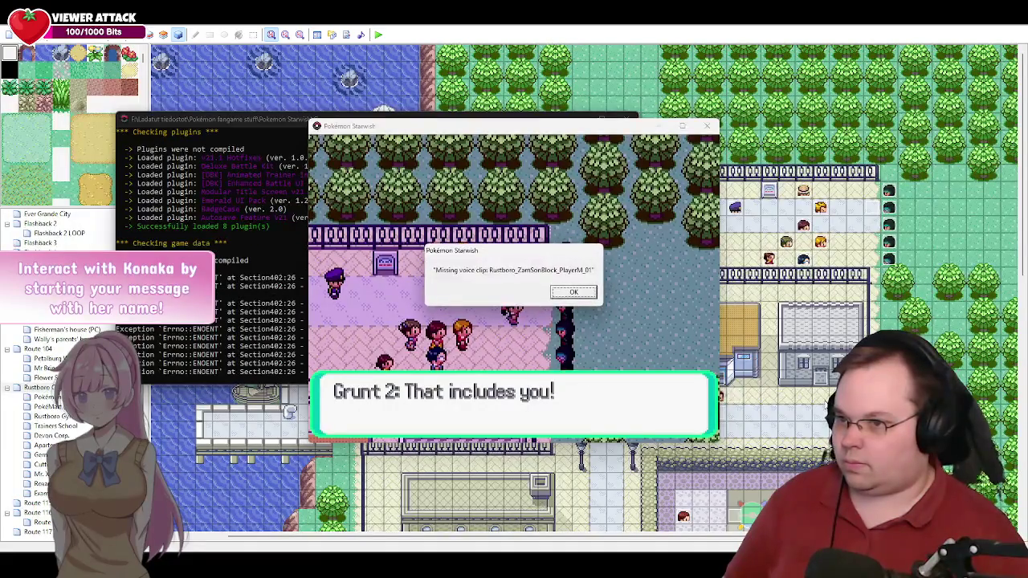
{"action": "key", "text": "Return"}
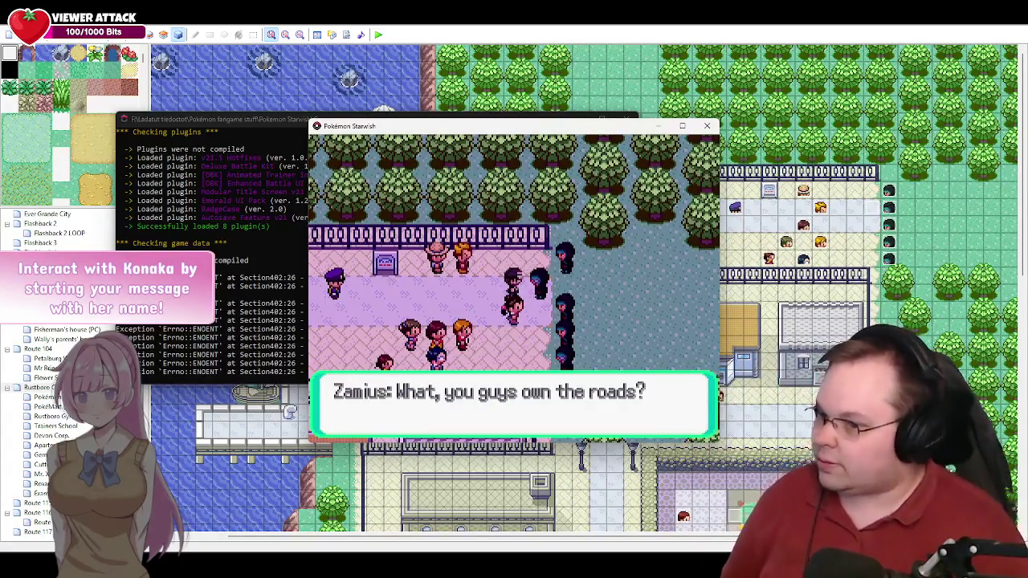
Step: Continue the grunts' exchange with Roxanne past her threat to 'You're Arceusdamn right.'
{"action": "key", "text": "Return"}
{"action": "key", "text": "Return"}
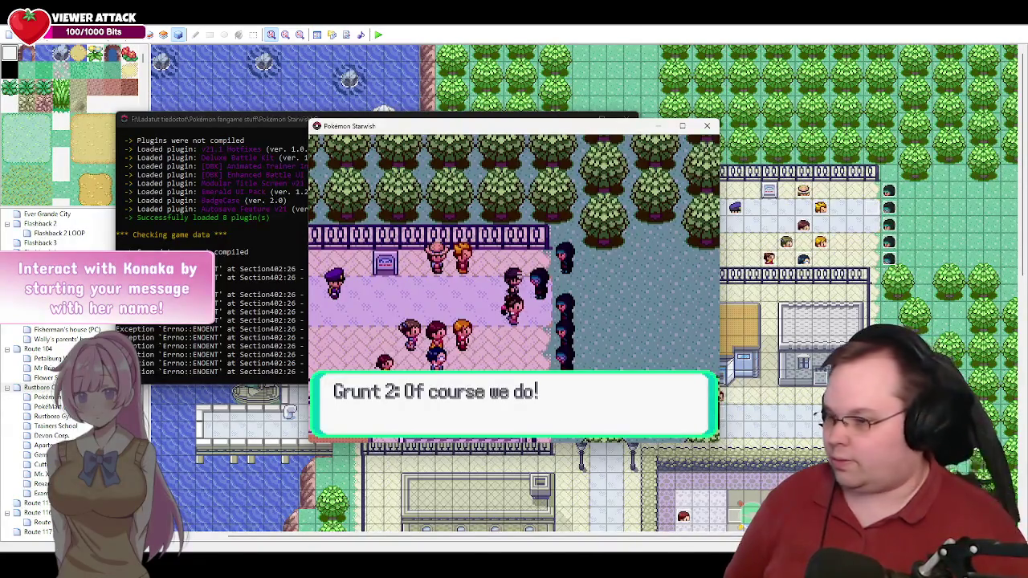
{"action": "key", "text": "Return"}
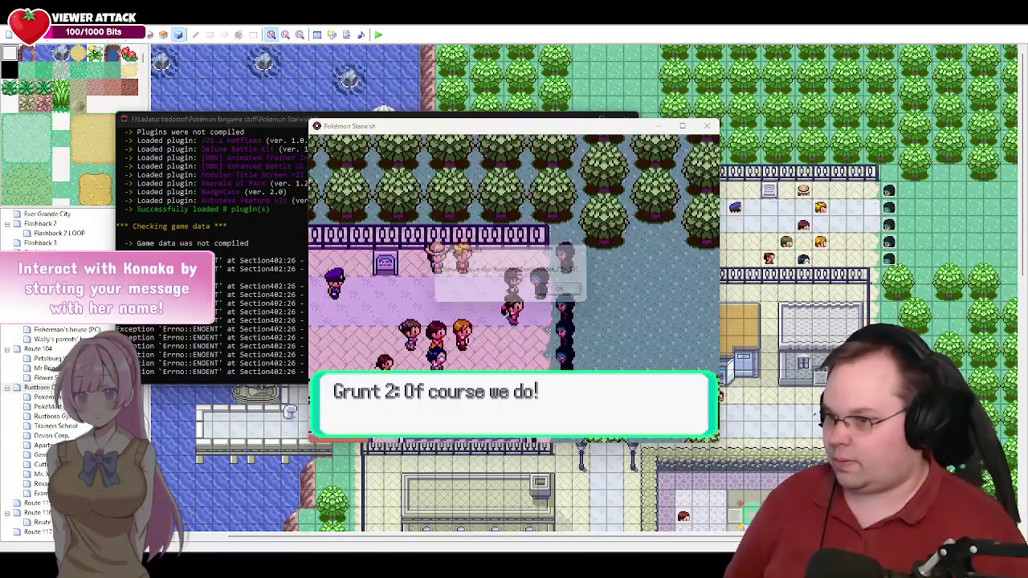
{"action": "key", "text": "Return"}
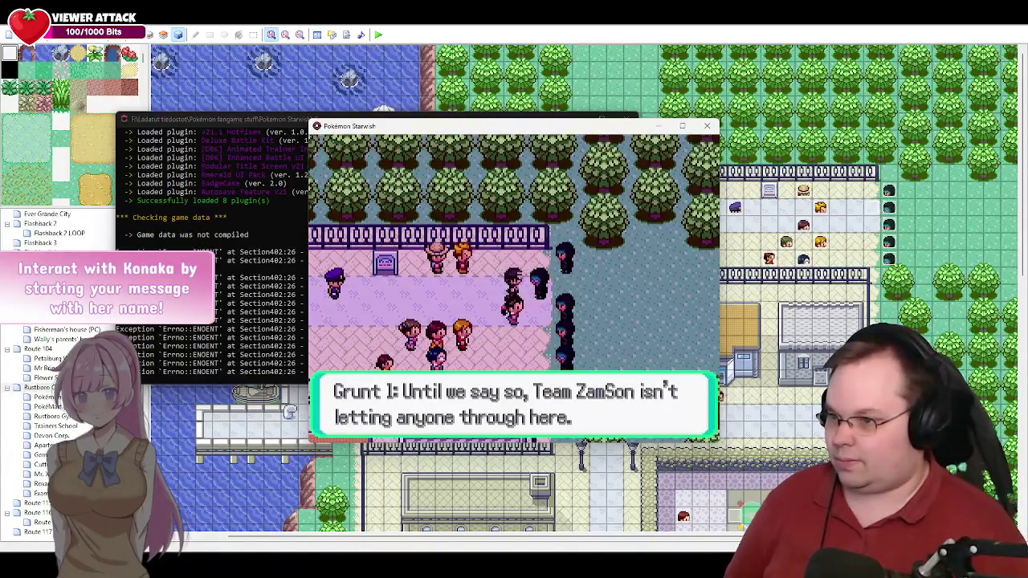
{"action": "key", "text": "Return"}
{"action": "key", "text": "Return"}
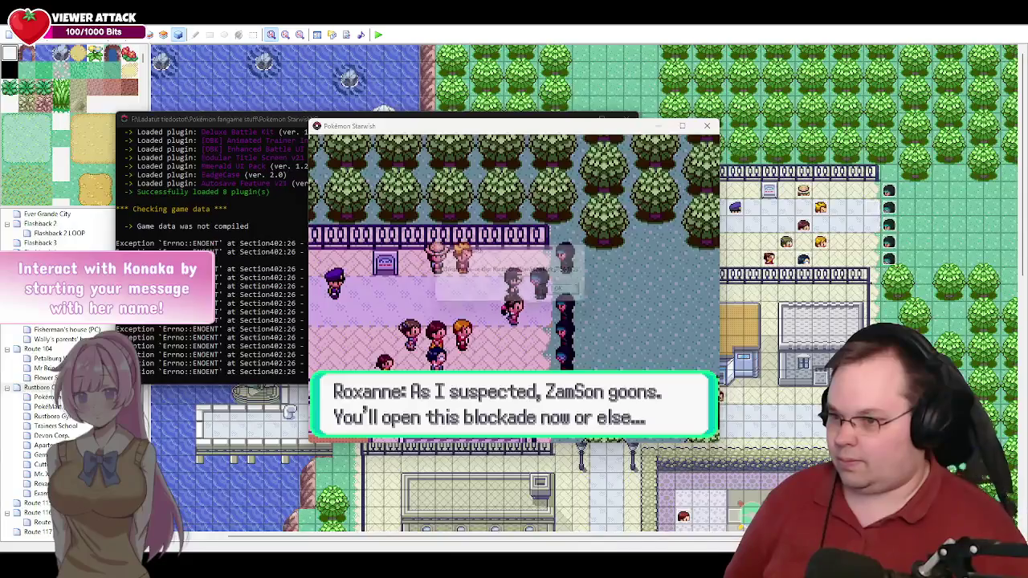
{"action": "key", "text": "Return"}
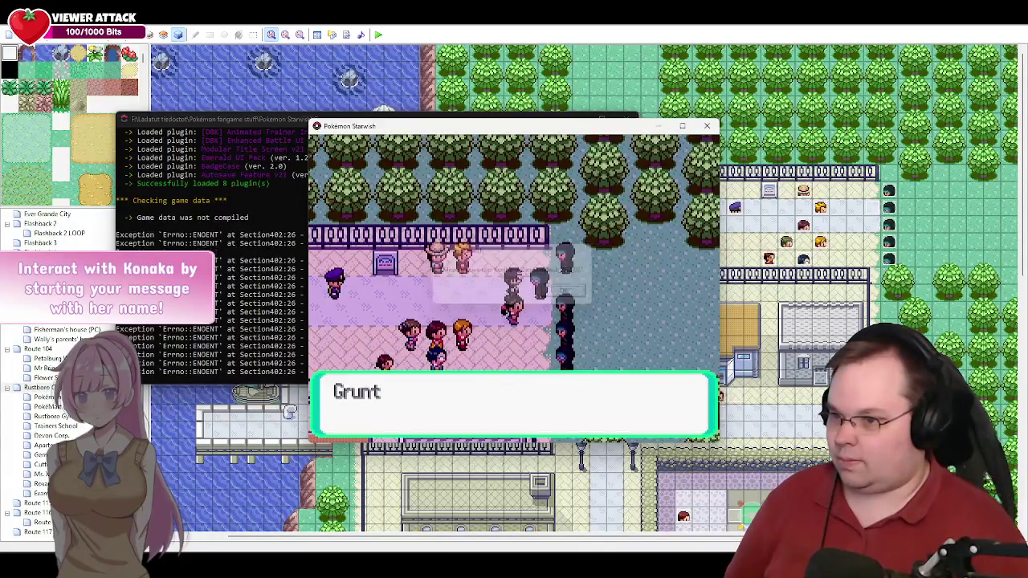
{"action": "key", "text": "Return"}
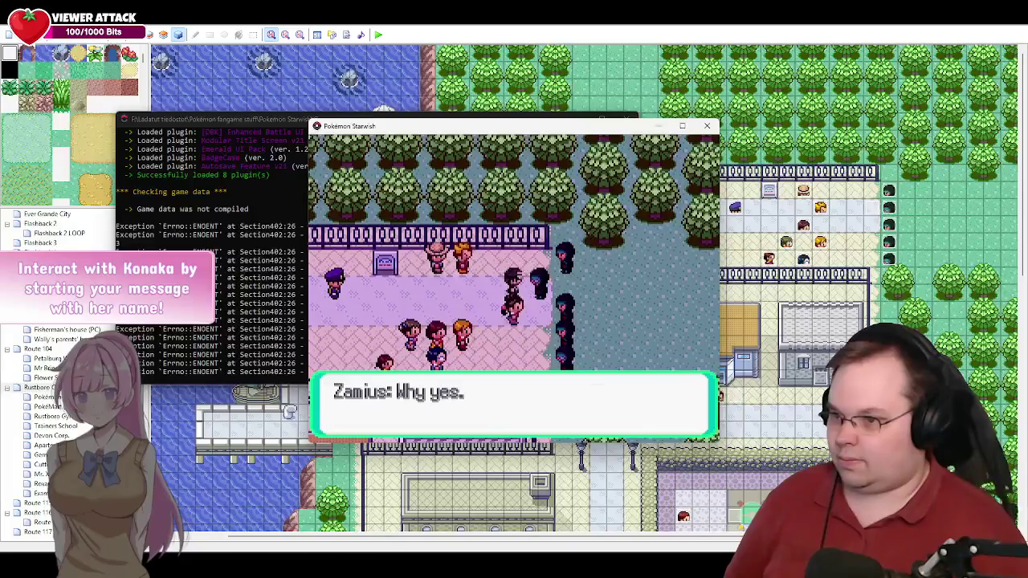
{"action": "key", "text": "Return"}
{"action": "key", "text": "Return"}
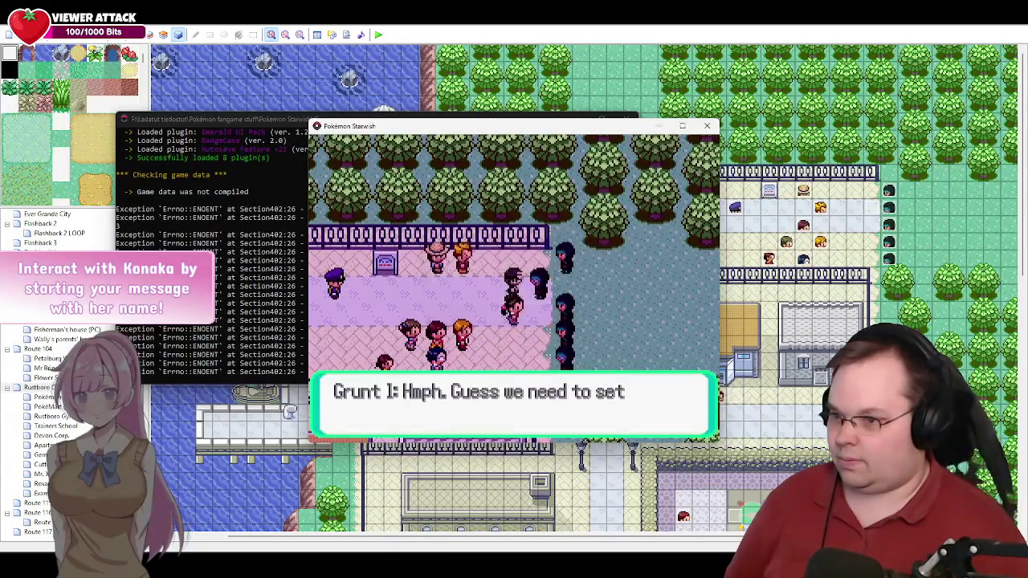
{"action": "key", "text": "Return"}
{"action": "key", "text": "Return"}
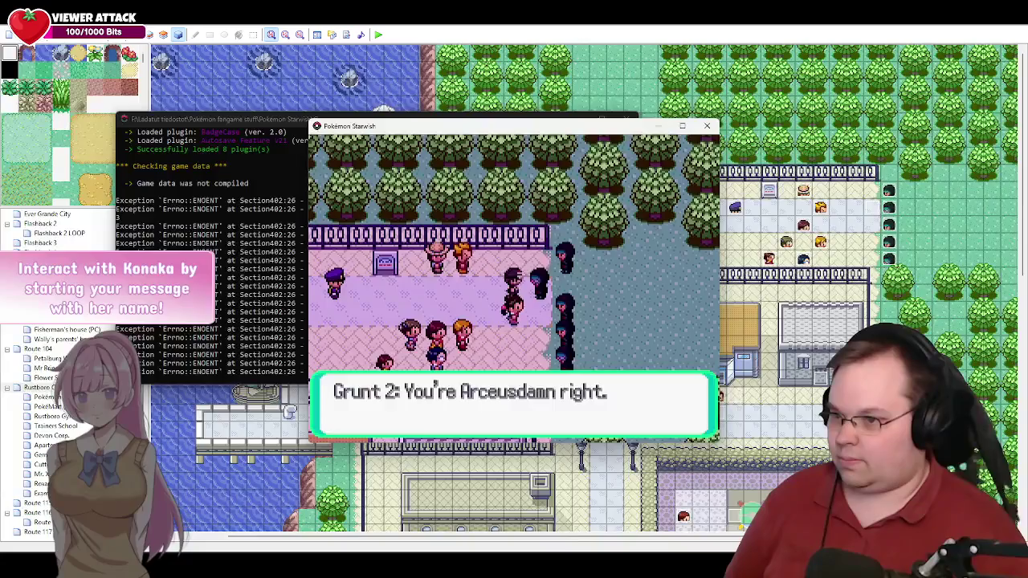
{"action": "key", "text": "Return"}
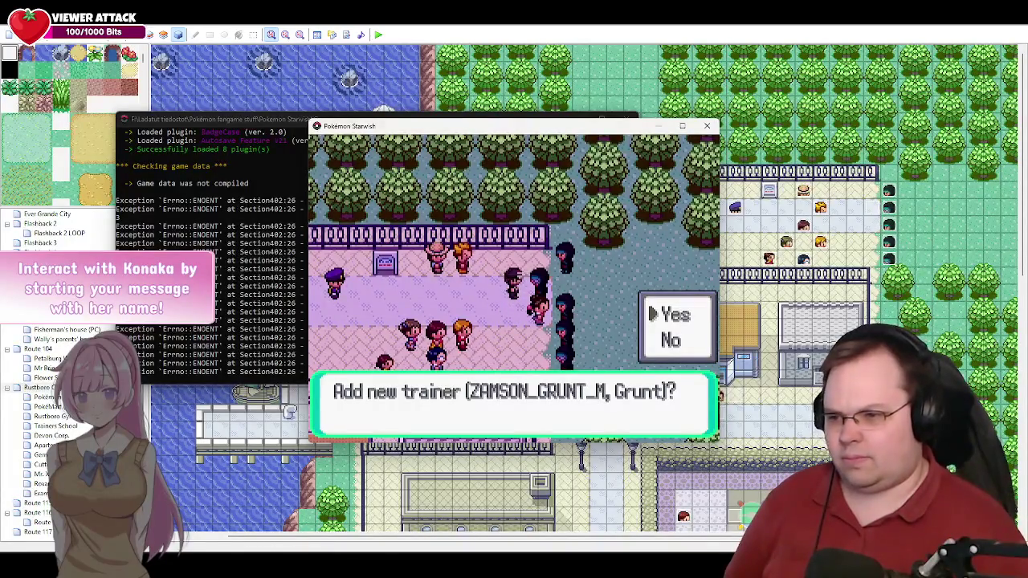
Step: Accept the 'Add new trainer' prompt, then cancel out of the species list without choosing
{"action": "key", "text": "Return"}
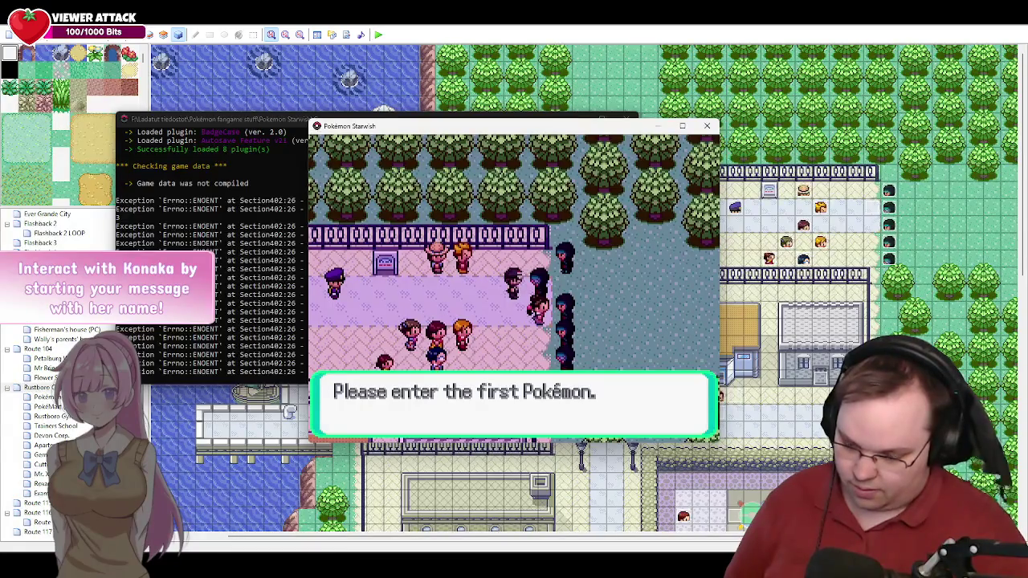
{"action": "key", "text": "Return"}
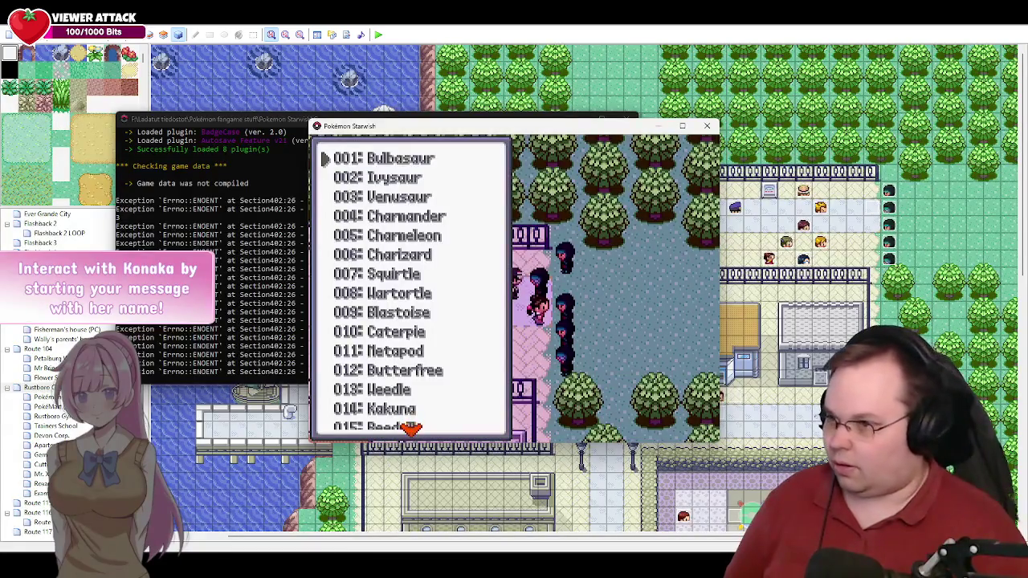
{"action": "key", "text": "Escape"}
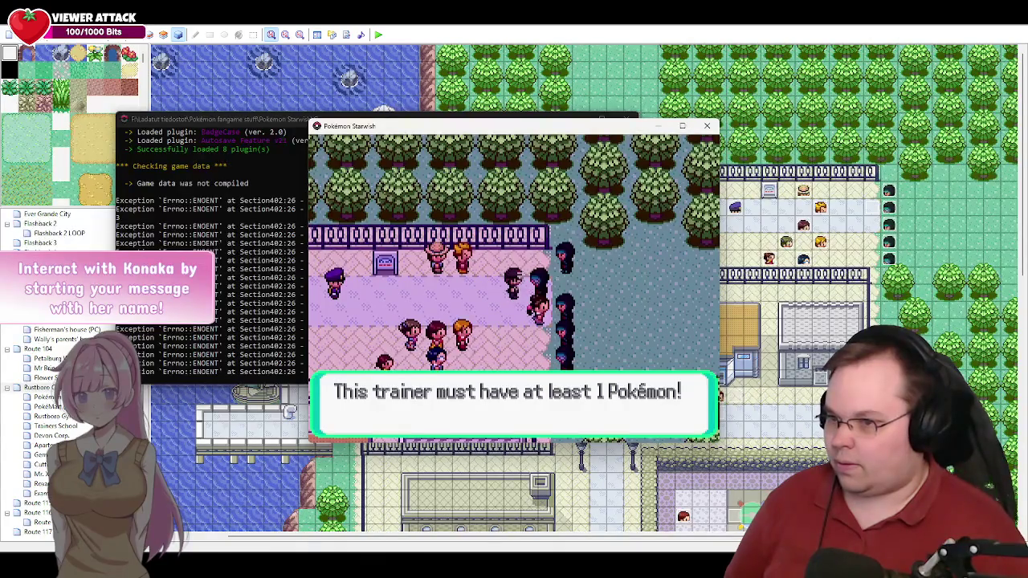
{"action": "key", "text": "Return"}
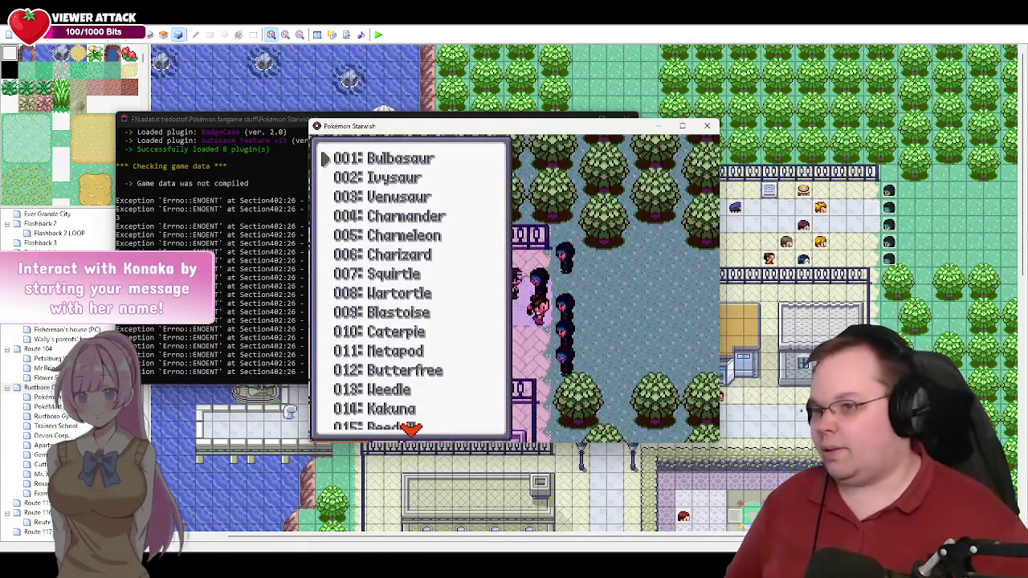
Step: Close the playtest game window and return to the Rustboro map editor
{"action": "key", "text": "alt+F4"}
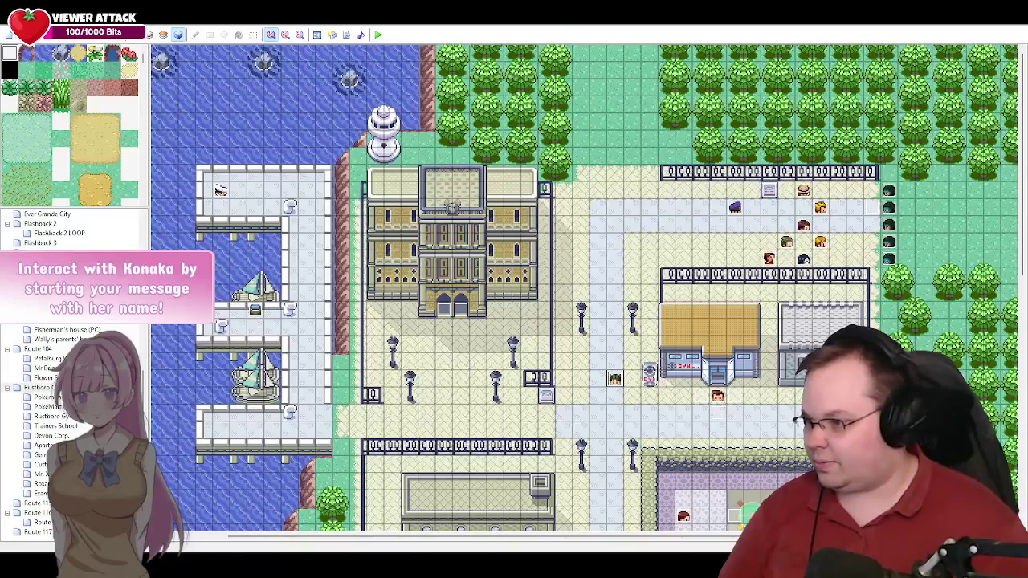
{"action": "left_click", "coordinate": [115, 487]}
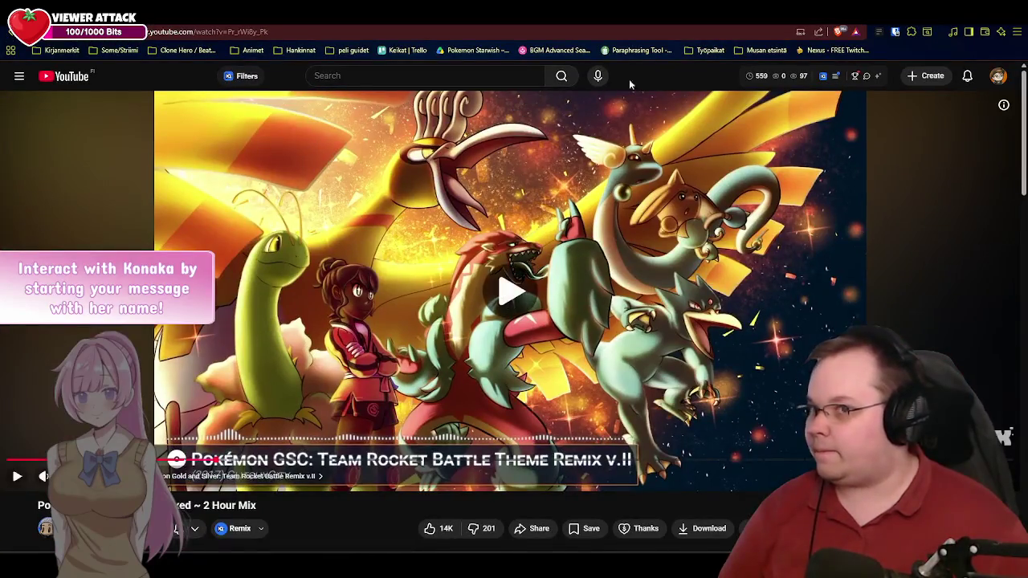
{"action": "key", "text": "alt+Tab"}
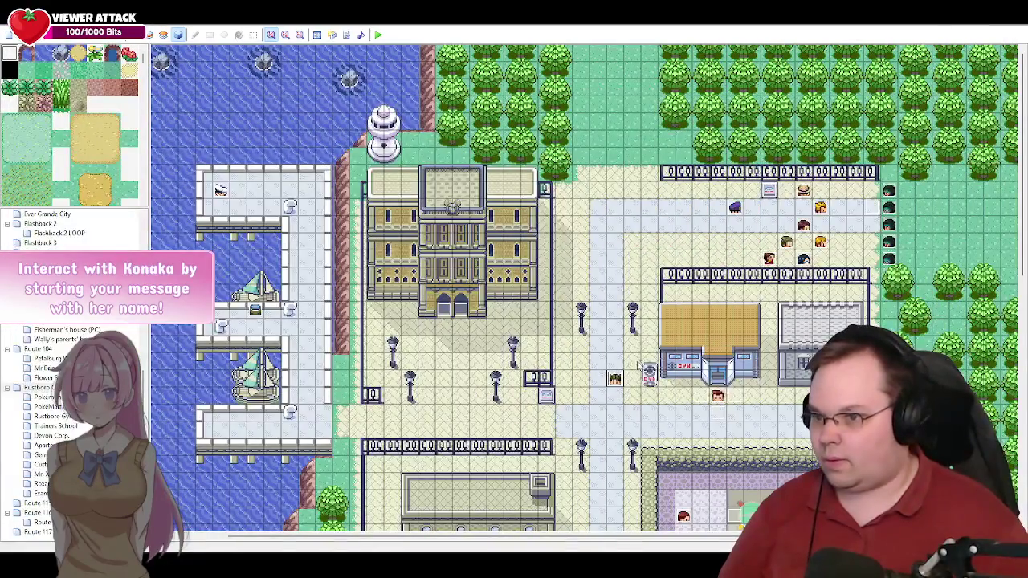
Step: Open Roxanne's event 047, glance at page 4, then show page 3's blockade commands
{"action": "double_click", "coordinate": [615, 381]}
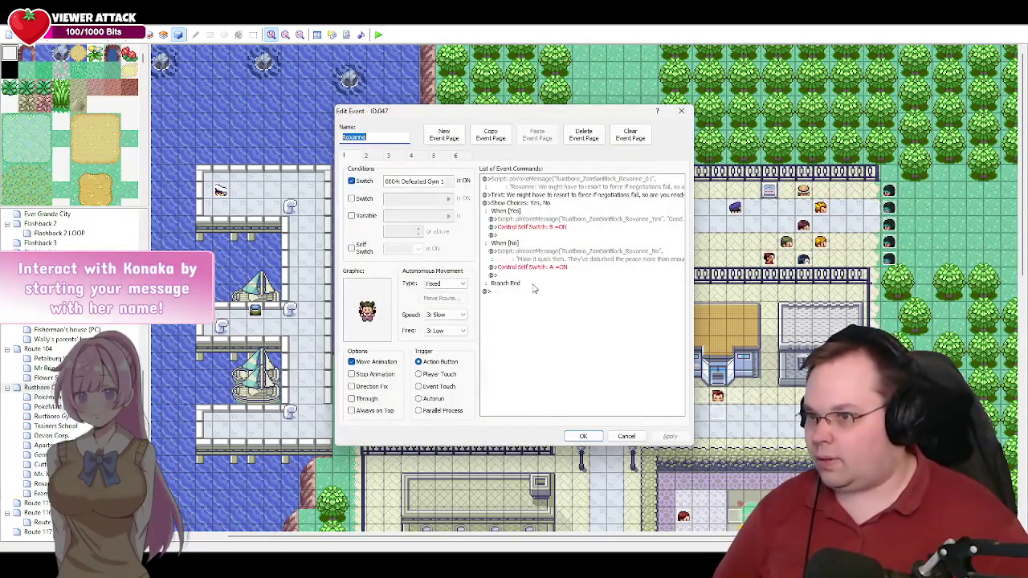
{"action": "left_click", "coordinate": [413, 156]}
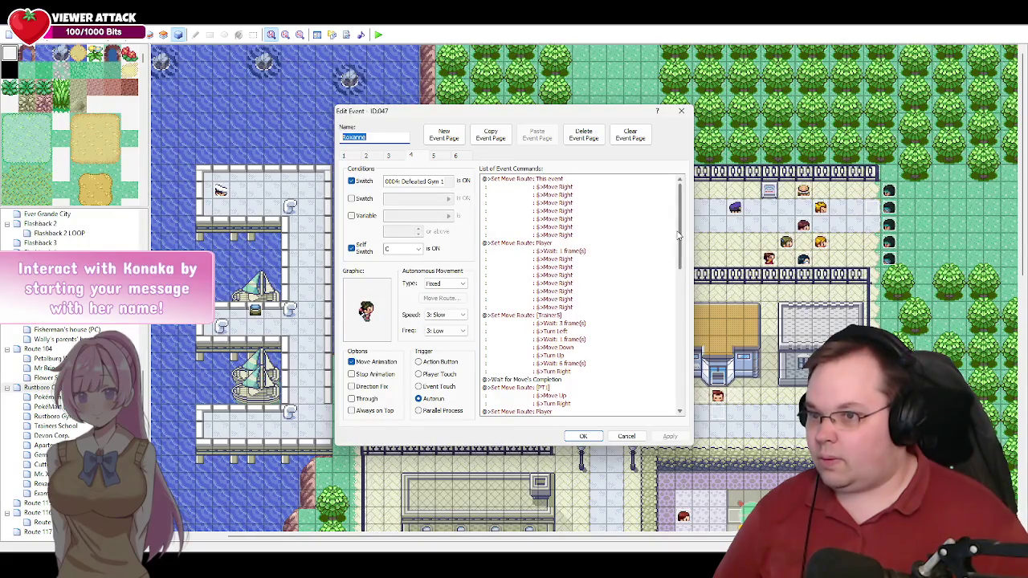
{"action": "left_click_drag", "start_coordinate": [679, 235], "coordinate": [670, 301]}
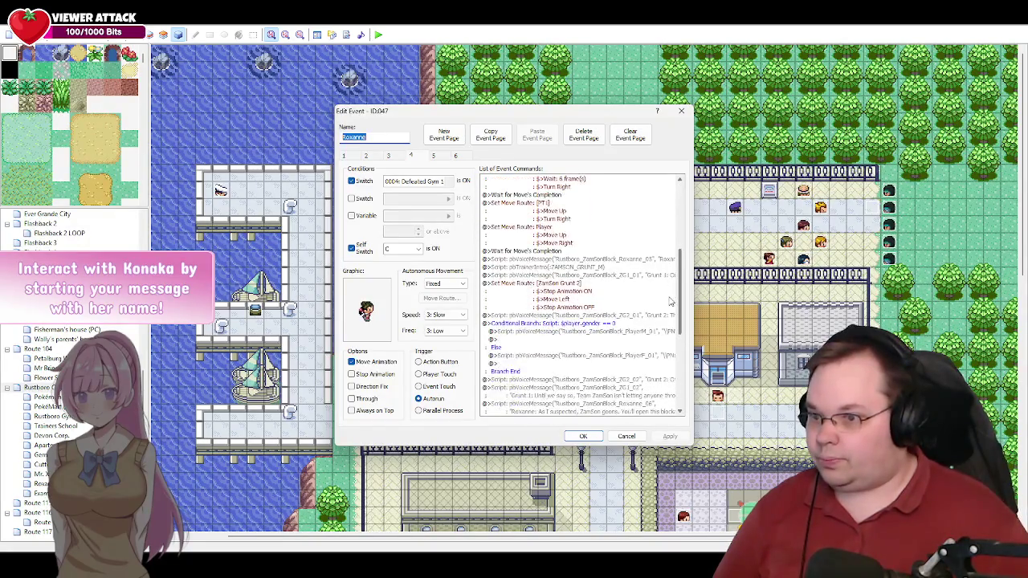
{"action": "left_click", "coordinate": [388, 157]}
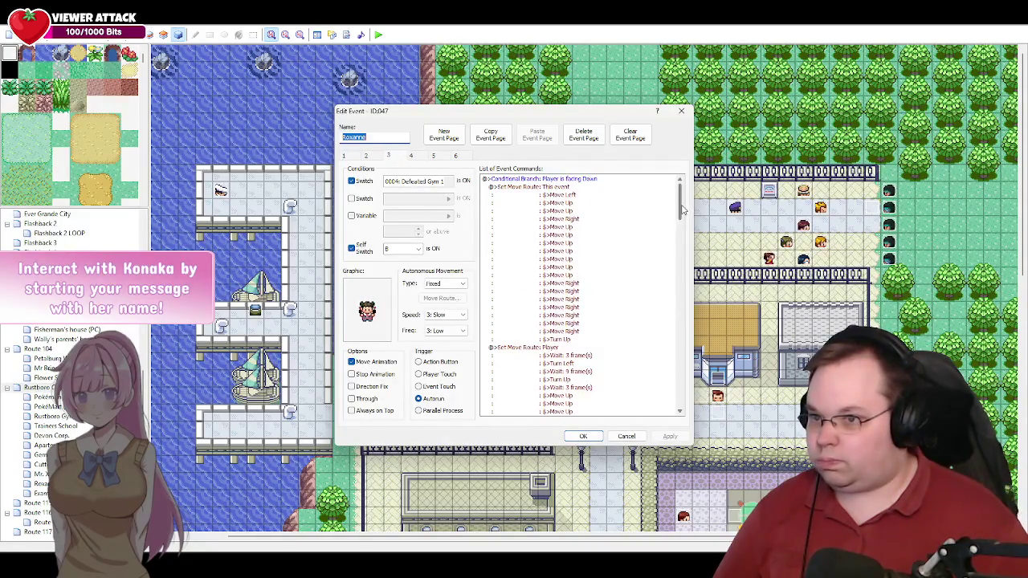
{"action": "left_click_drag", "start_coordinate": [681, 210], "coordinate": [680, 406]}
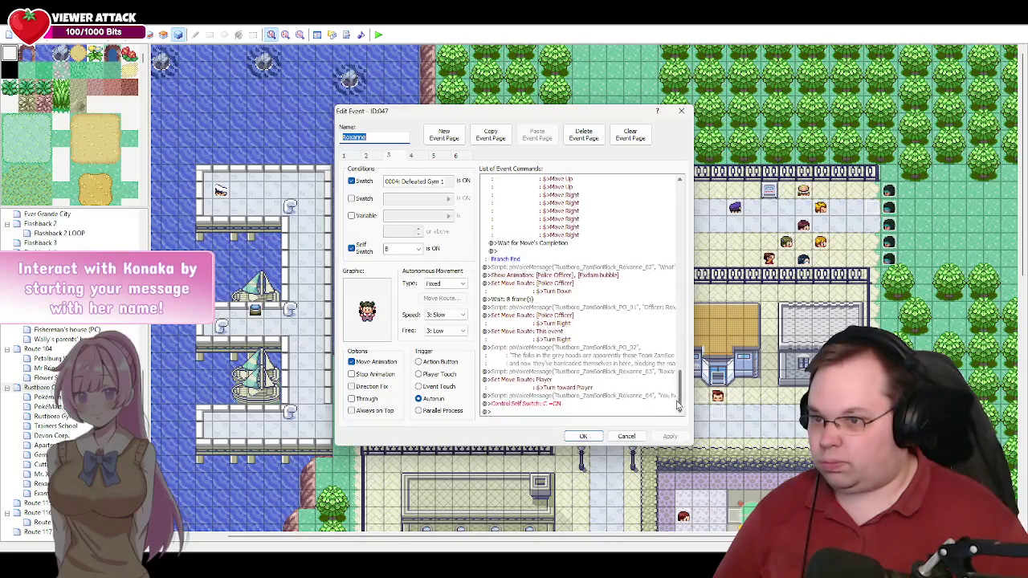
Step: Rewrap the PO_02 script so 'the phone, and now they've barricaded…' forms one line, and apply
{"action": "double_click", "coordinate": [575, 359]}
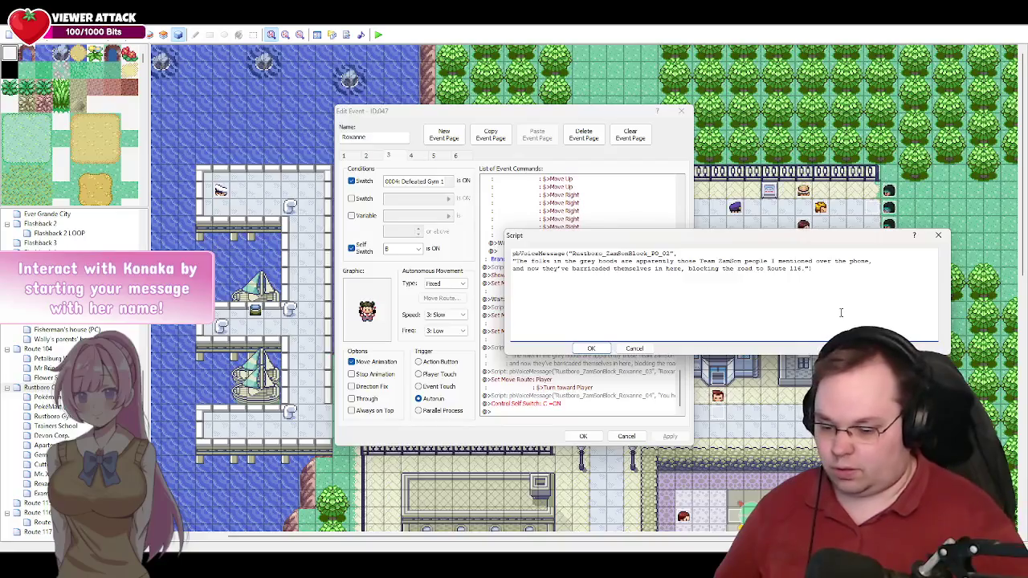
{"action": "key", "text": "Delete"}
{"action": "key", "text": "Return"}
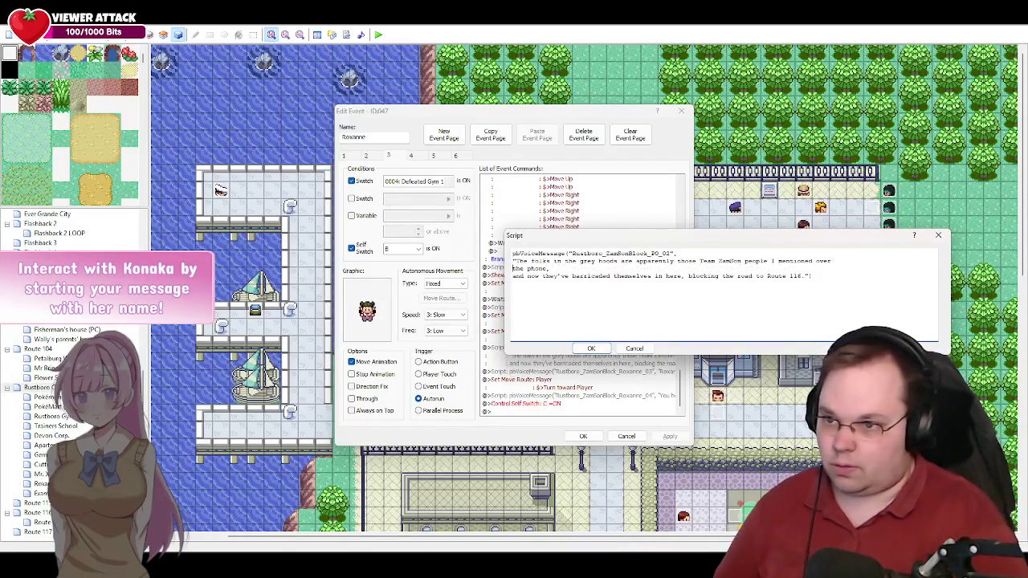
{"action": "key", "text": "BackSpace"}
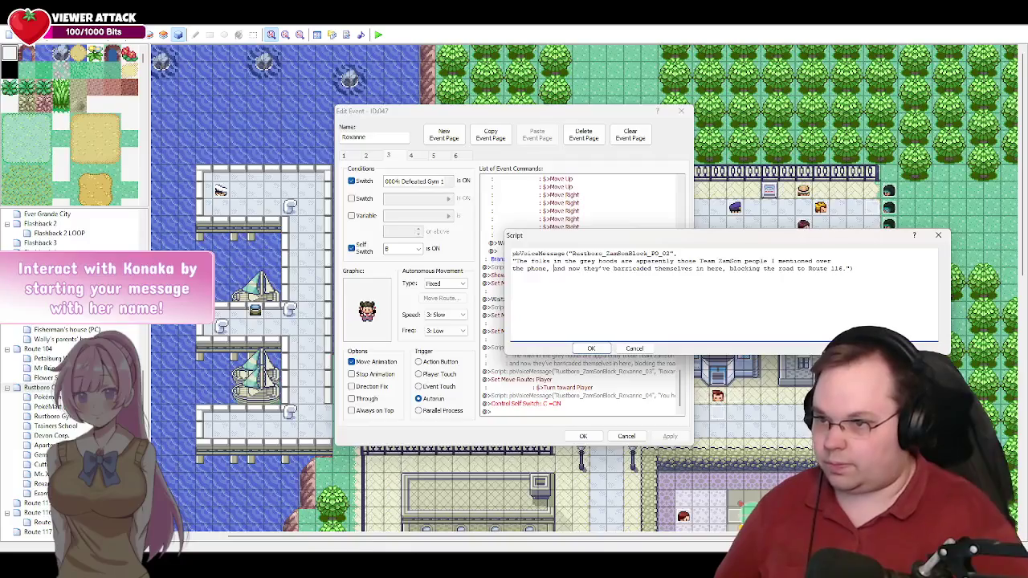
{"action": "left_click", "coordinate": [590, 348]}
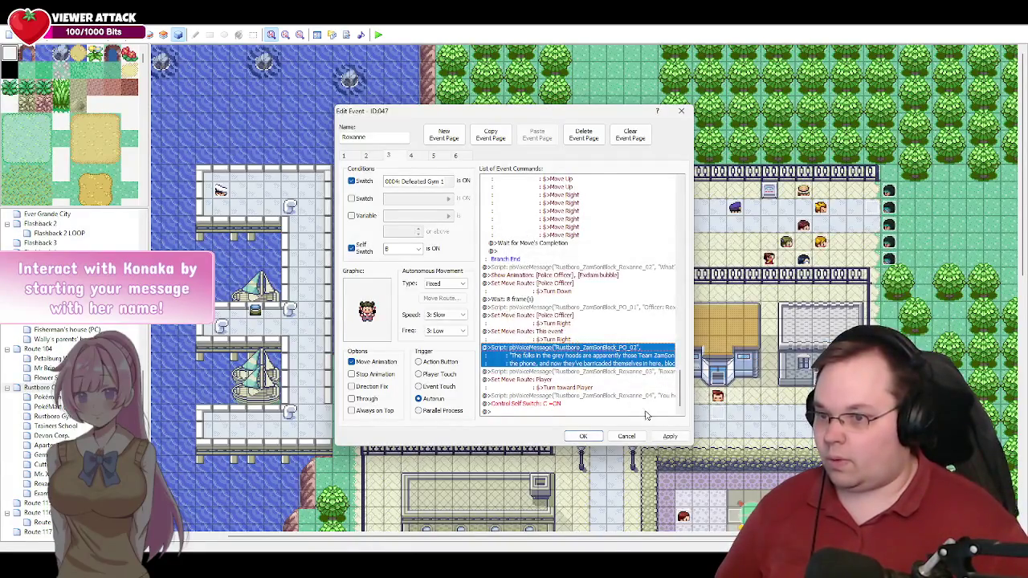
{"action": "left_click", "coordinate": [670, 437]}
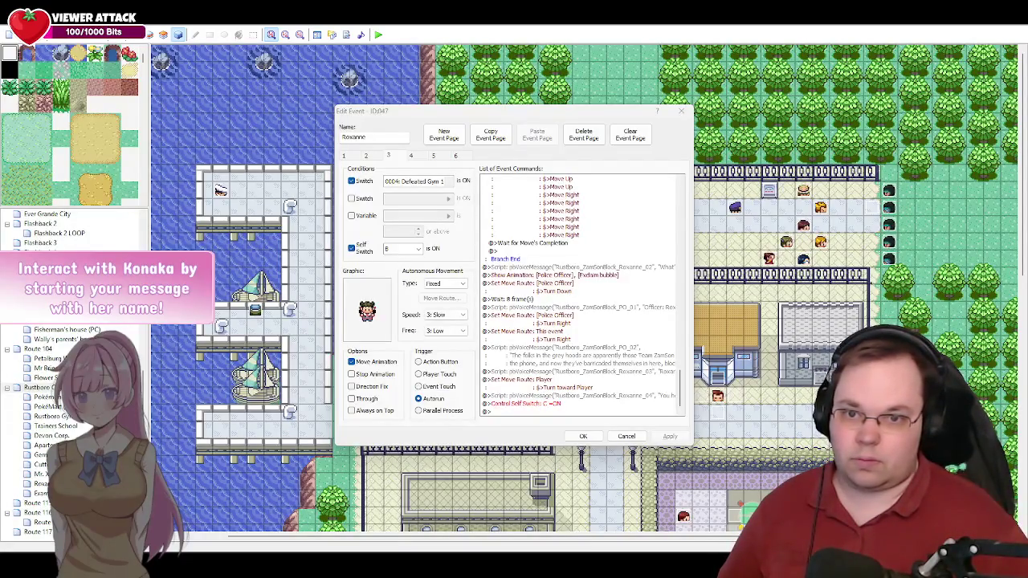
{"action": "key", "text": "alt+Tab"}
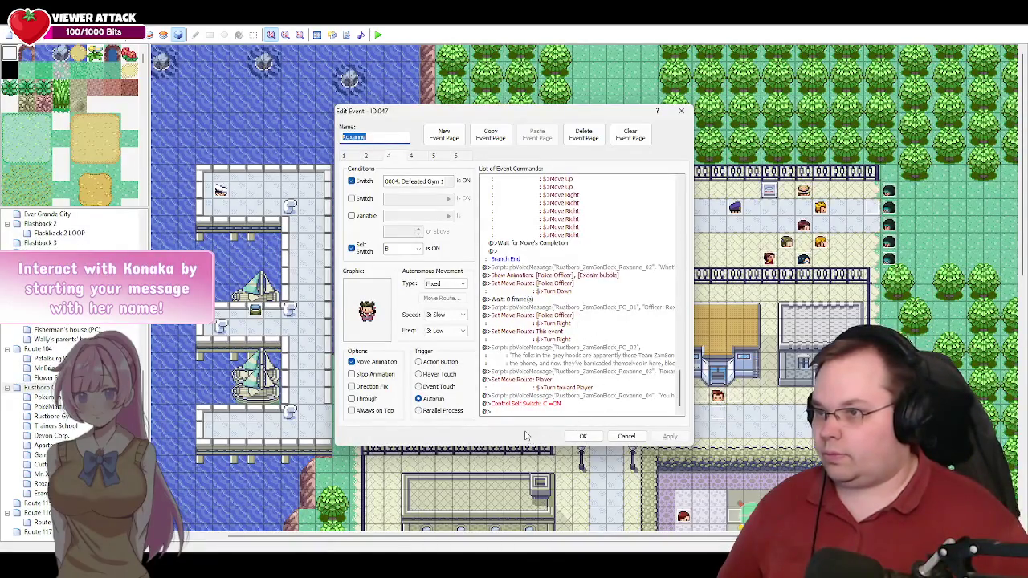
Step: Show page 4 of Roxanne's event and scroll to its ZamSon grunt encounter commands
{"action": "left_click", "coordinate": [420, 157]}
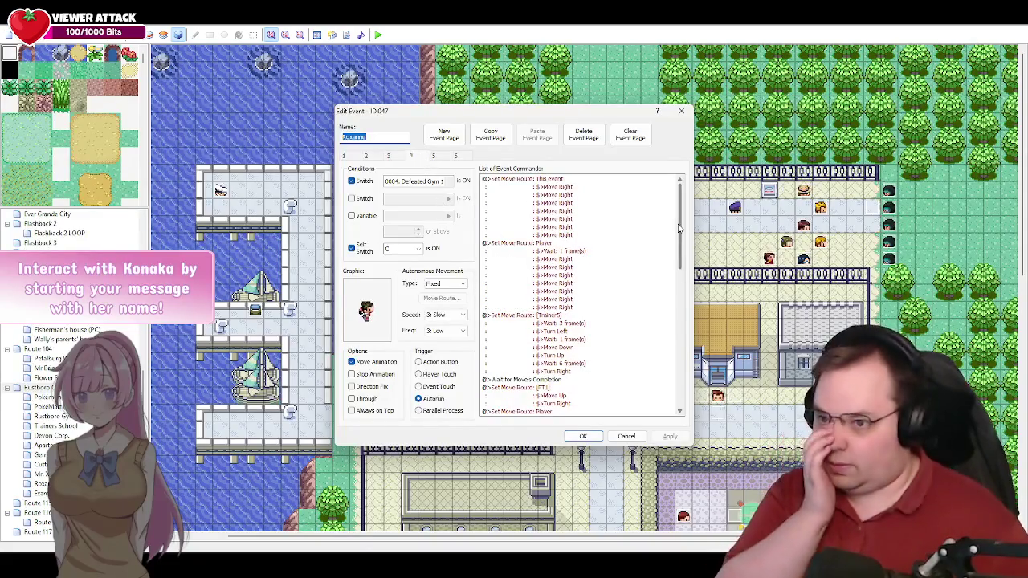
{"action": "mouse_move", "coordinate": [678, 229]}
{"action": "left_mouse_down"}
{"action": "mouse_move", "coordinate": [678, 248]}
{"action": "mouse_move", "coordinate": [692, 223]}
{"action": "mouse_move", "coordinate": [693, 272]}
{"action": "left_mouse_up"}
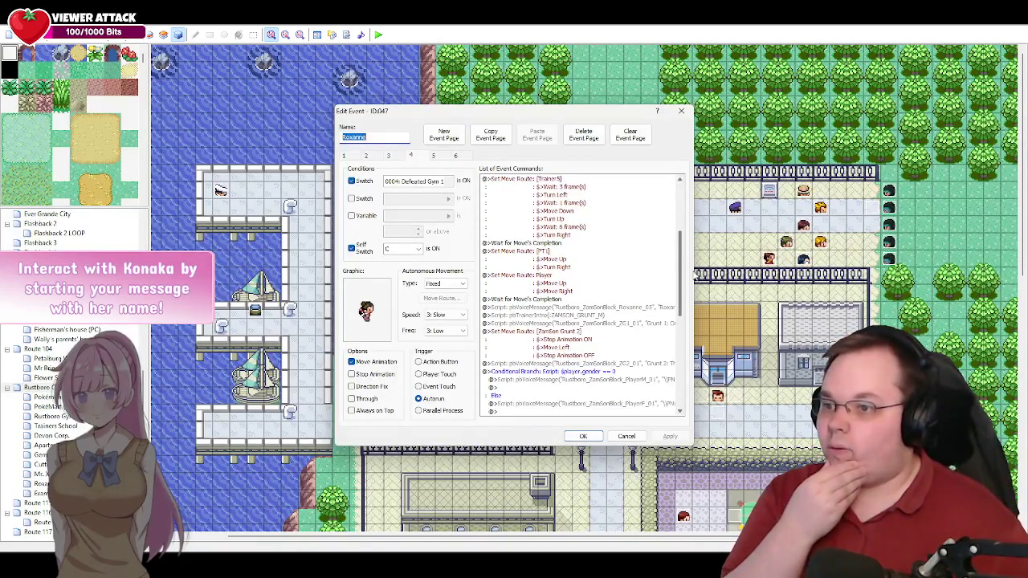
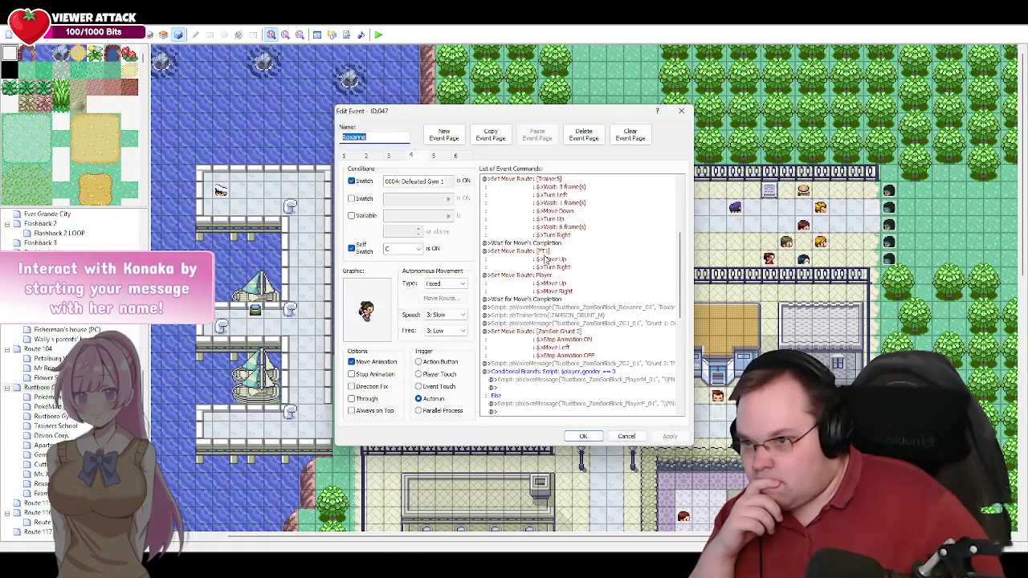
Step: Insert a 3-frame Wait before PT1's Turn Right in its move route and apply
{"action": "left_click", "coordinate": [558, 265]}
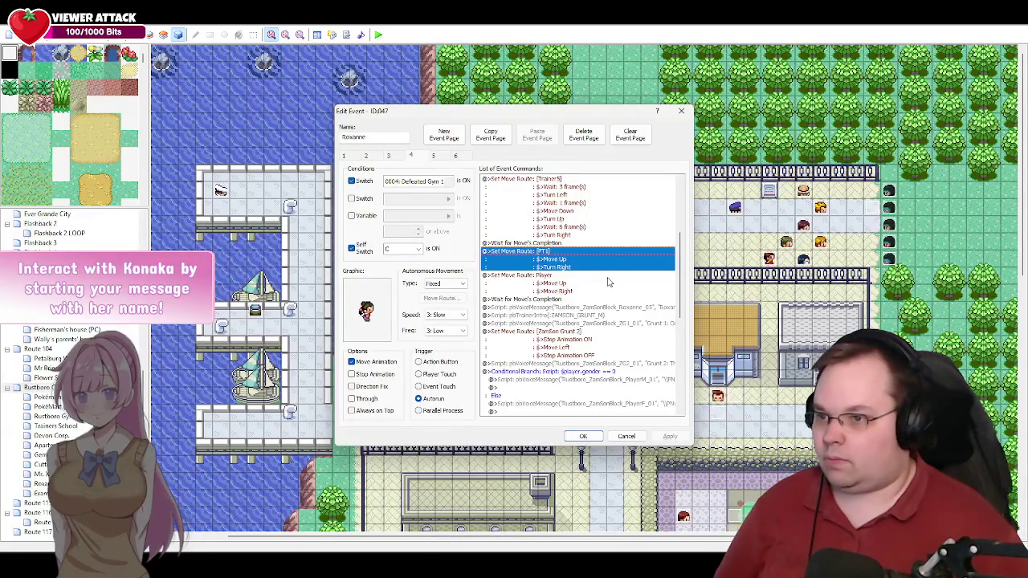
{"action": "key", "text": "Return"}
{"action": "left_click", "coordinate": [458, 232]}
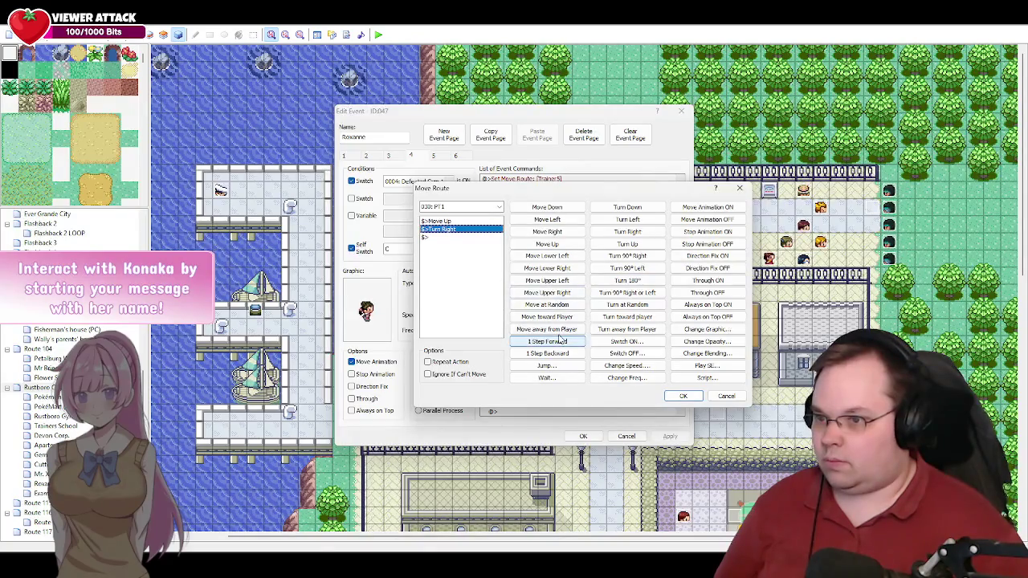
{"action": "left_click", "coordinate": [560, 377]}
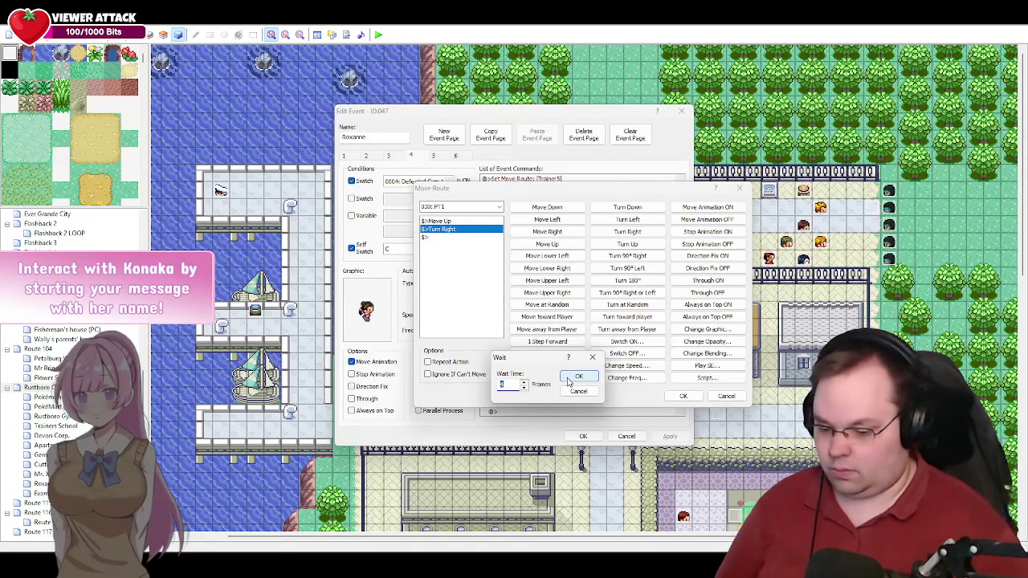
{"action": "left_click", "coordinate": [567, 380]}
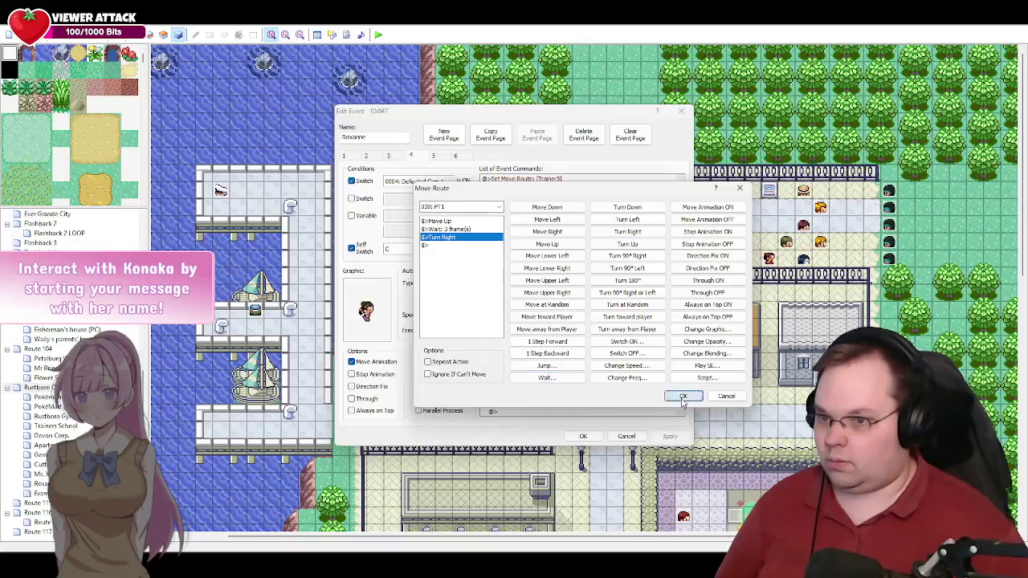
{"action": "left_click", "coordinate": [682, 398]}
{"action": "left_click", "coordinate": [671, 436]}
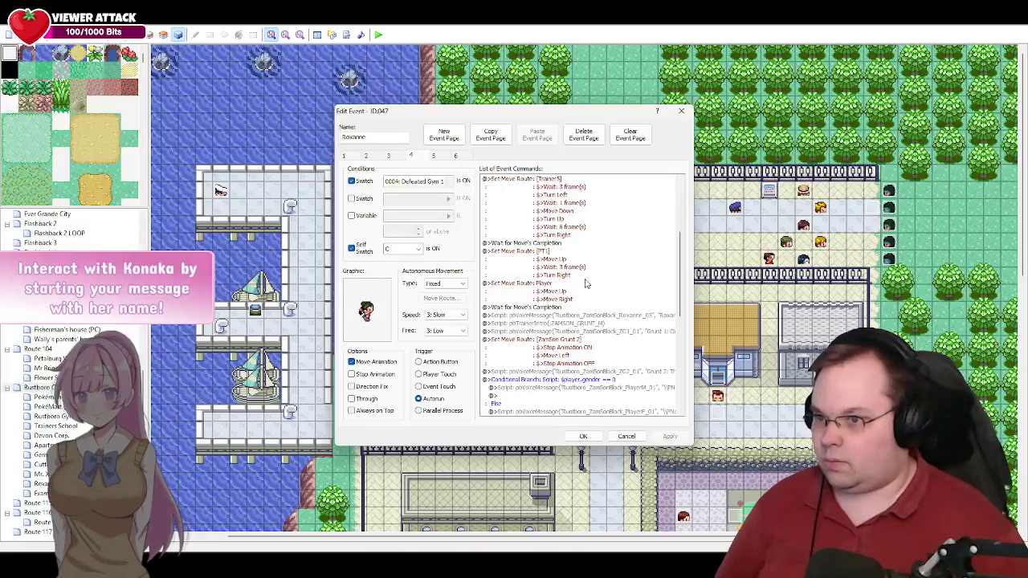
Step: Shorten PT1's move-route wait from 3 to 2 frames and save the route
{"action": "scroll", "coordinate": [595, 275], "scroll_direction": "down", "scroll_amount": 3}
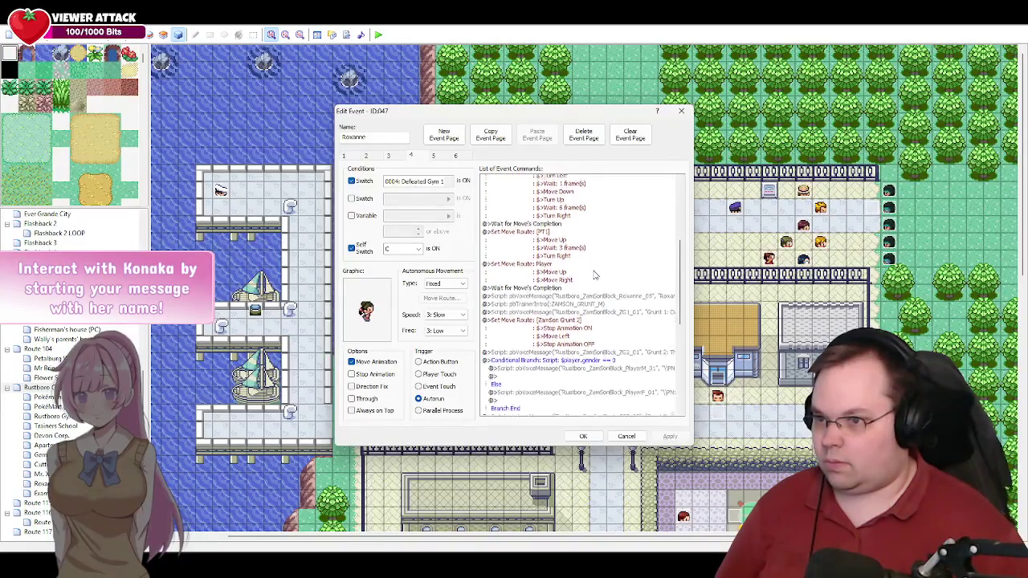
{"action": "double_click", "coordinate": [551, 187]}
{"action": "double_click", "coordinate": [449, 230]}
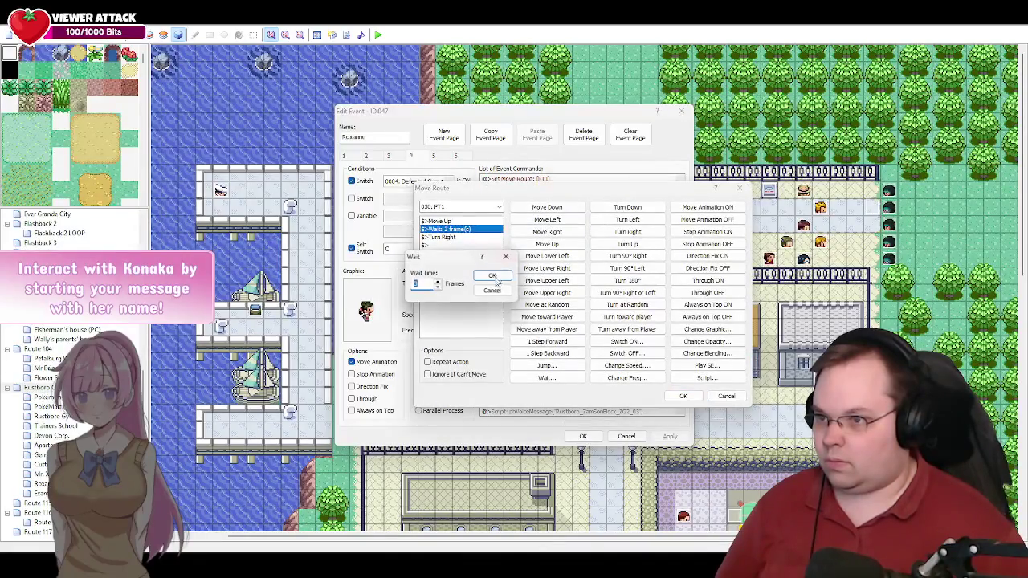
{"action": "left_click", "coordinate": [438, 288]}
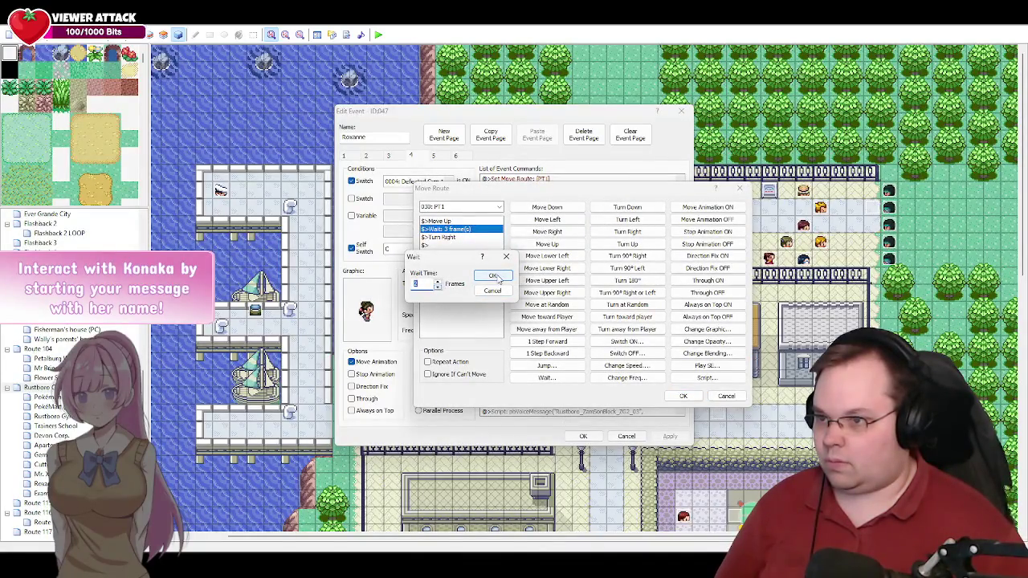
{"action": "left_click", "coordinate": [492, 275]}
{"action": "left_click", "coordinate": [683, 396]}
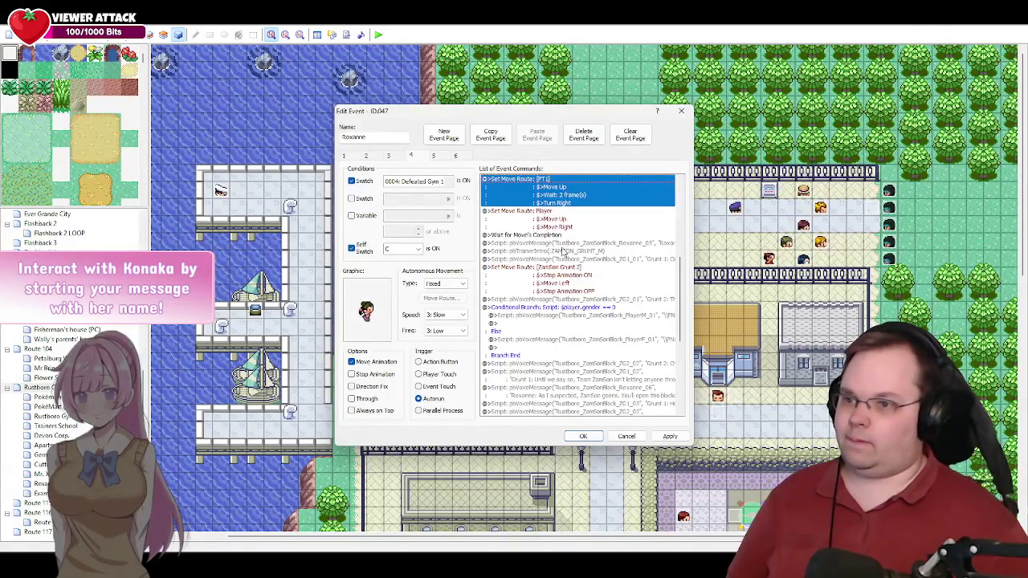
Step: Inspect the pbRegisterPartner script line at the end of Roxanne's event, then switch to Notepad++
{"action": "left_click_drag", "start_coordinate": [681, 324], "coordinate": [686, 397]}
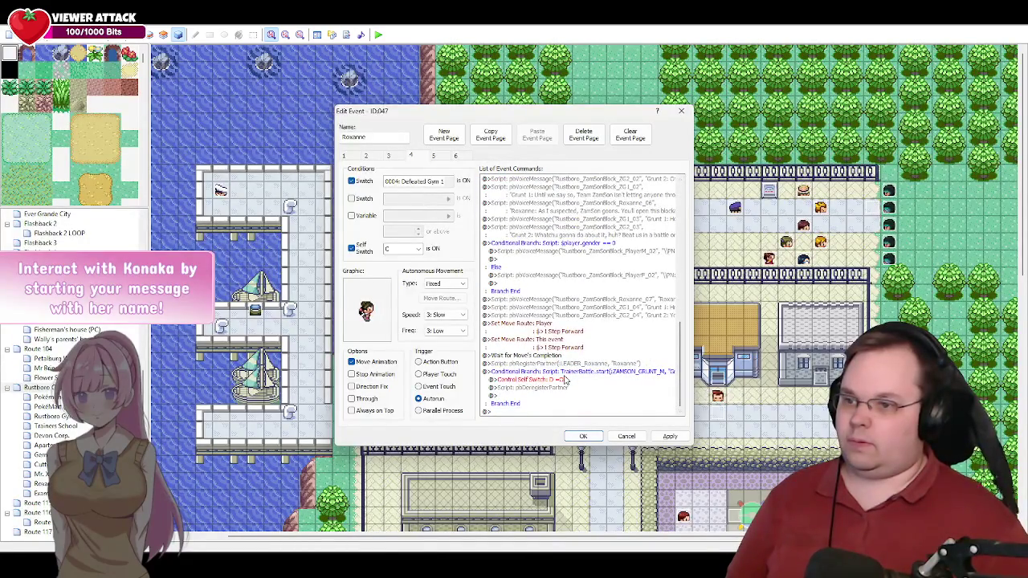
{"action": "double_click", "coordinate": [541, 365]}
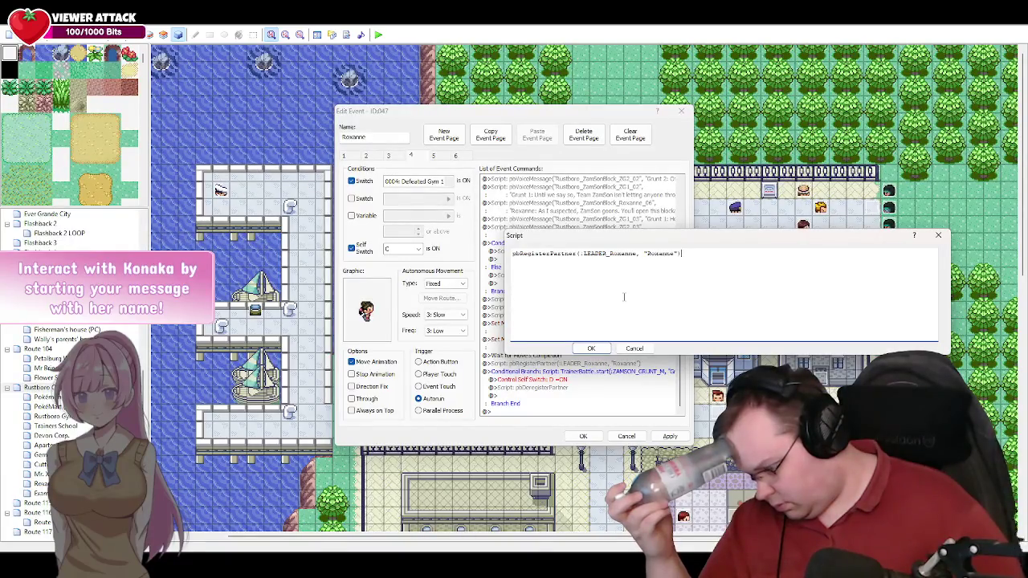
{"action": "key", "text": "alt+Tab"}
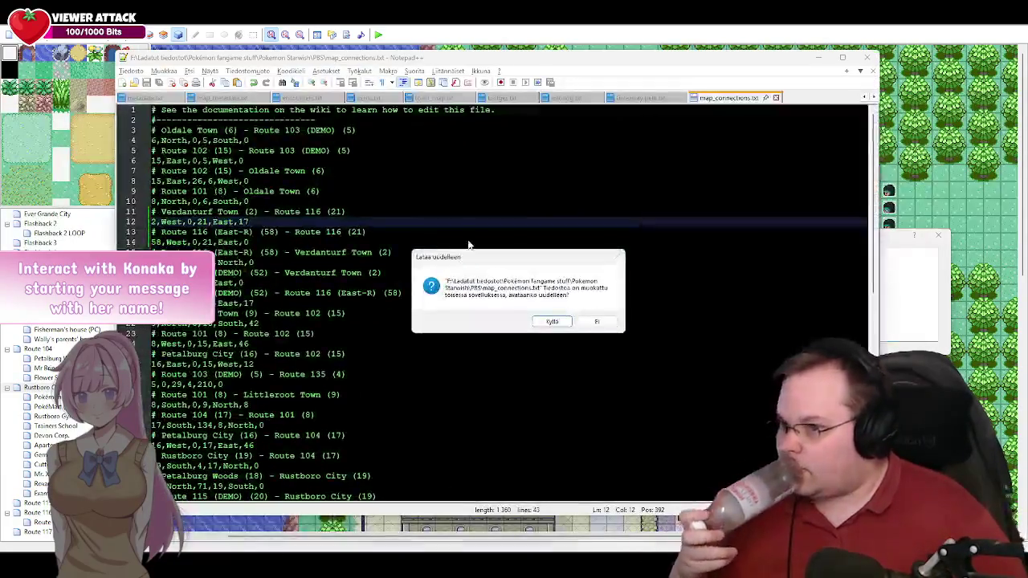
Step: Reload the changed map_connections.txt, view metadata.txt, then switch to the PBS folder in File Explorer
{"action": "left_click", "coordinate": [554, 324]}
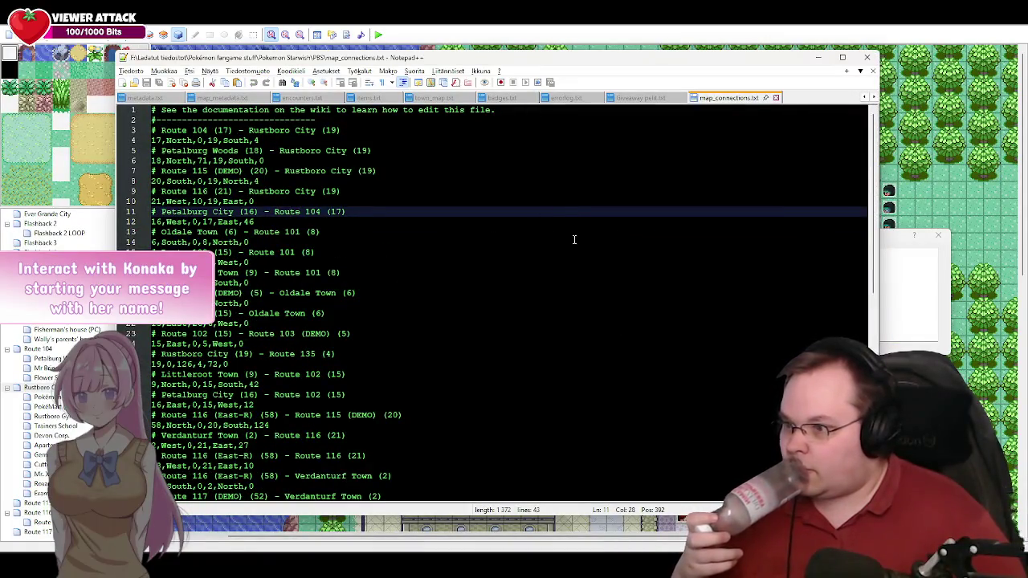
{"action": "left_click", "coordinate": [145, 98]}
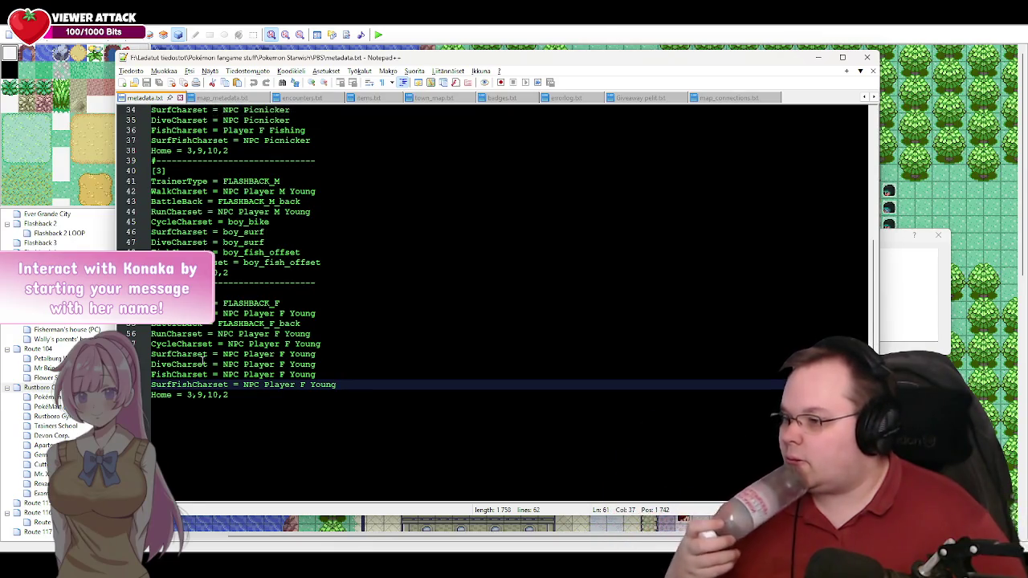
{"action": "key", "text": "alt+Tab"}
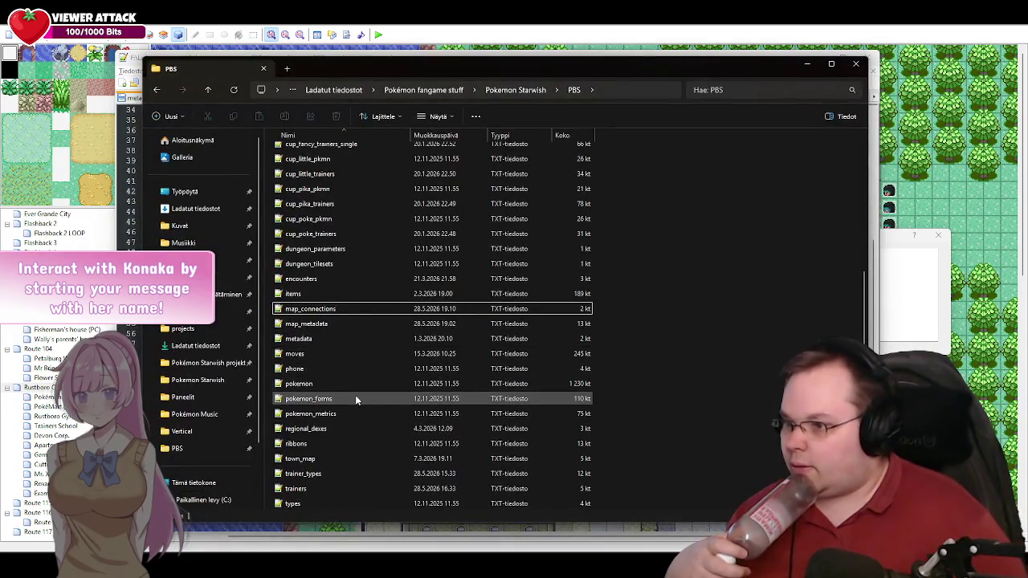
Step: Open trainers.txt from the PBS folder in Notepad++
{"action": "double_click", "coordinate": [297, 490]}
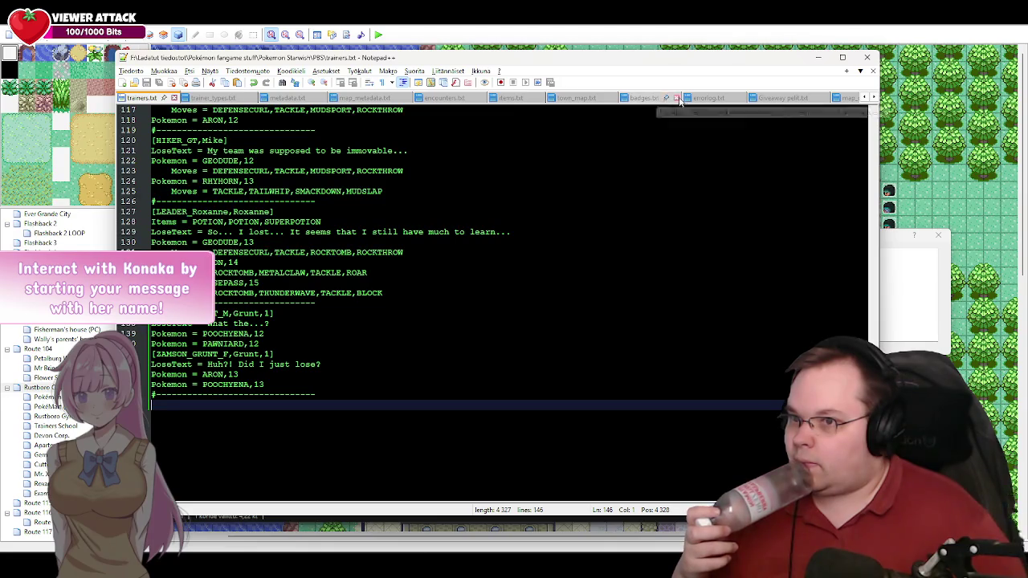
Step: Reload errorlog.txt and delete all of its contents
{"action": "left_click", "coordinate": [706, 98]}
{"action": "left_click", "coordinate": [543, 321]}
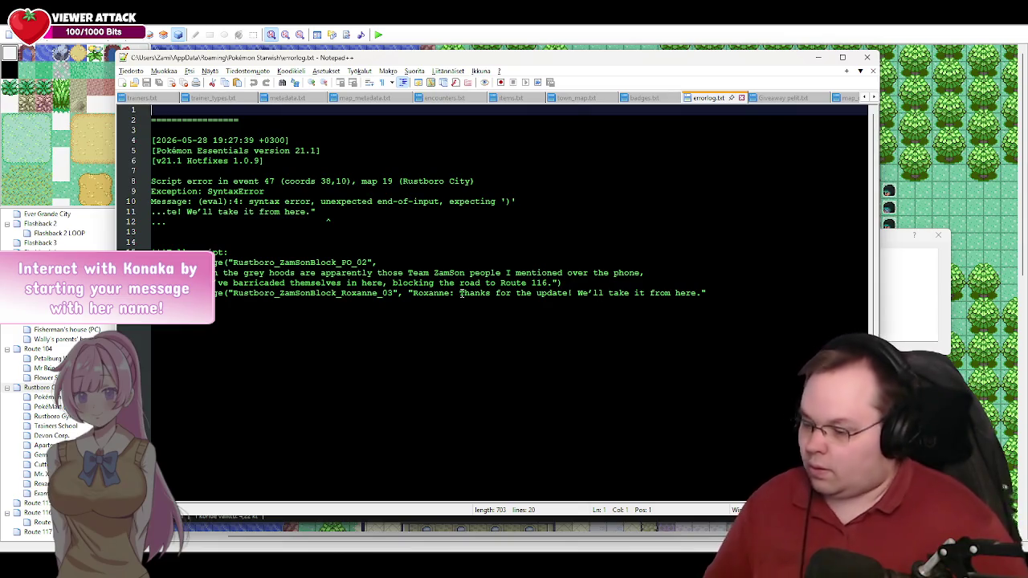
{"action": "key", "text": "Delete"}
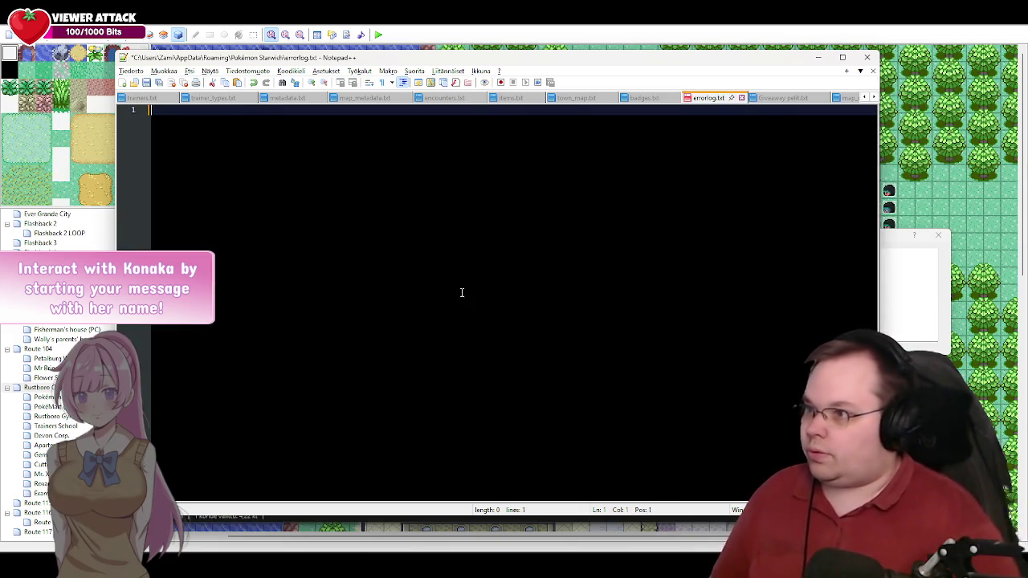
Step: Move the map_connections.txt tab next to map_metadata.txt
{"action": "left_click", "coordinate": [783, 98]}
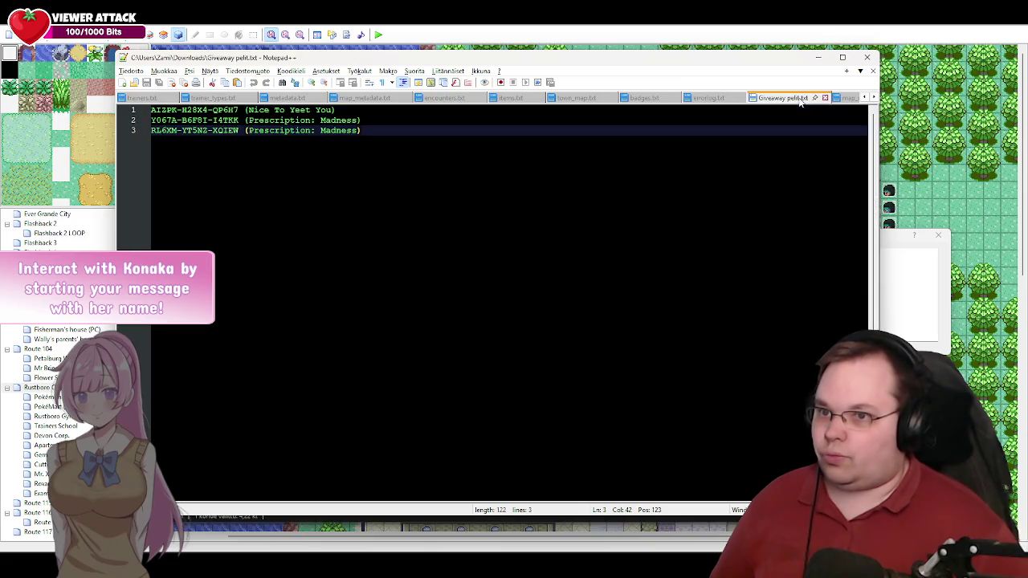
{"action": "left_click", "coordinate": [847, 98]}
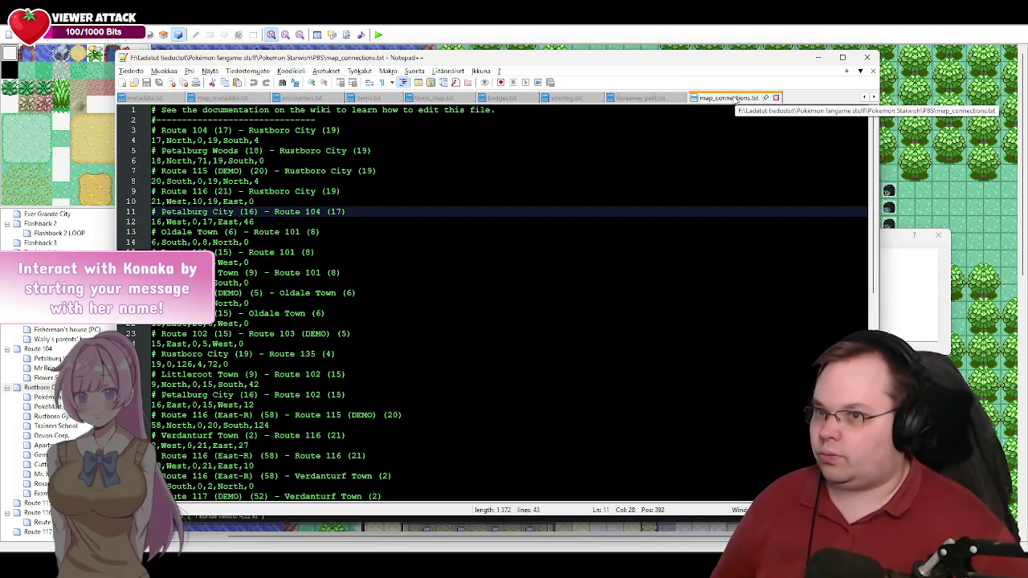
{"action": "left_click_drag", "start_coordinate": [740, 99], "coordinate": [532, 102]}
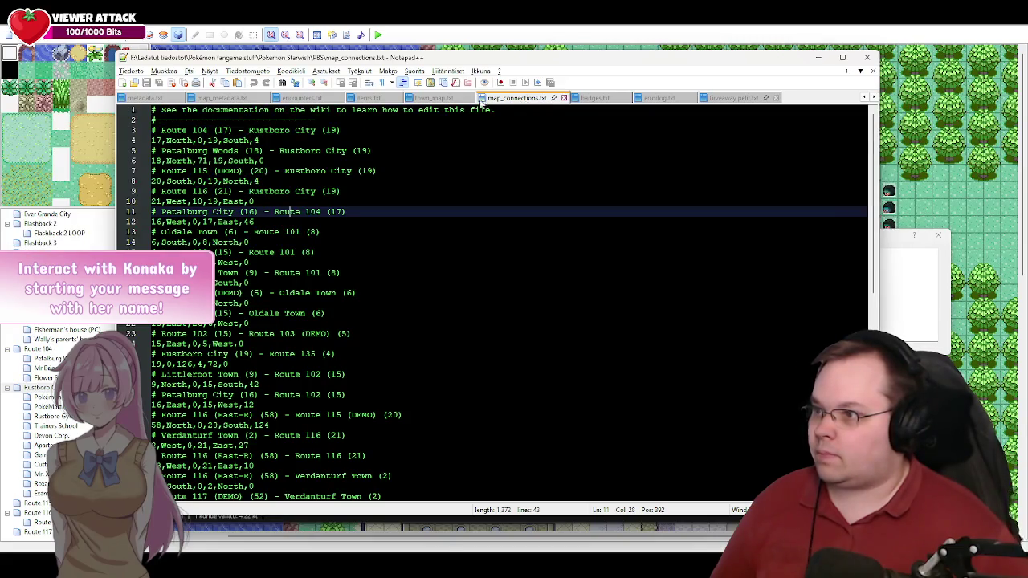
{"action": "left_click_drag", "start_coordinate": [489, 100], "coordinate": [312, 104]}
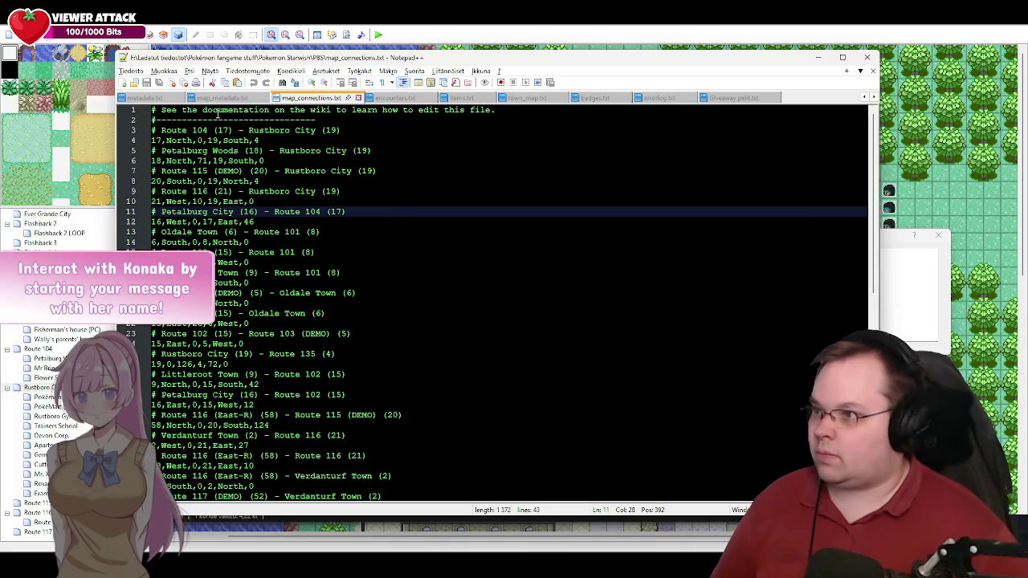
{"action": "left_click", "coordinate": [864, 98]}
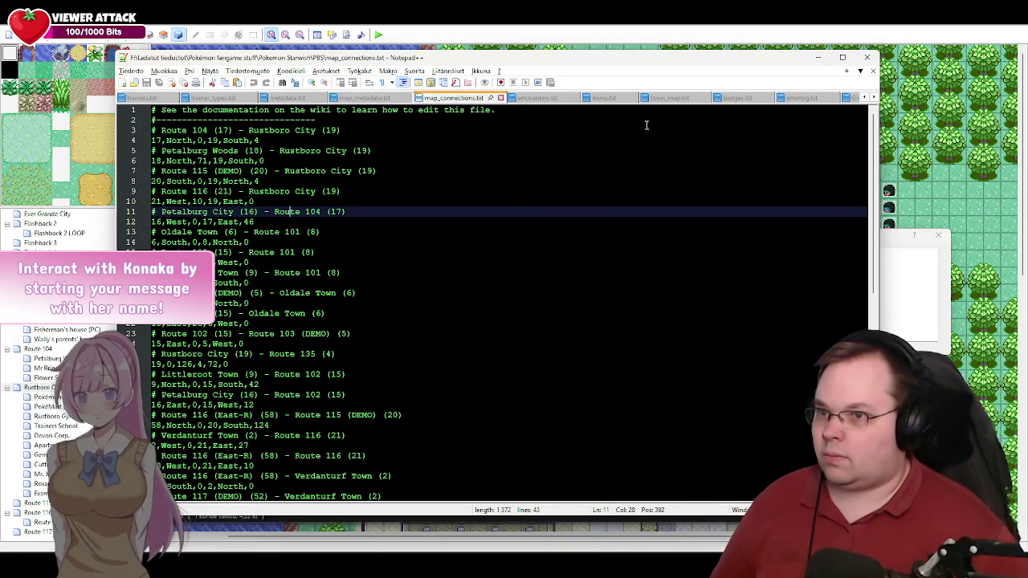
Step: Close town_map.txt and badges.txt and return to trainers.txt
{"action": "left_click", "coordinate": [673, 98]}
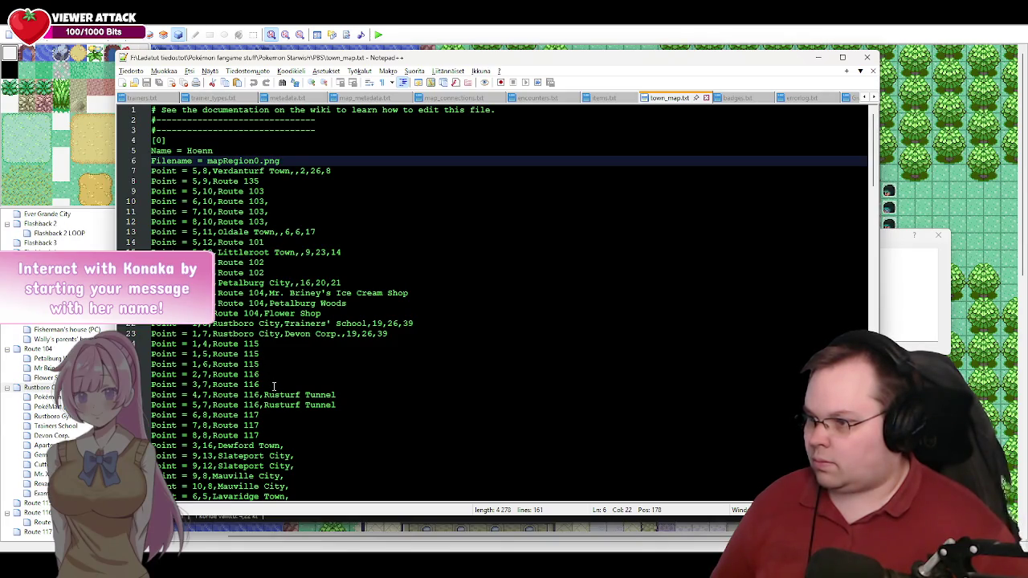
{"action": "left_click", "coordinate": [706, 98]}
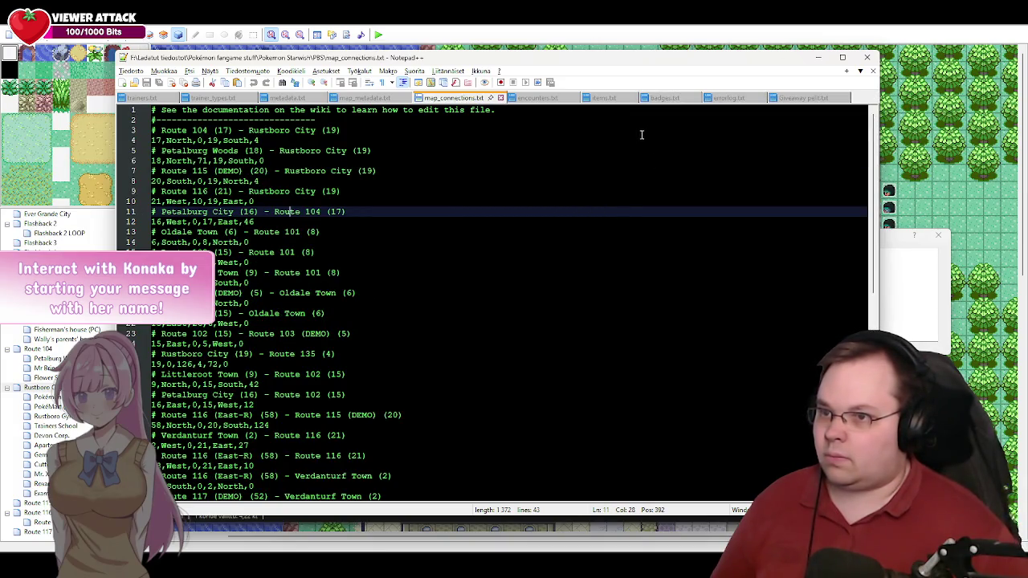
{"action": "left_click", "coordinate": [678, 103]}
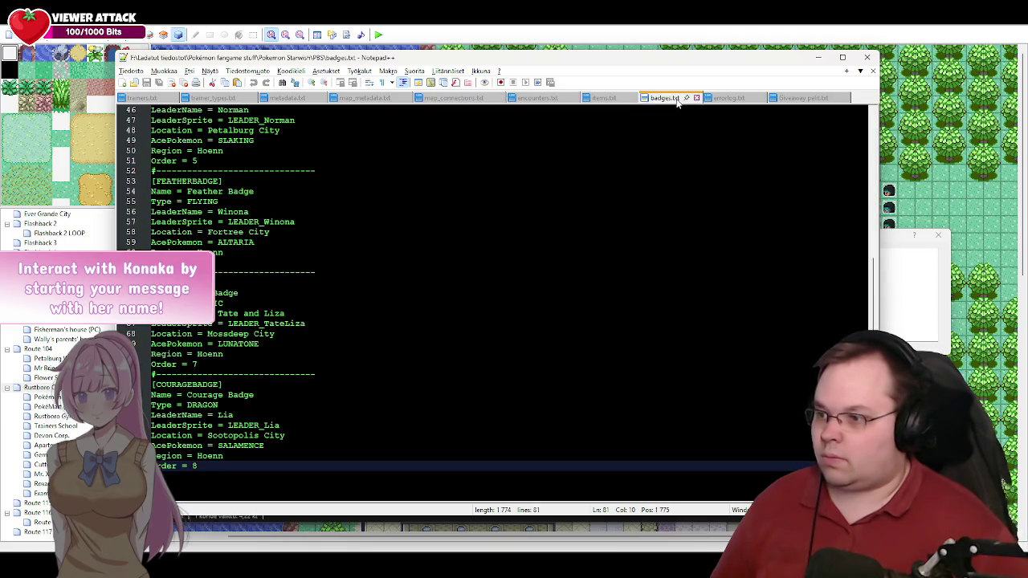
{"action": "left_click", "coordinate": [696, 98]}
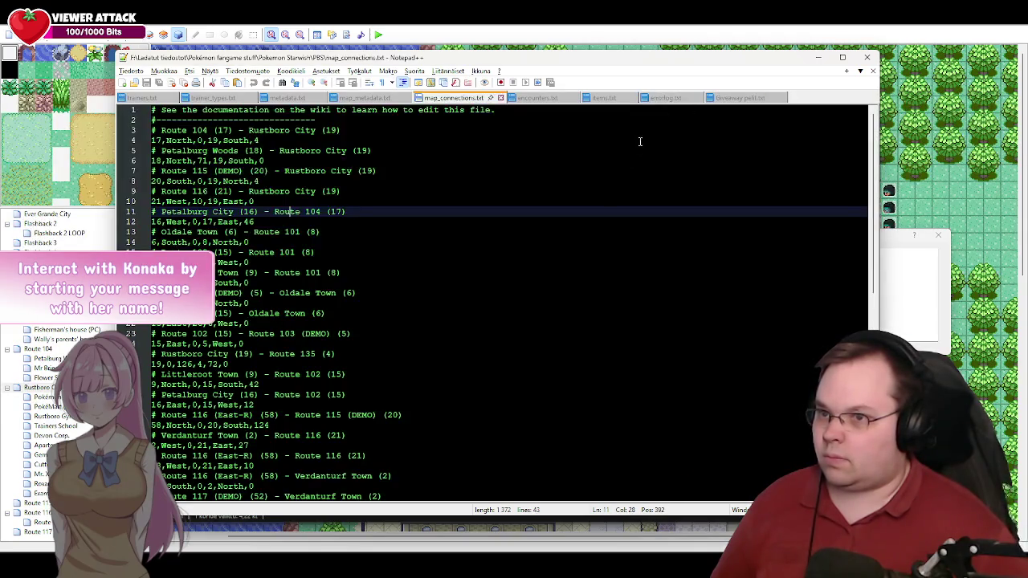
{"action": "left_click", "coordinate": [138, 97]}
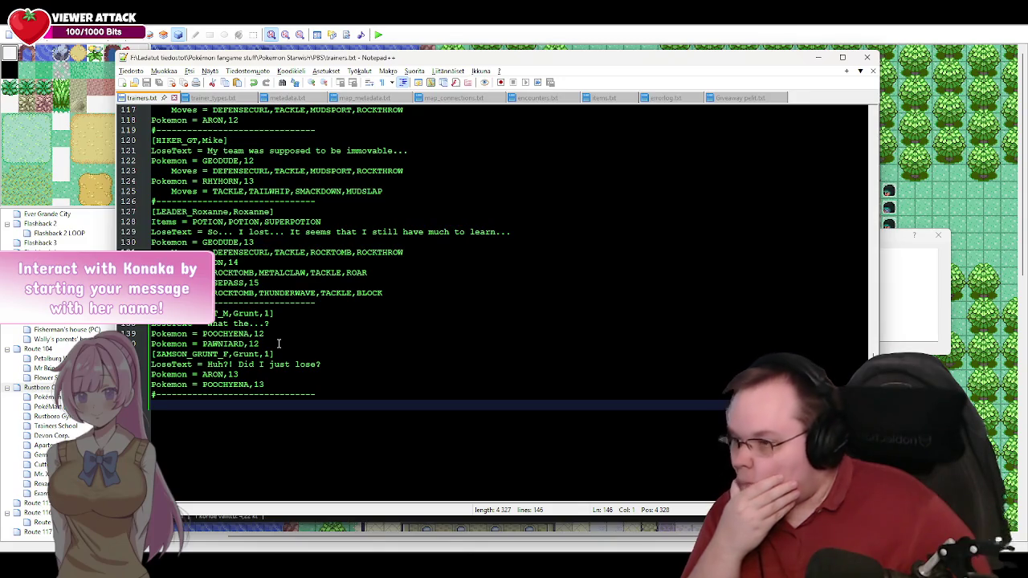
{"action": "left_click", "coordinate": [278, 343]}
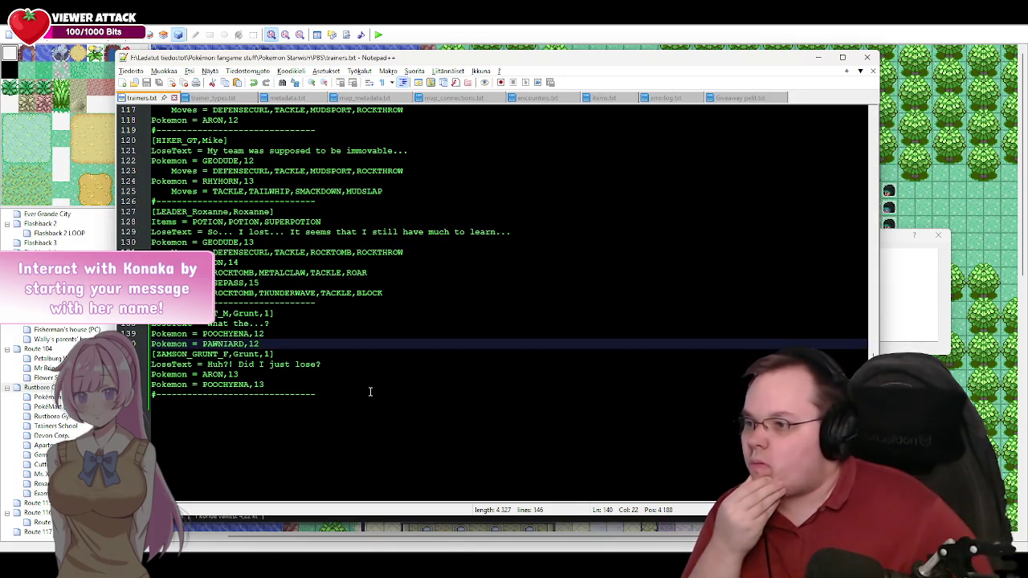
{"action": "key", "text": "Return"}
{"action": "type", "text": "#-------------------------------"}
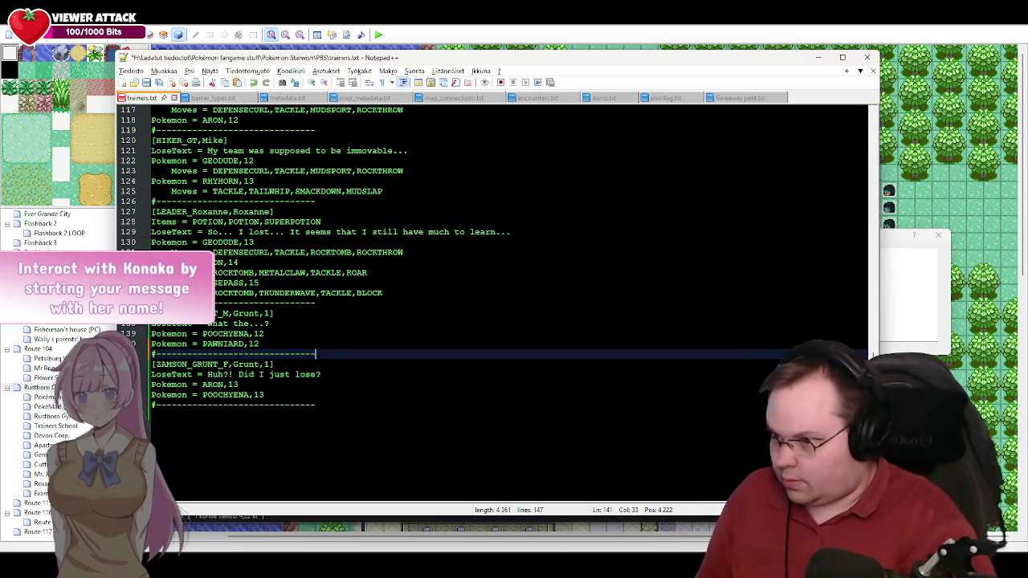
{"action": "left_click", "coordinate": [360, 403]}
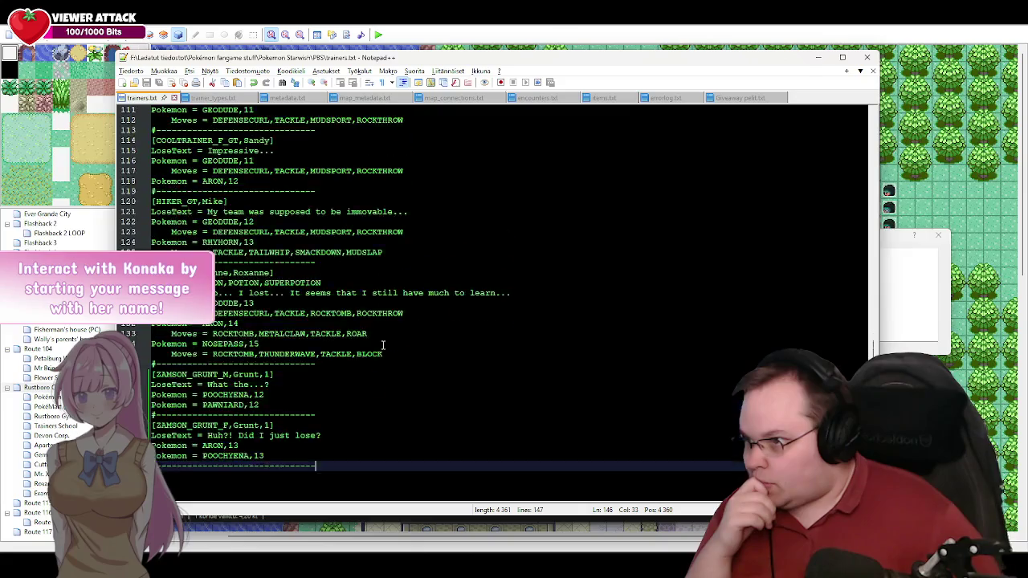
{"action": "scroll", "coordinate": [384, 346], "scroll_direction": "up", "scroll_amount": 6}
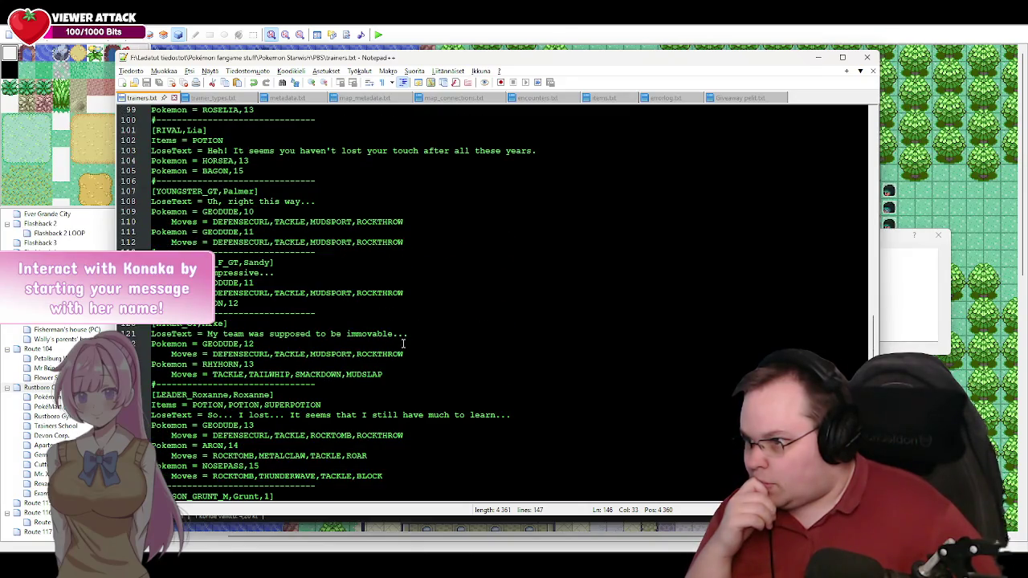
{"action": "scroll", "coordinate": [403, 344], "scroll_direction": "down", "scroll_amount": 4}
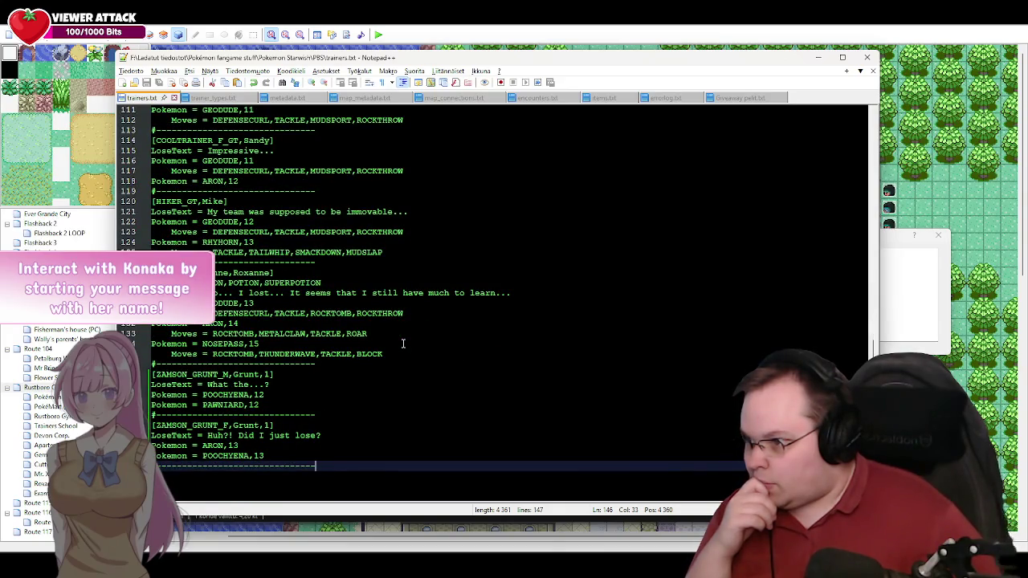
{"action": "scroll", "coordinate": [403, 343], "scroll_direction": "down", "scroll_amount": 2}
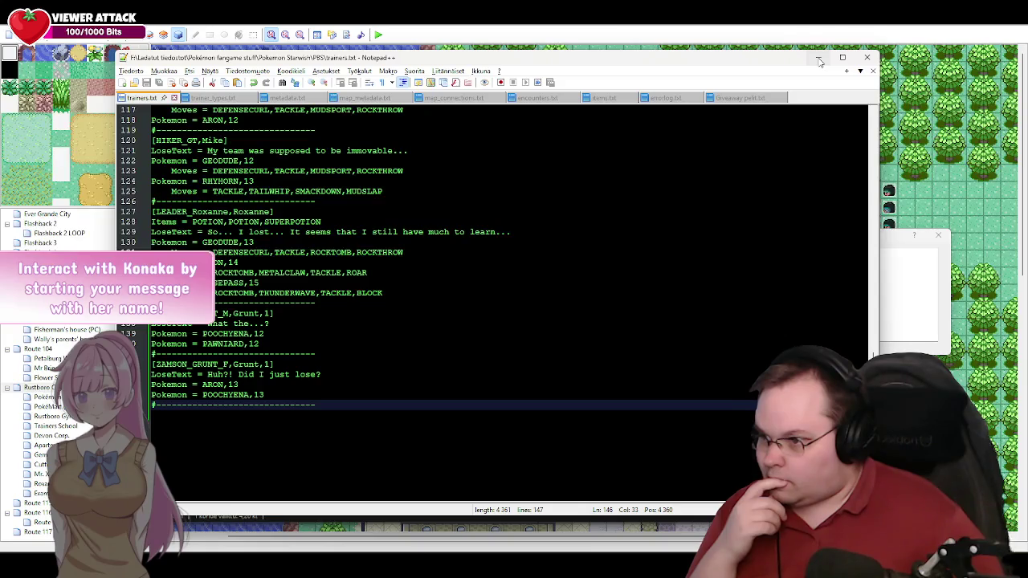
{"action": "left_click", "coordinate": [818, 59]}
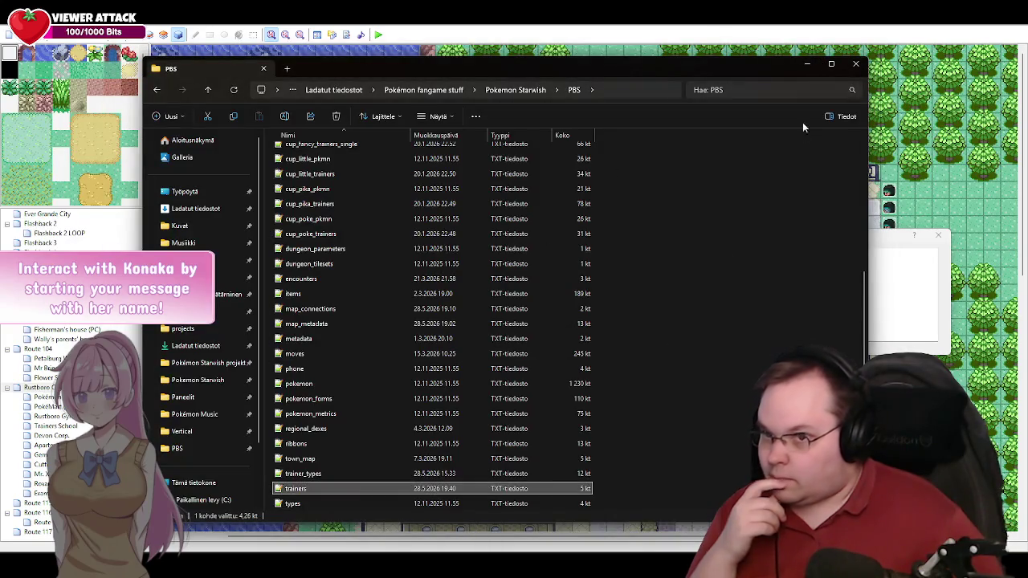
Step: Cancel the Script dialog without changes and apply Roxanne's event
{"action": "left_click", "coordinate": [806, 65]}
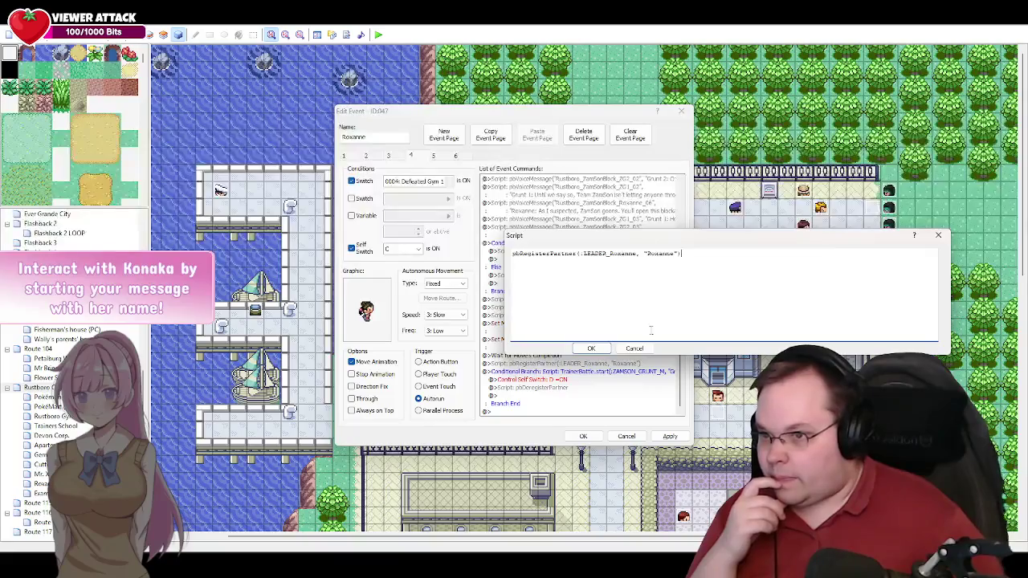
{"action": "left_click", "coordinate": [635, 348]}
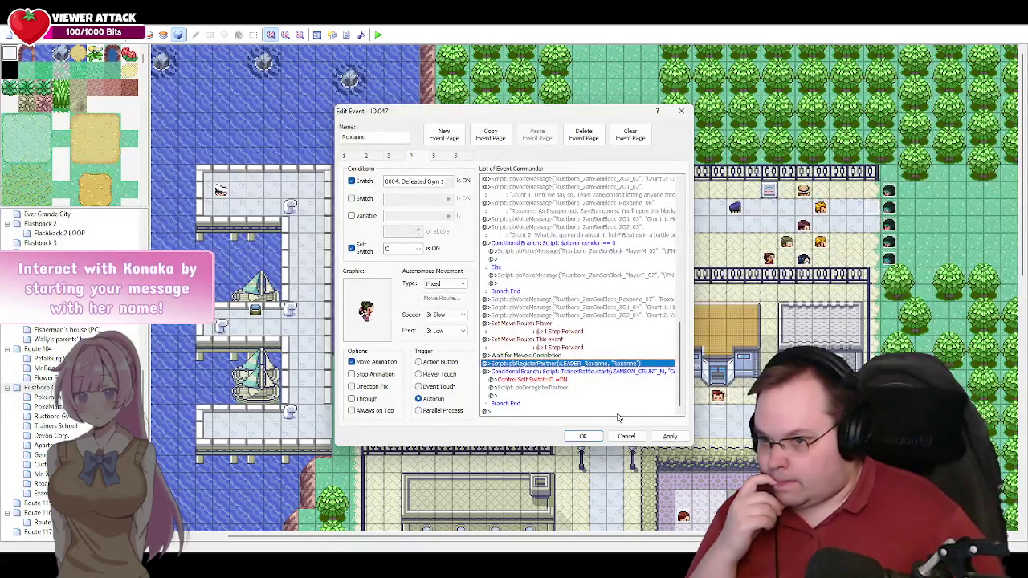
{"action": "left_click", "coordinate": [671, 437]}
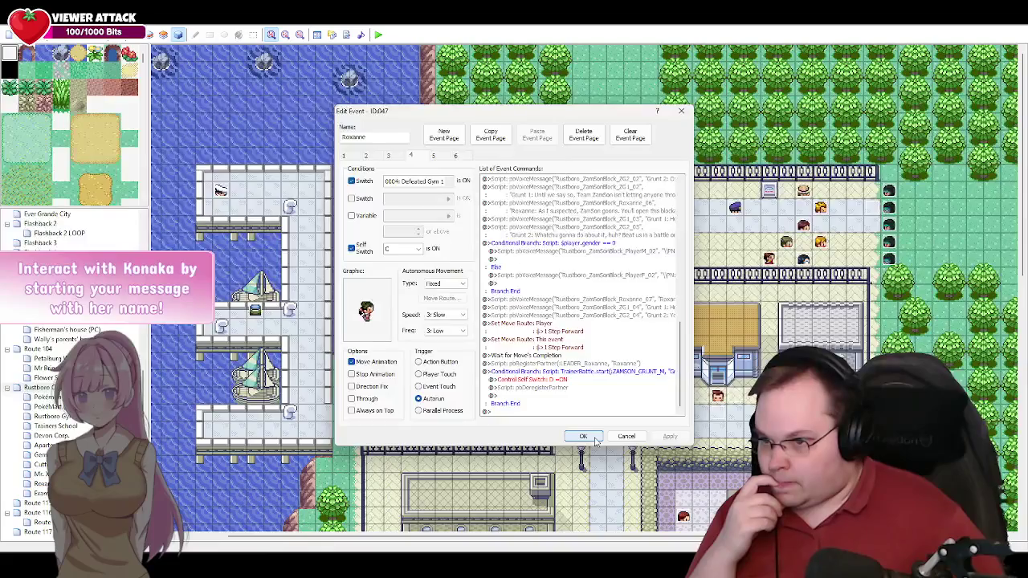
Step: Add :ZAMSON_GRUNT_F, "Grunt" to the TrainerBattle.start branch for a double battle, then save the event
{"action": "double_click", "coordinate": [591, 374]}
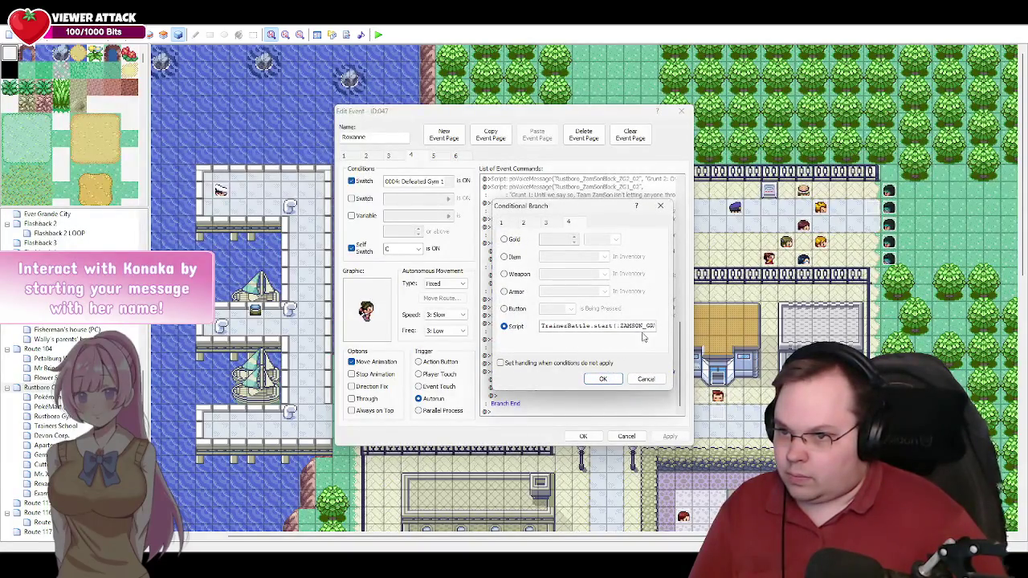
{"action": "type", "text": ":"}
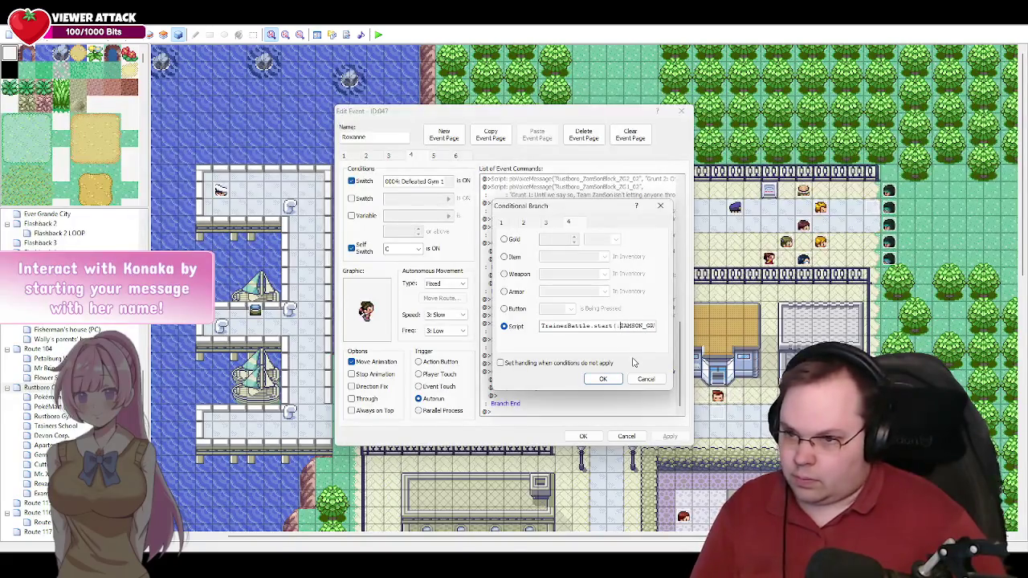
{"action": "key", "text": "Right"}
{"action": "key", "text": "Right"}
{"action": "key", "text": "Right"}
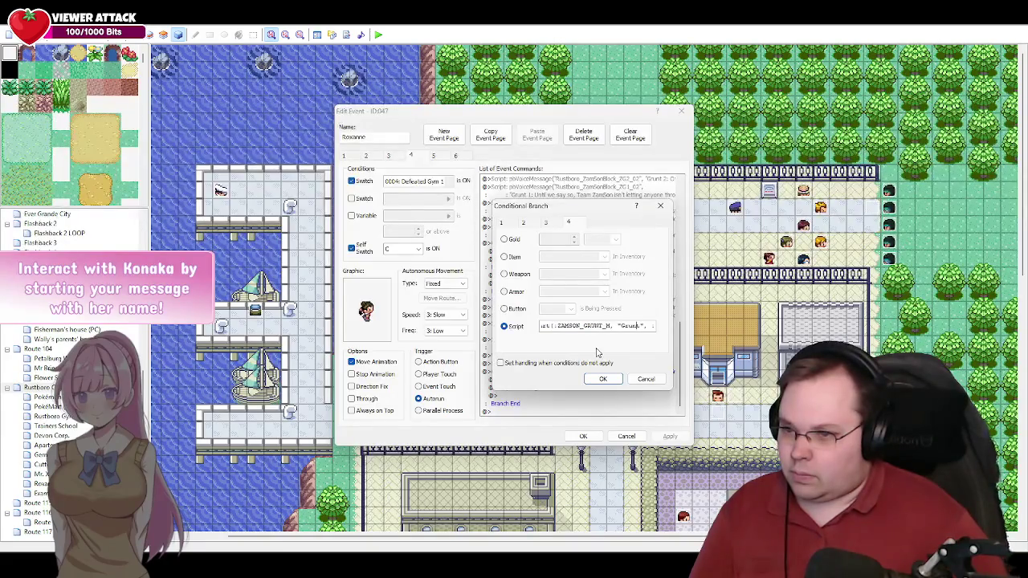
{"action": "key", "text": "Left"}
{"action": "key", "text": "Left"}
{"action": "key", "text": "Left"}
{"action": "key", "text": "BackSpace"}
{"action": "type", "text": "F"}
{"action": "key", "text": "Right"}
{"action": "key", "text": "Right"}
{"action": "key", "text": "Right"}
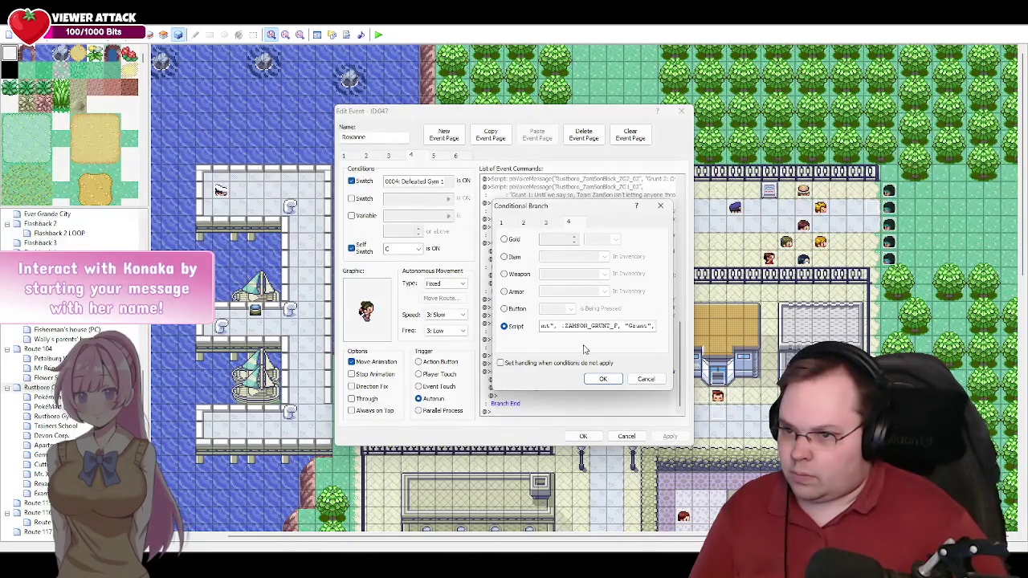
{"action": "key", "text": "End"}
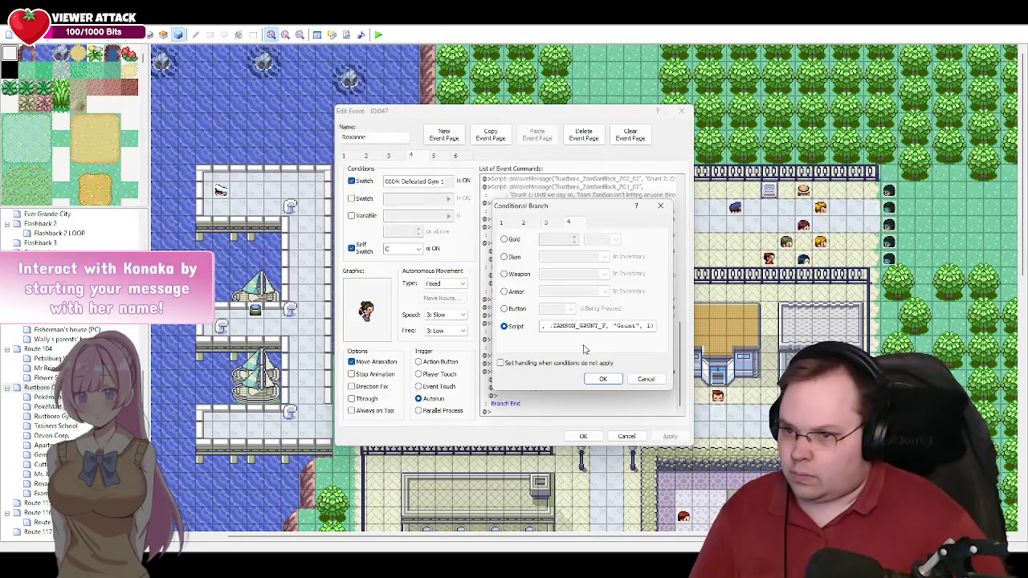
{"action": "left_click", "coordinate": [604, 377]}
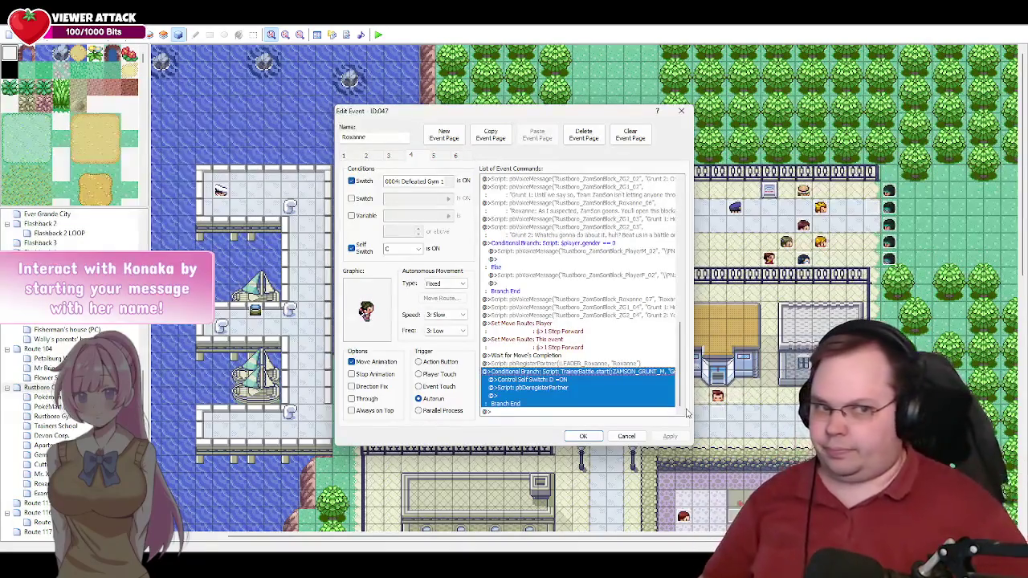
{"action": "left_click", "coordinate": [586, 437]}
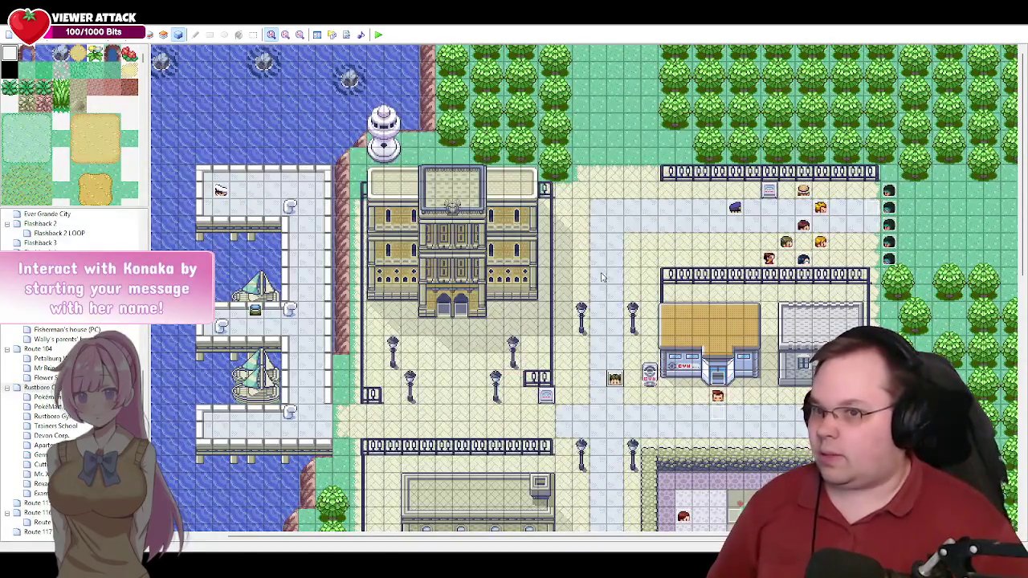
Step: Start a playtest and pause the YouTube background music
{"action": "left_click", "coordinate": [379, 35]}
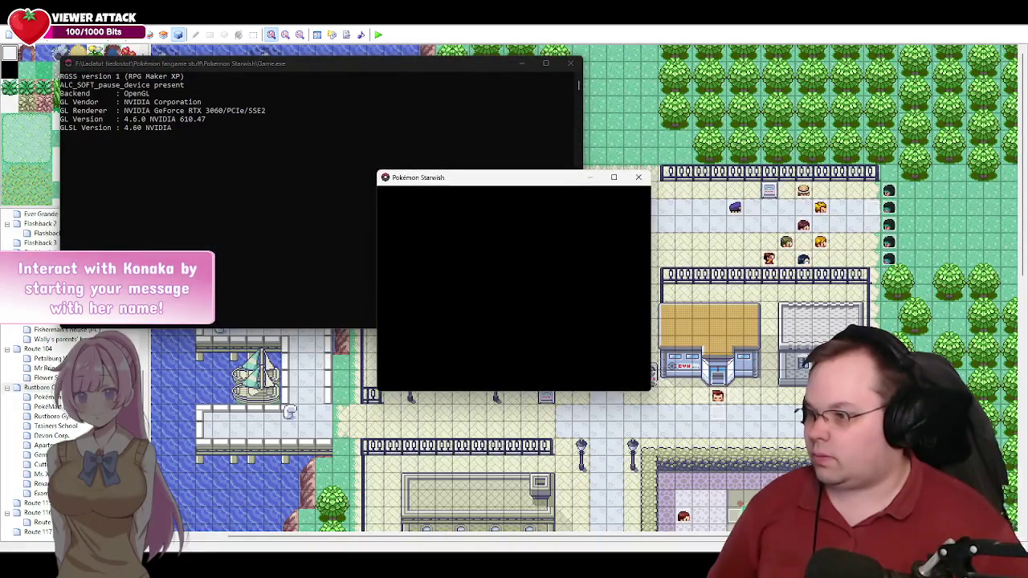
{"action": "mouse_move", "coordinate": [120, 562]}
{"action": "left_click", "coordinate": [196, 510]}
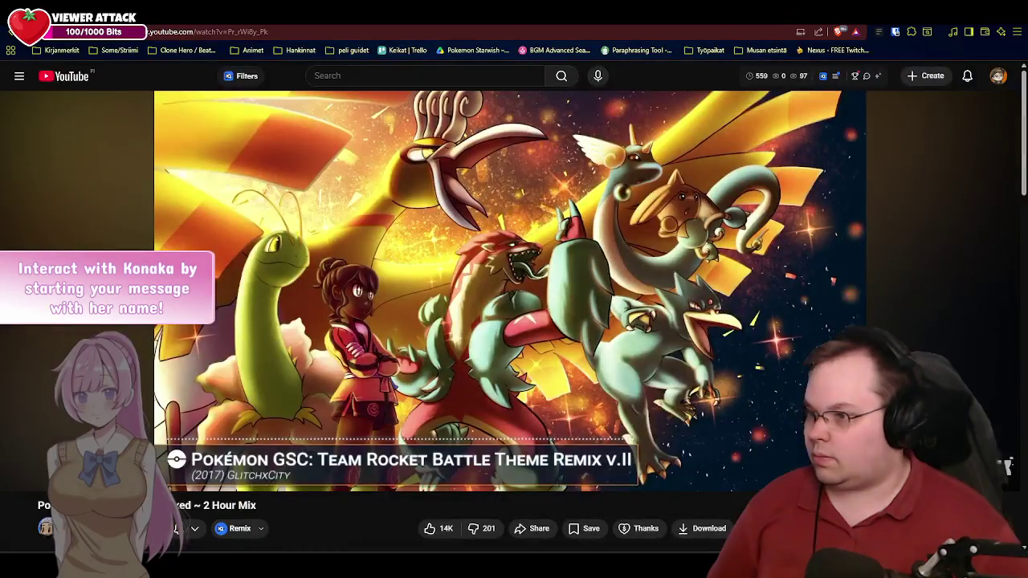
{"action": "key", "text": "space"}
{"action": "key", "text": "alt+Tab"}
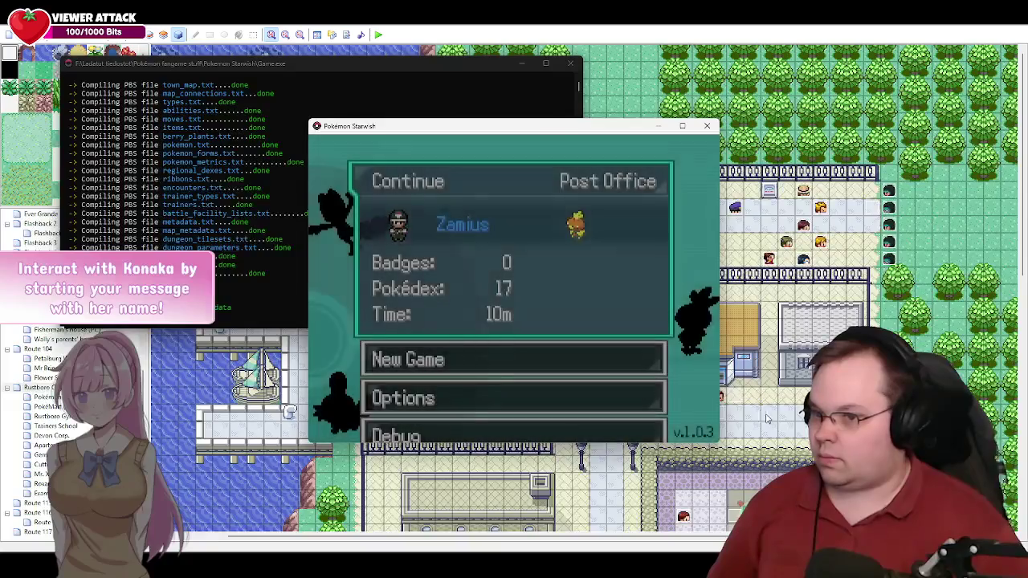
Step: Lower the Music, SE (30) and VO (90) volumes in the game's Options
{"action": "key", "text": "Down"}
{"action": "key", "text": "Down"}
{"action": "key", "text": "Down"}
{"action": "key", "text": "Up"}
{"action": "key", "text": "Return"}
{"action": "key", "text": "Left"}
{"action": "key", "text": "Left"}
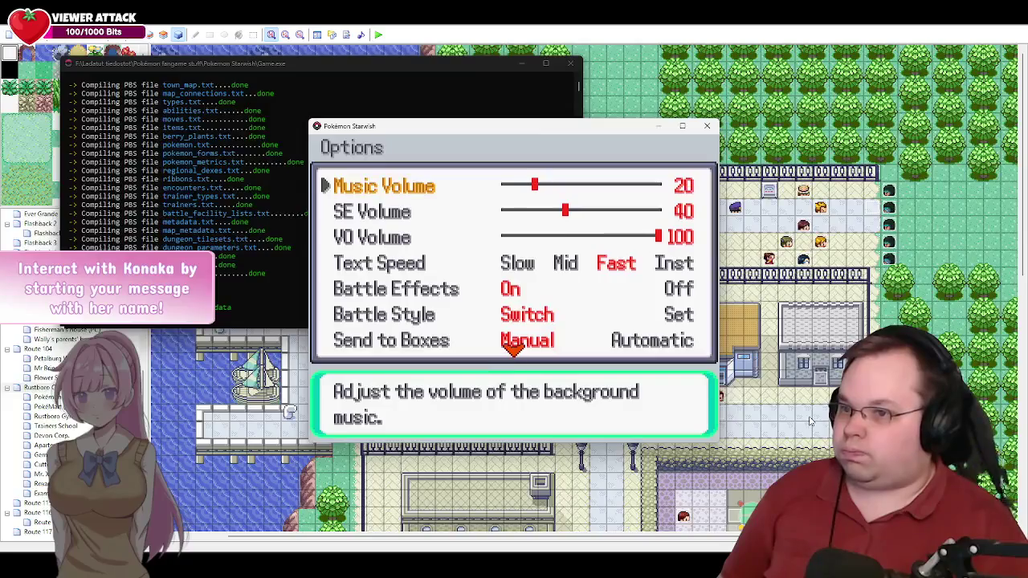
{"action": "key", "text": "Down"}
{"action": "key", "text": "Left"}
{"action": "key", "text": "Left"}
{"action": "key", "text": "Down"}
{"action": "key", "text": "Left"}
{"action": "key", "text": "Left"}
{"action": "key", "text": "Left"}
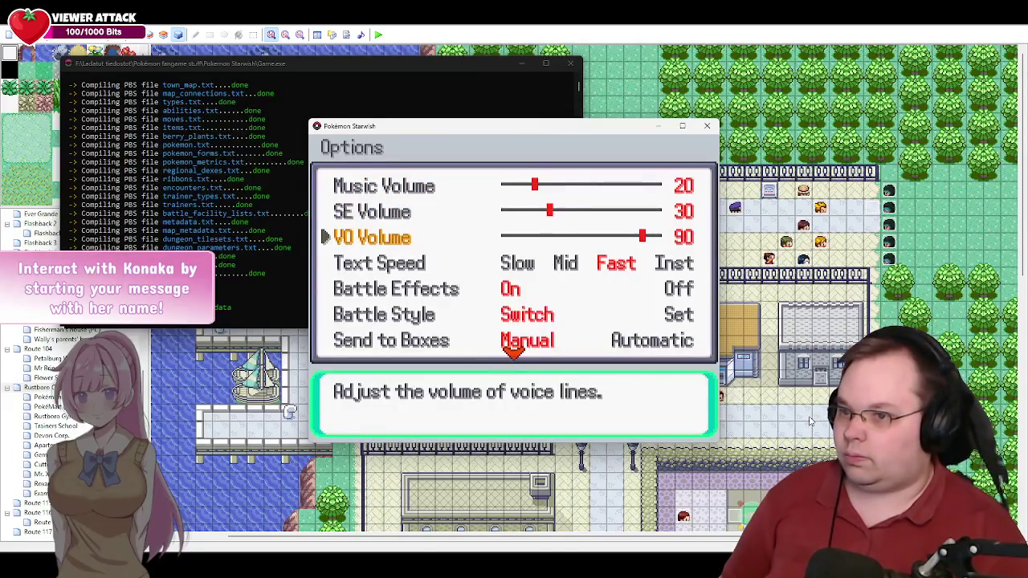
{"action": "key", "text": "Escape"}
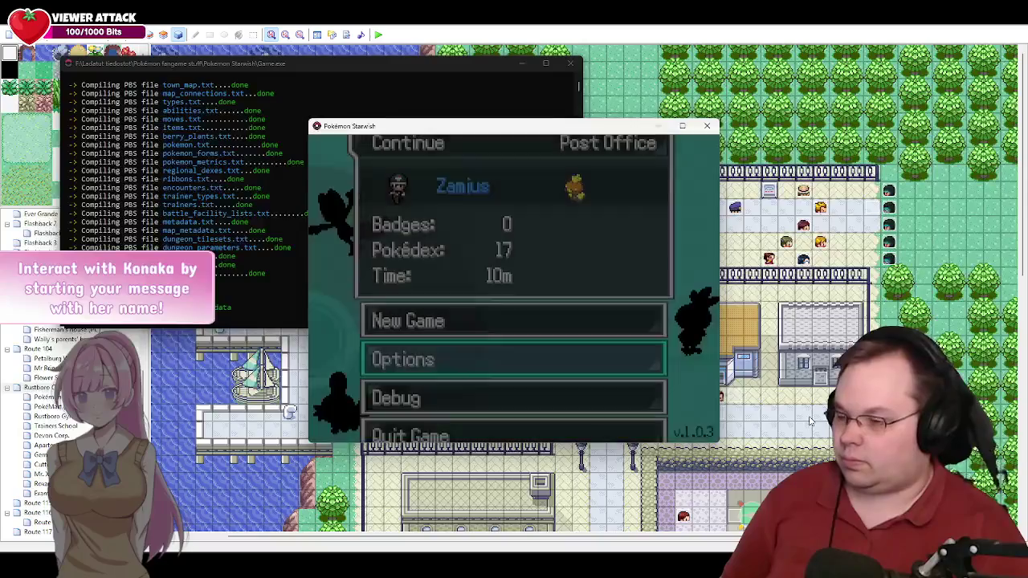
Step: Load the saved game with Continue
{"action": "key", "text": "Up"}
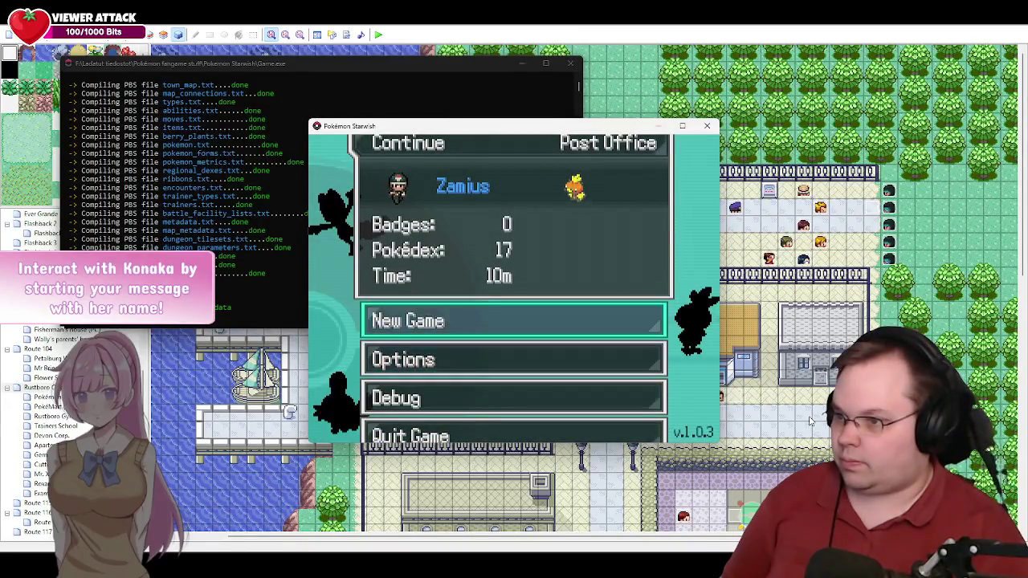
{"action": "key", "text": "Up"}
{"action": "key", "text": "Return"}
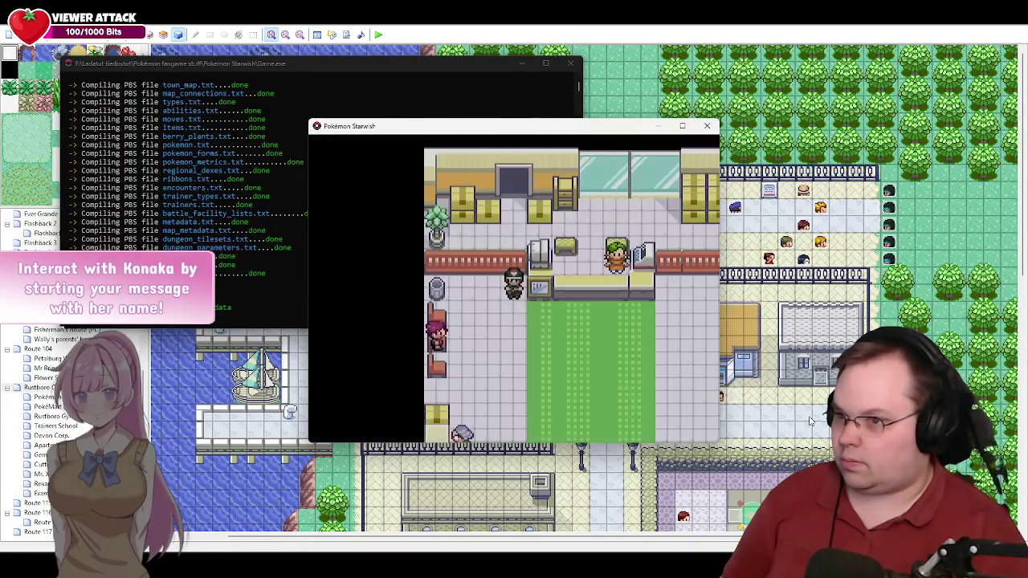
Step: Open the Debug menu and look through the item options
{"action": "key", "text": "Down"}
{"action": "key", "text": "Down"}
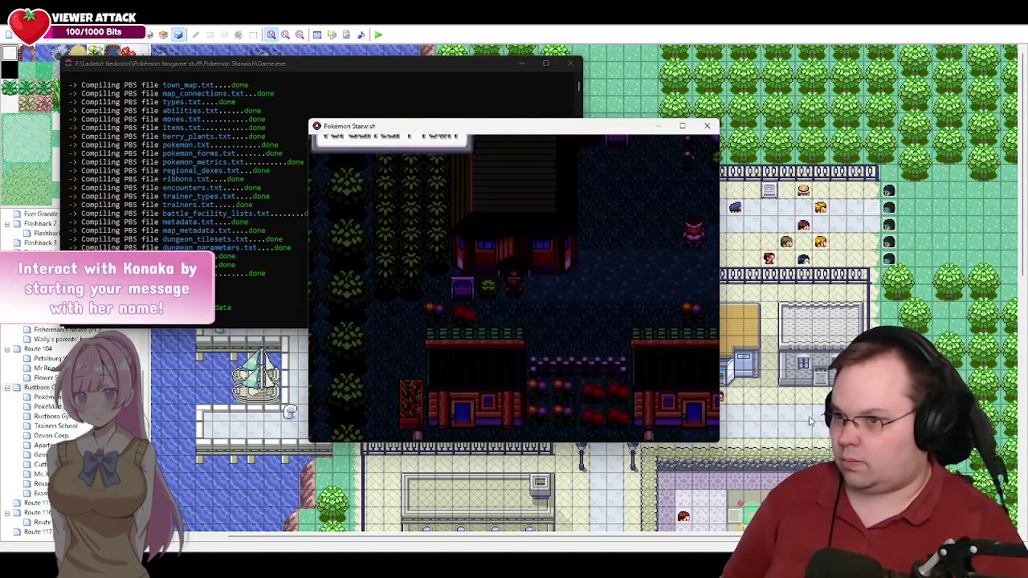
{"action": "key", "text": "Escape"}
{"action": "key", "text": "Up"}
{"action": "key", "text": "Up"}
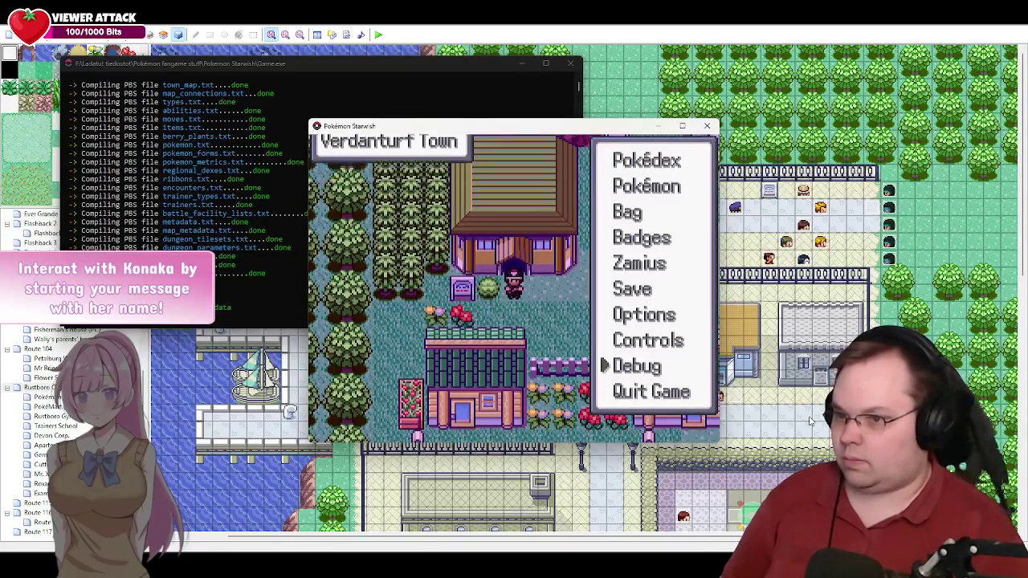
{"action": "key", "text": "Return"}
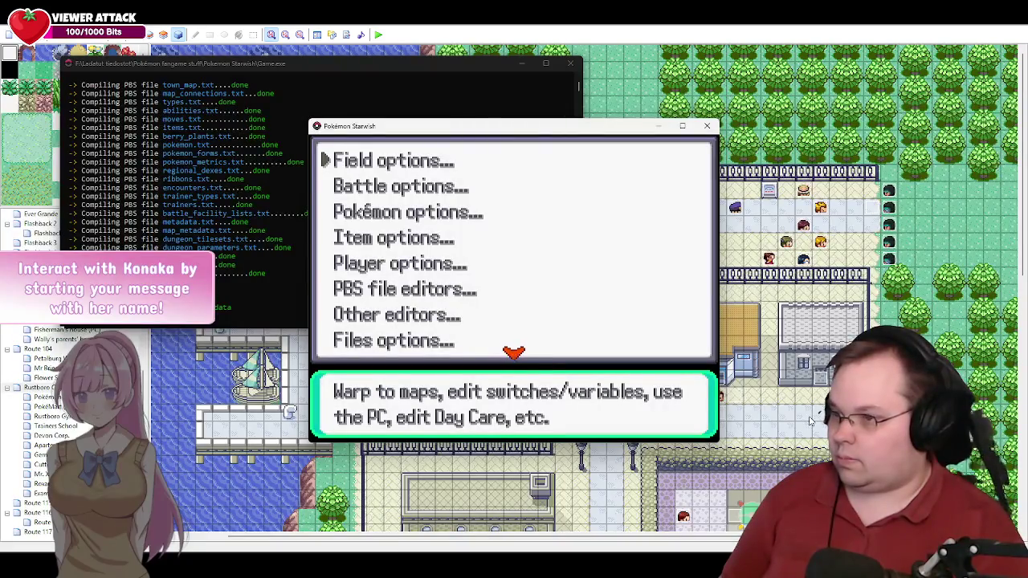
{"action": "key", "text": "Down"}
{"action": "key", "text": "Down"}
{"action": "key", "text": "Down"}
{"action": "key", "text": "Return"}
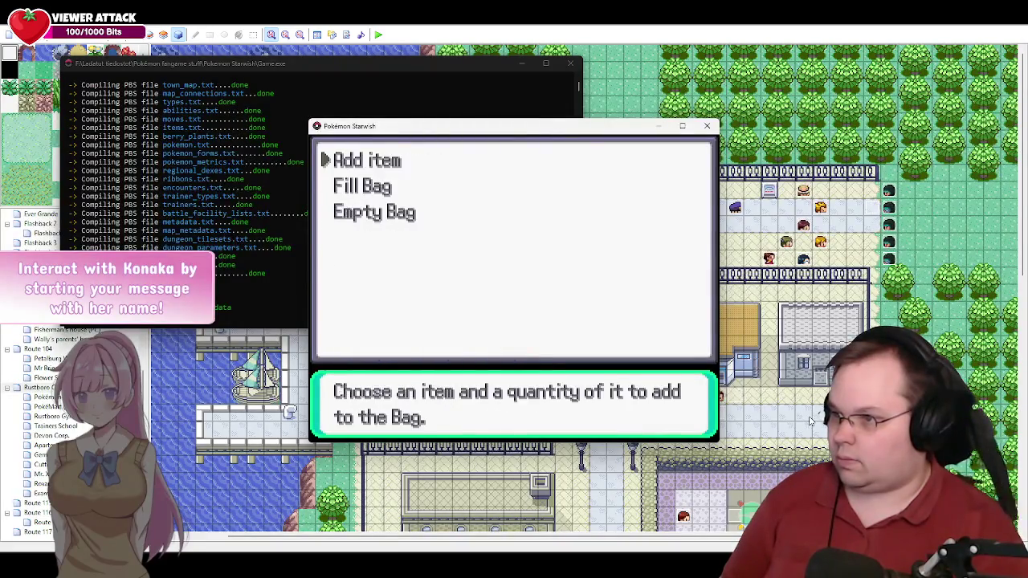
{"action": "key", "text": "Return"}
{"action": "key", "text": "Down"}
{"action": "key", "text": "Down"}
{"action": "key", "text": "Down"}
{"action": "key", "text": "Down"}
{"action": "key", "text": "Down"}
{"action": "key", "text": "Down"}
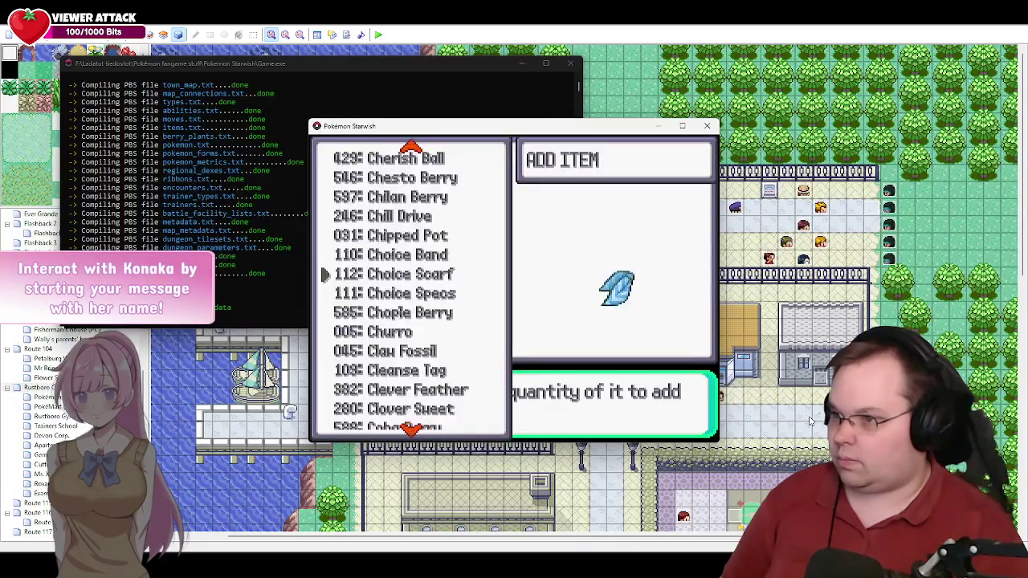
{"action": "key", "text": "Escape"}
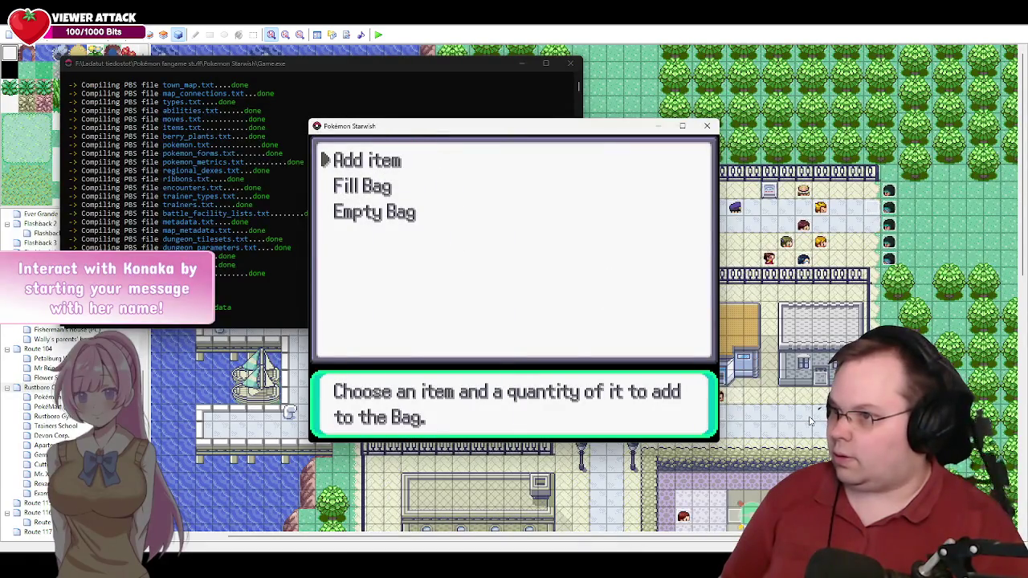
{"action": "key", "text": "Escape"}
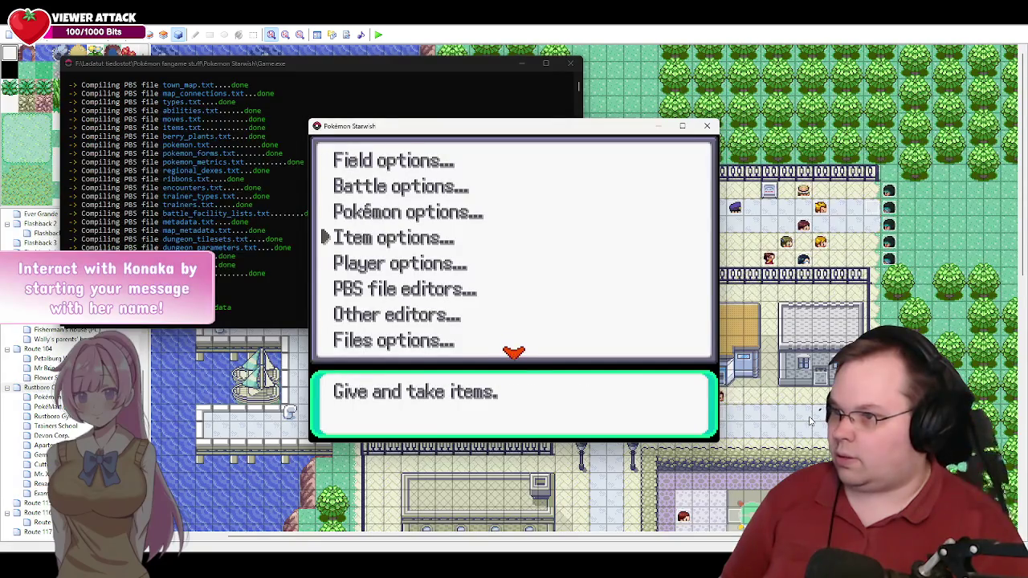
Step: Add a level 13 Zangoose to the party via Debug Pokémon options
{"action": "key", "text": "Up"}
{"action": "key", "text": "Return"}
{"action": "key", "text": "Down"}
{"action": "key", "text": "Return"}
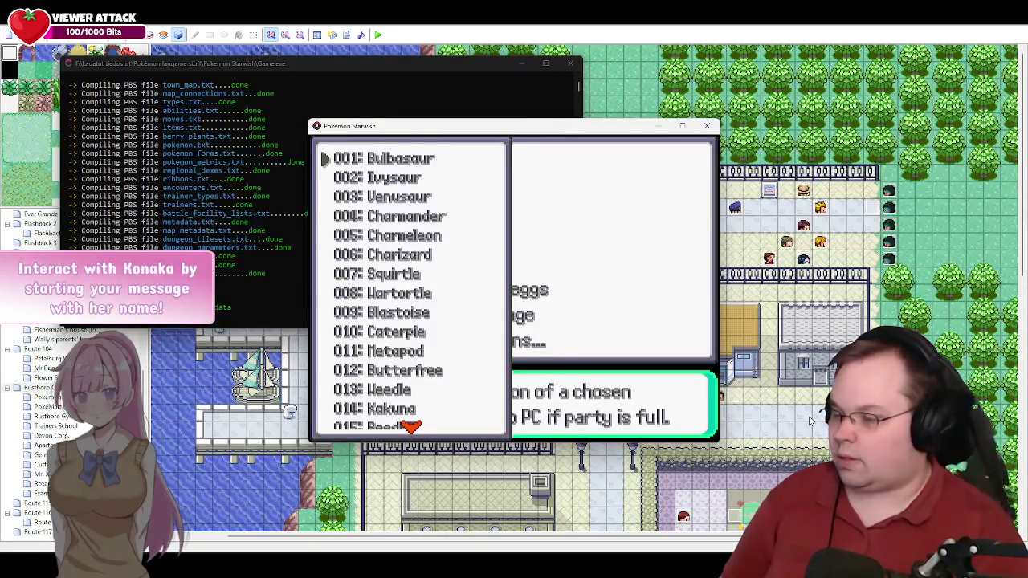
{"action": "key", "text": "Right"}
{"action": "key", "text": "Right"}
{"action": "key", "text": "Right"}
{"action": "key", "text": "Right"}
{"action": "key", "text": "Right"}
{"action": "key", "text": "Right"}
{"action": "key", "text": "Right"}
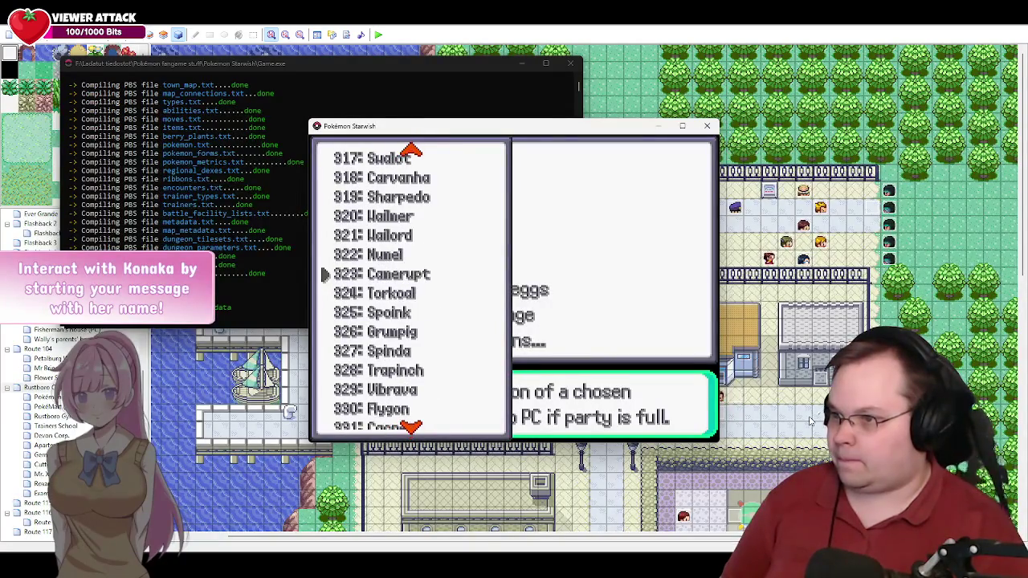
{"action": "key", "text": "Right"}
{"action": "key", "text": "Return"}
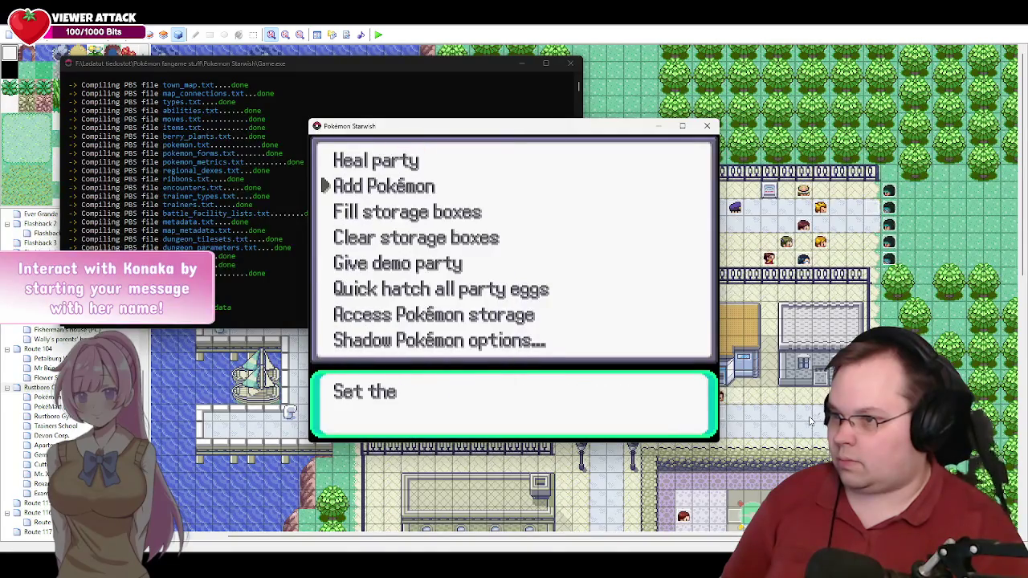
{"action": "key", "text": "Left"}
{"action": "key", "text": "Up"}
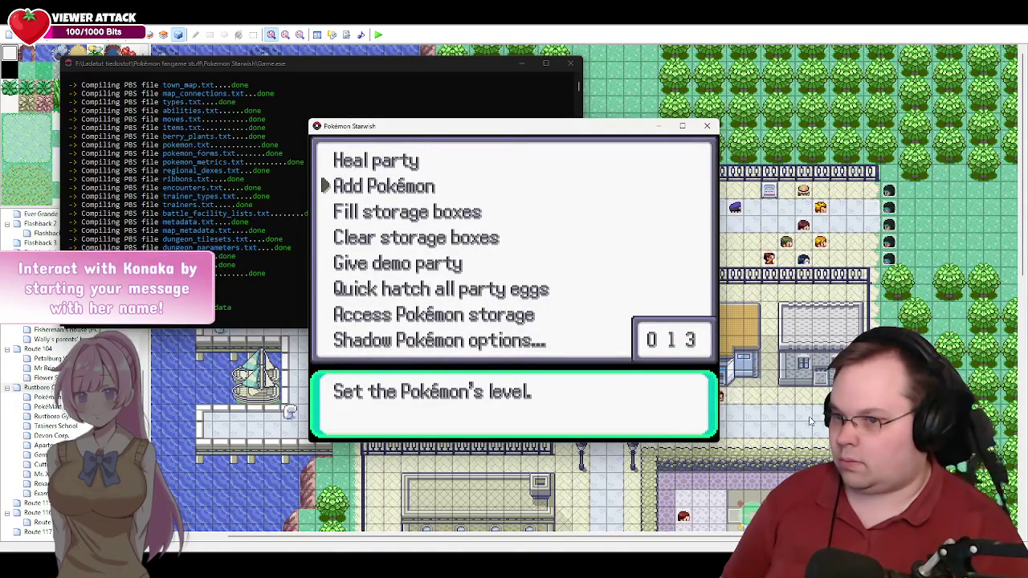
{"action": "key", "text": "Return"}
{"action": "key", "text": "Return"}
{"action": "key", "text": "Escape"}
{"action": "key", "text": "Escape"}
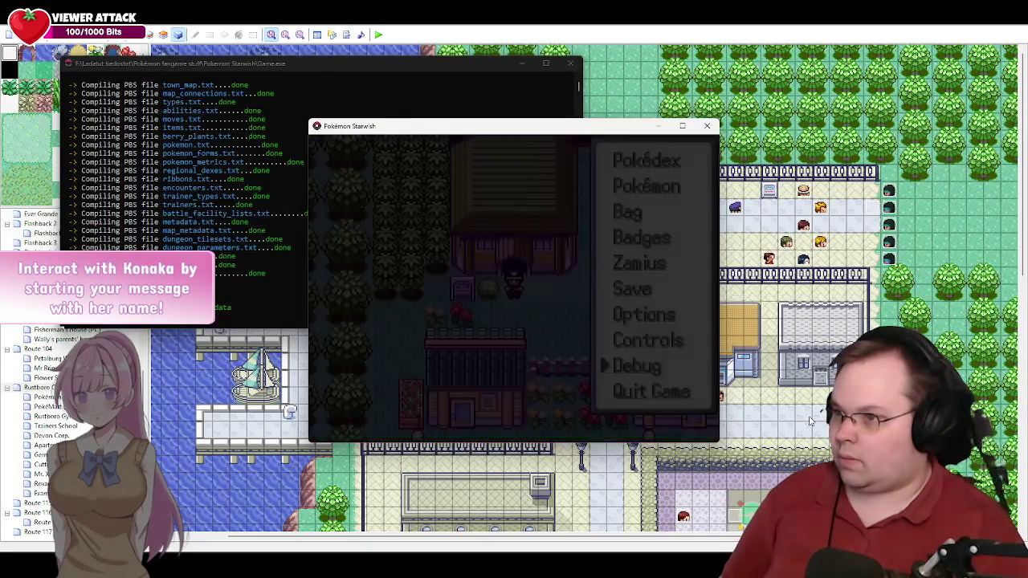
Step: Check the badge list in player options, then bring up the Warp to map list
{"action": "key", "text": "Return"}
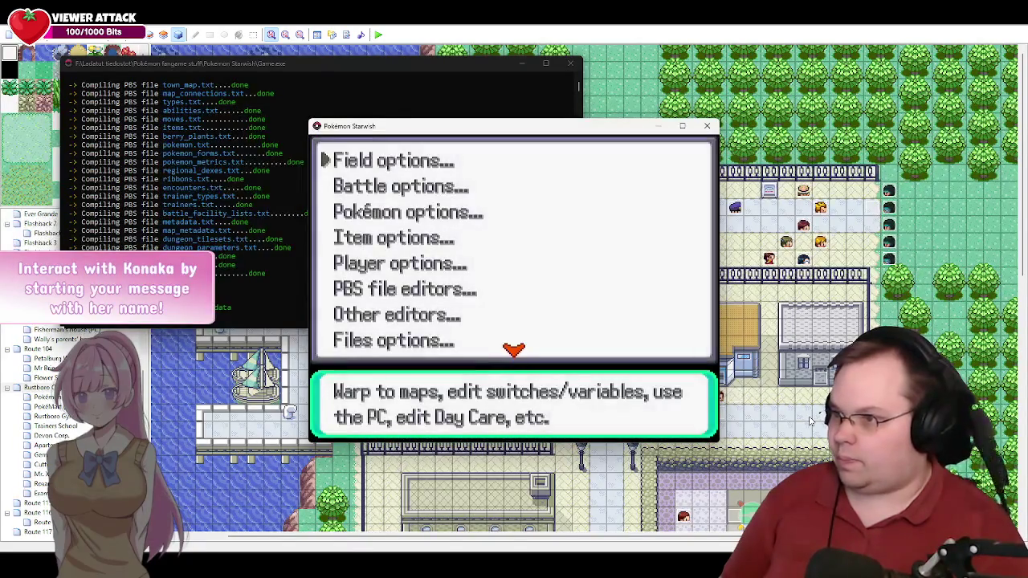
{"action": "key", "text": "Down"}
{"action": "key", "text": "Down"}
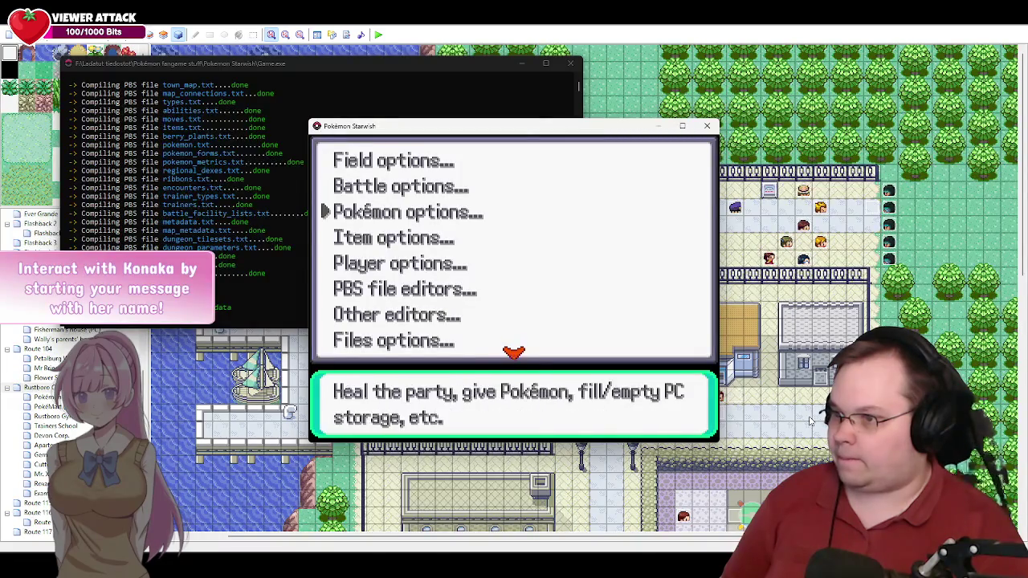
{"action": "key", "text": "Down"}
{"action": "key", "text": "Down"}
{"action": "key", "text": "Return"}
{"action": "key", "text": "Down"}
{"action": "key", "text": "Return"}
{"action": "key", "text": "Down"}
{"action": "key", "text": "Down"}
{"action": "key", "text": "Down"}
{"action": "key", "text": "Escape"}
{"action": "key", "text": "Escape"}
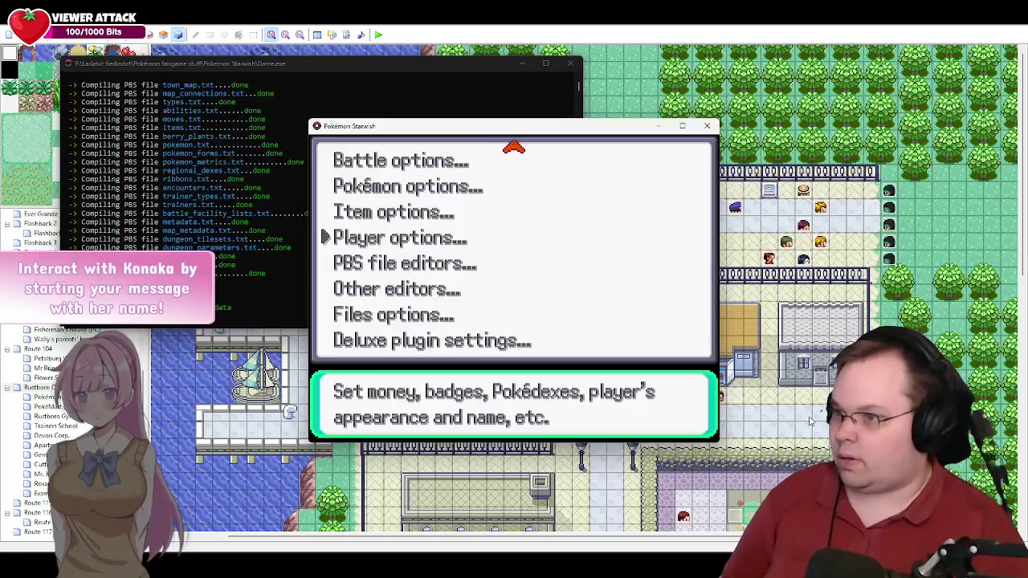
{"action": "key", "text": "Up"}
{"action": "key", "text": "Up"}
{"action": "key", "text": "Up"}
{"action": "key", "text": "Up"}
{"action": "key", "text": "Return"}
{"action": "key", "text": "Return"}
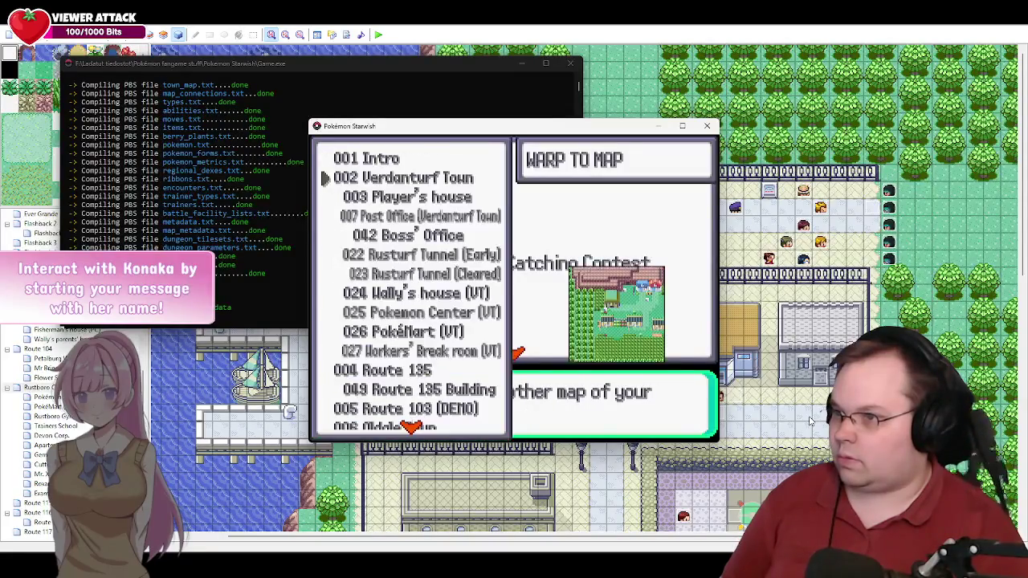
Step: Warp to the 053 Pokémon Center map in Rustboro City and close the debug menus
{"action": "key", "text": "Right"}
{"action": "key", "text": "Right"}
{"action": "key", "text": "Right"}
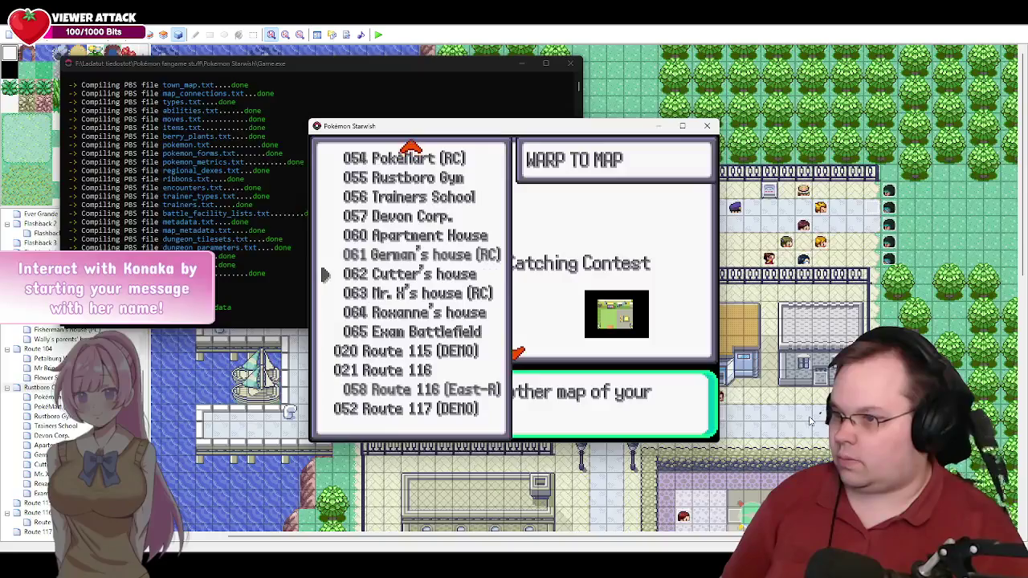
{"action": "key", "text": "Up"}
{"action": "key", "text": "Up"}
{"action": "key", "text": "Up"}
{"action": "key", "text": "Escape"}
{"action": "key", "text": "Escape"}
{"action": "key", "text": "Escape"}
{"action": "key", "text": "Return"}
{"action": "key", "text": "Return"}
{"action": "key", "text": "Return"}
{"action": "key", "text": "Escape"}
{"action": "key", "text": "Escape"}
{"action": "key", "text": "Escape"}
{"action": "key", "text": "Return"}
{"action": "key", "text": "Return"}
{"action": "key", "text": "Return"}
{"action": "key", "text": "Escape"}
{"action": "key", "text": "Escape"}
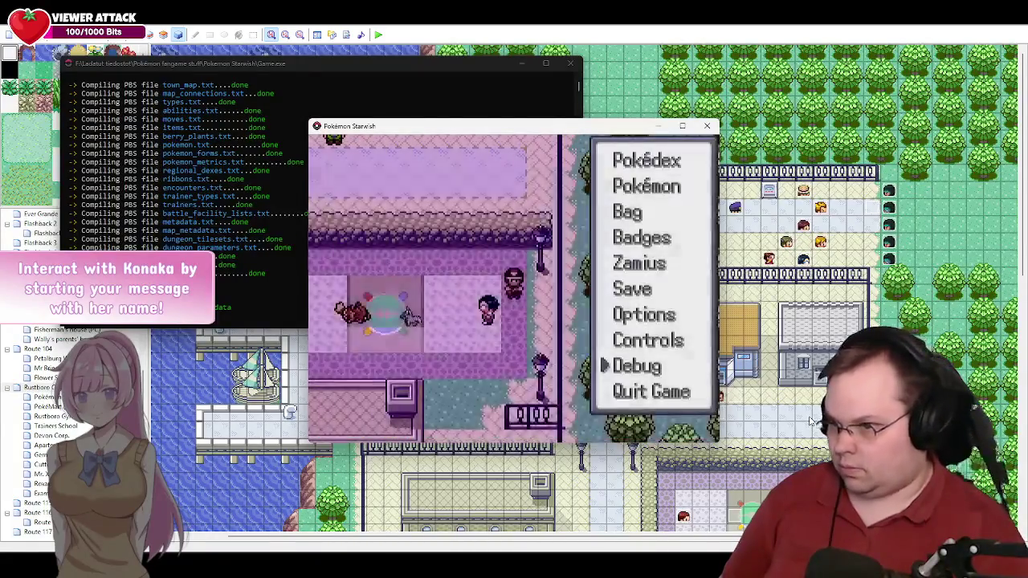
{"action": "key", "text": "Escape"}
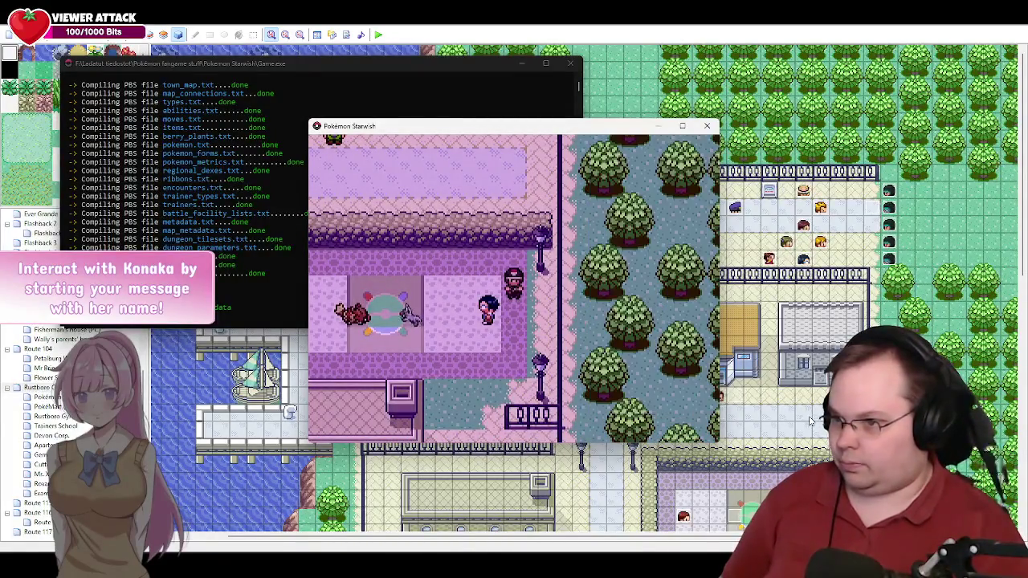
Step: Walk past the fountain to the crossroad beside the Gym and reopen Debug
{"action": "key", "text": "Down"}
{"action": "key", "text": "Down"}
{"action": "key", "text": "Down"}
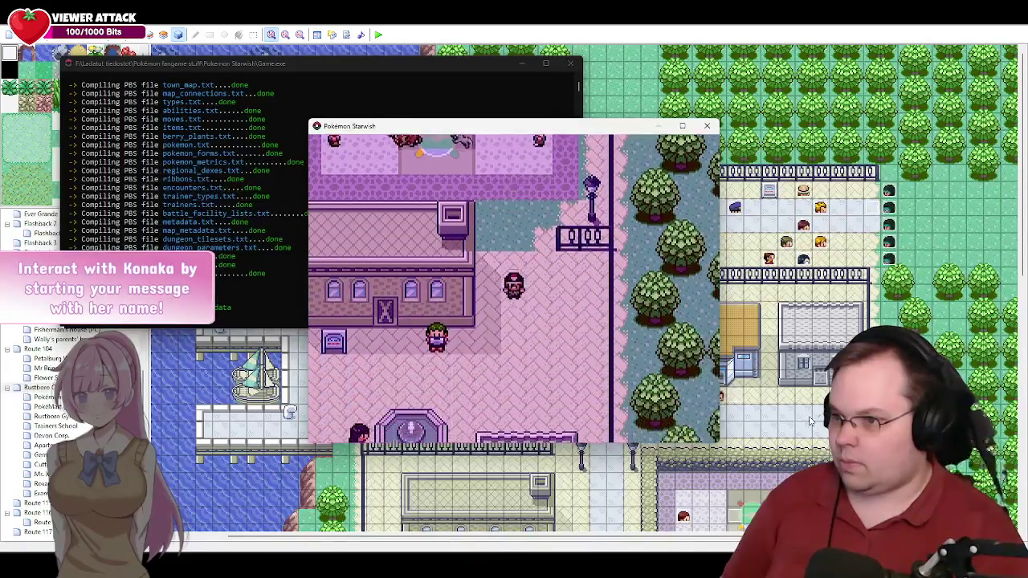
{"action": "key", "text": "Left"}
{"action": "key", "text": "Left"}
{"action": "key", "text": "Left"}
{"action": "key", "text": "Up"}
{"action": "key", "text": "Up"}
{"action": "key", "text": "Up"}
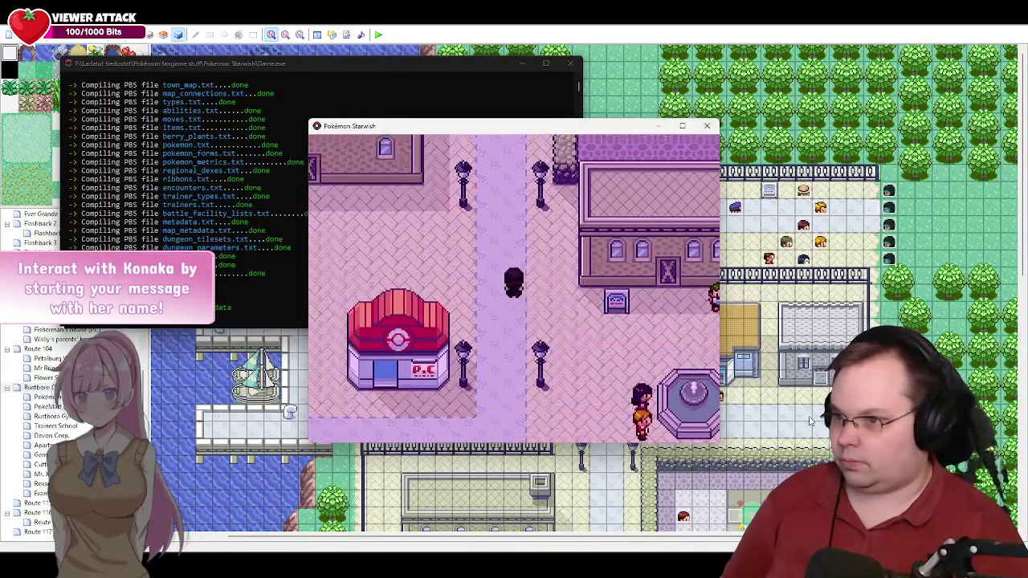
{"action": "key", "text": "Up"}
{"action": "key", "text": "Up"}
{"action": "key", "text": "Up"}
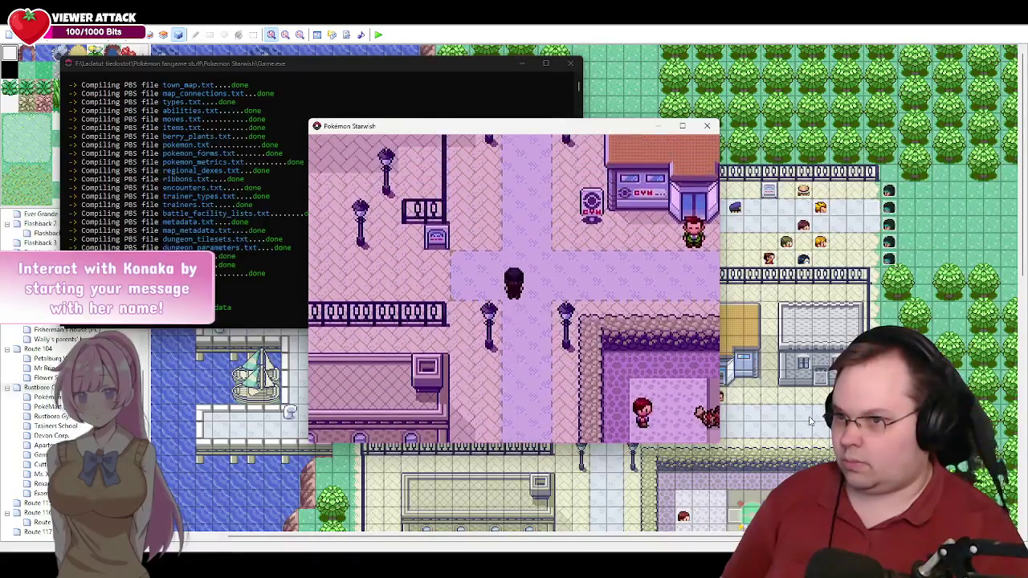
{"action": "key", "text": "Up"}
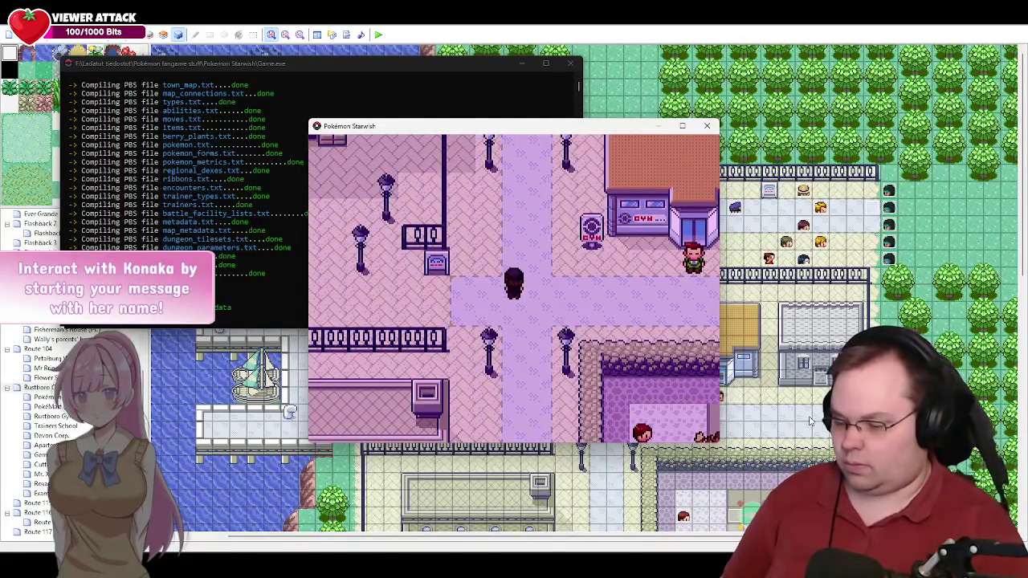
{"action": "key", "text": "Escape"}
{"action": "key", "text": "Up"}
{"action": "key", "text": "Down"}
{"action": "key", "text": "Return"}
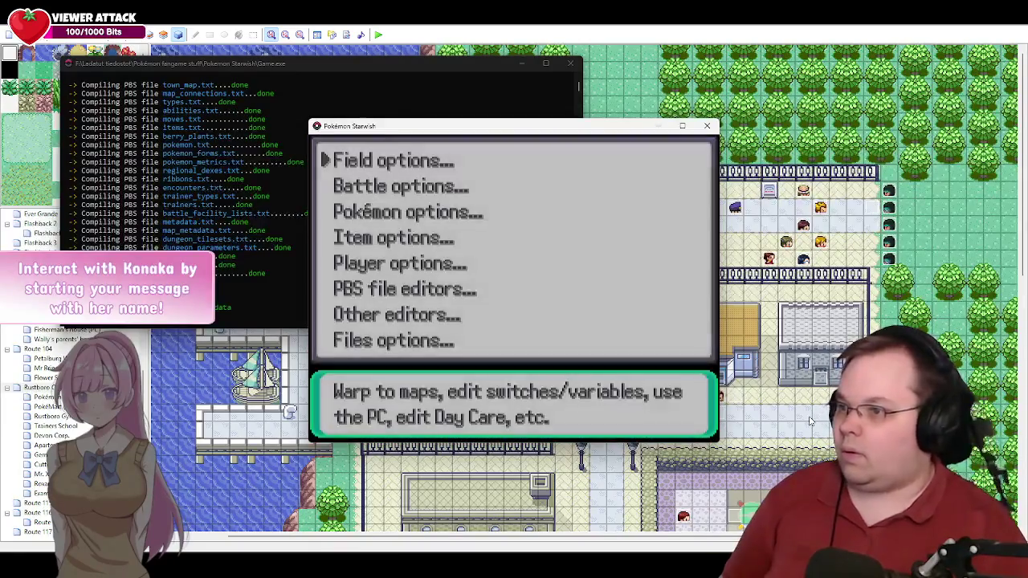
Step: Turn ON the Defeated Gym 1 and ZamSon on the move switches
{"action": "key", "text": "Return"}
{"action": "key", "text": "Down"}
{"action": "key", "text": "Down"}
{"action": "key", "text": "Return"}
{"action": "key", "text": "Down"}
{"action": "key", "text": "Down"}
{"action": "key", "text": "Down"}
{"action": "key", "text": "Return"}
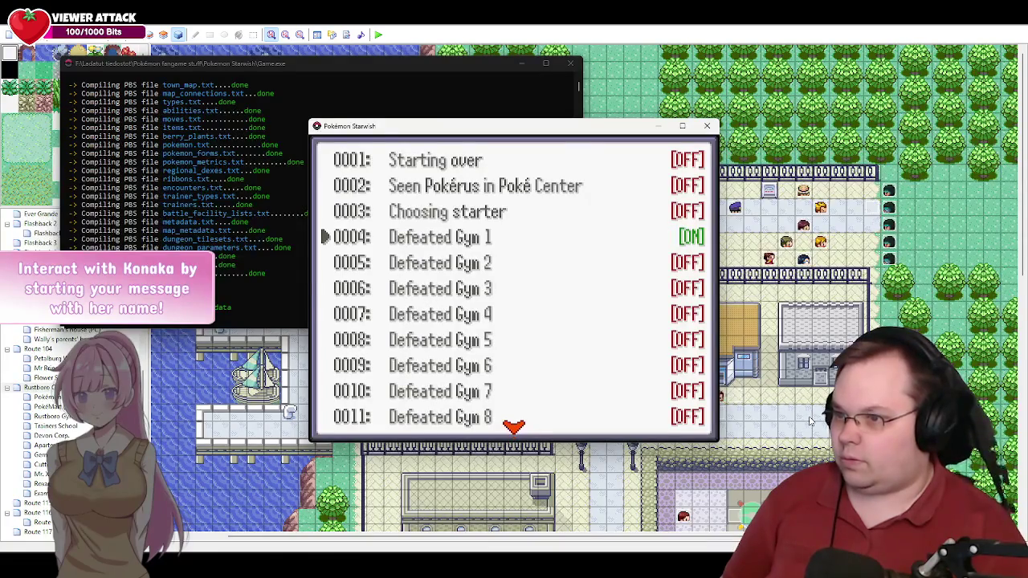
{"action": "key", "text": "Right"}
{"action": "key", "text": "Right"}
{"action": "key", "text": "Right"}
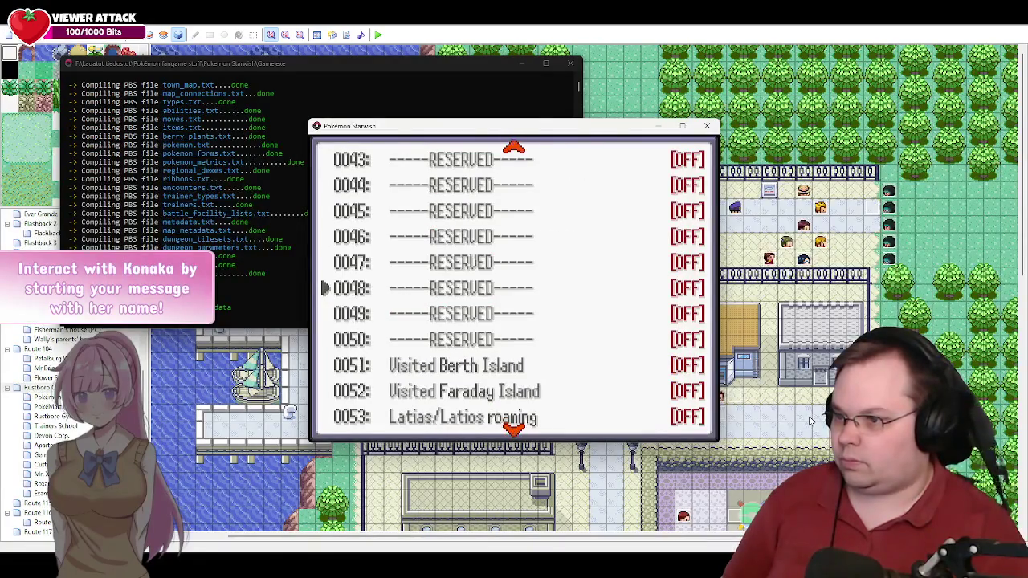
{"action": "key", "text": "Right"}
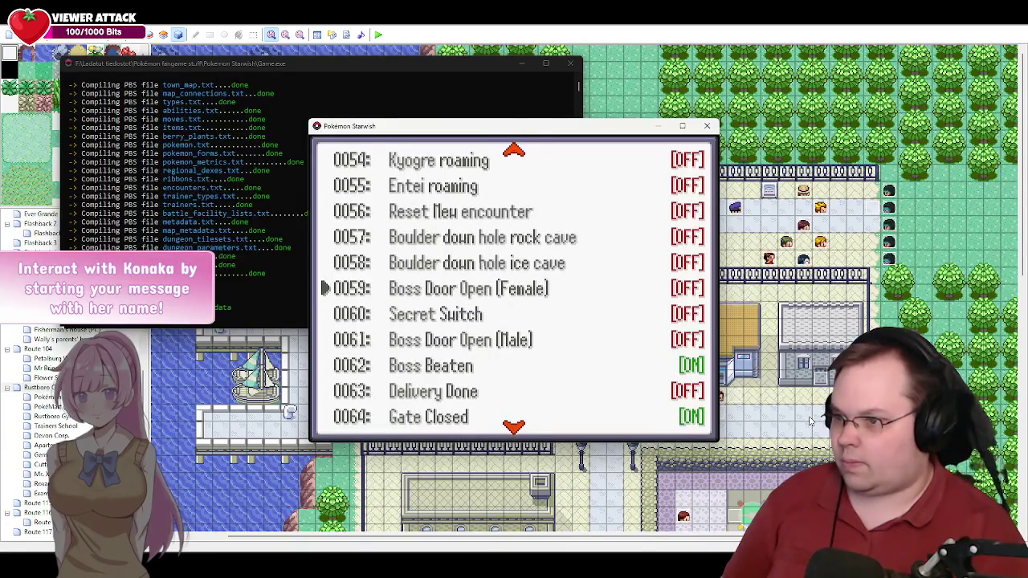
{"action": "key", "text": "Right"}
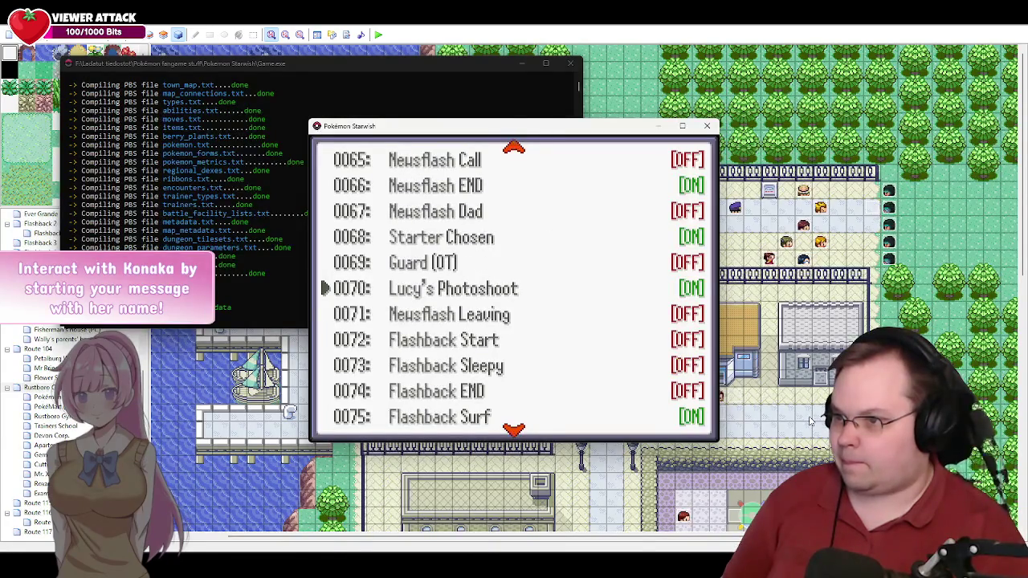
{"action": "key", "text": "Up"}
{"action": "key", "text": "Up"}
{"action": "key", "text": "Up"}
{"action": "key", "text": "Down"}
{"action": "key", "text": "Down"}
{"action": "key", "text": "Down"}
Step: Turn ON Exams Passed, 0088 Trailer and 0090 School Book Got, then exit the debug menus
{"action": "key", "text": "Down"}
{"action": "key", "text": "Down"}
{"action": "key", "text": "Down"}
{"action": "key", "text": "Return"}
{"action": "key", "text": "Down"}
{"action": "key", "text": "Return"}
{"action": "key", "text": "Down"}
{"action": "key", "text": "Down"}
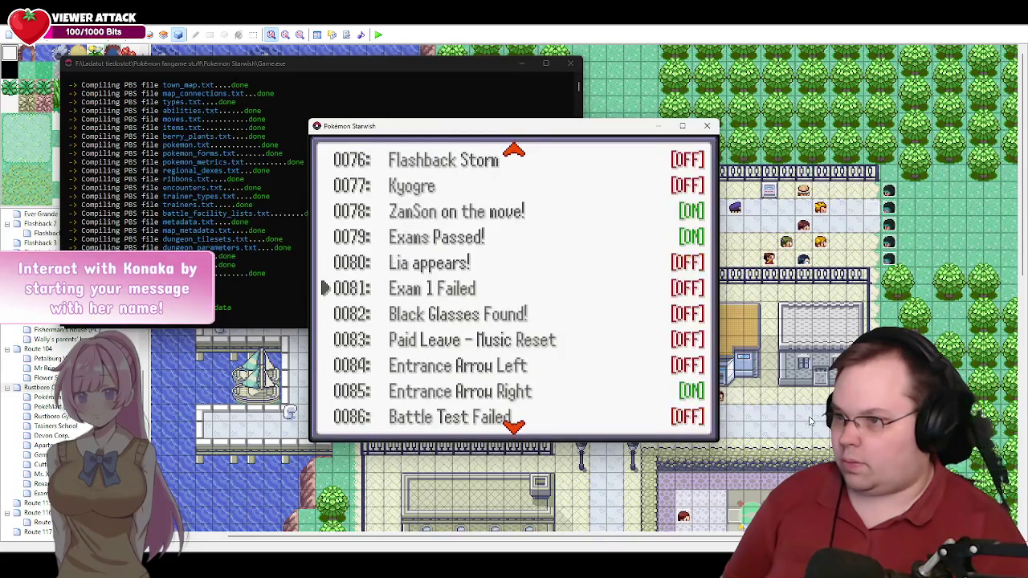
{"action": "key", "text": "Down"}
{"action": "key", "text": "Down"}
{"action": "key", "text": "Down"}
{"action": "key", "text": "Down"}
{"action": "key", "text": "Down"}
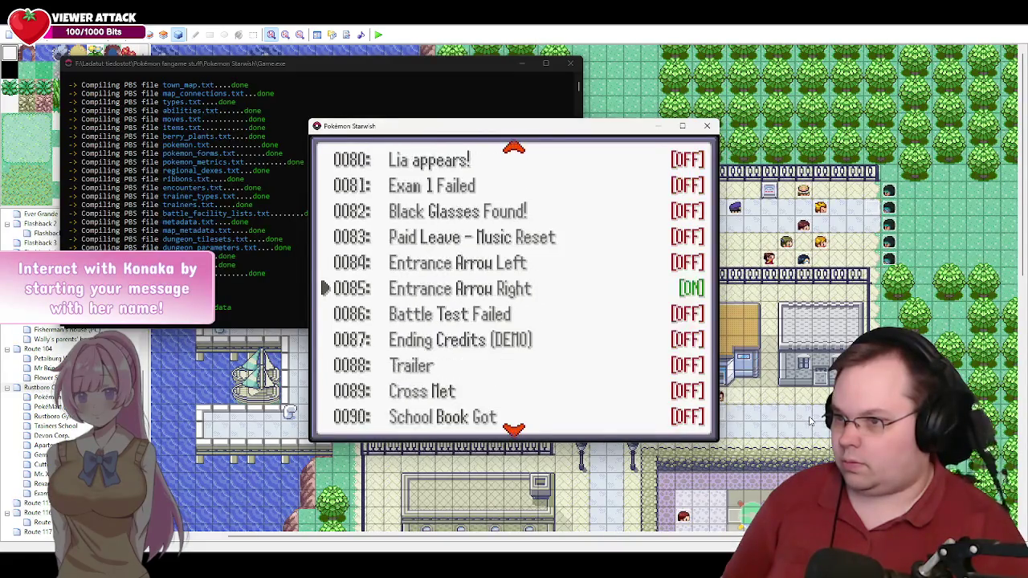
{"action": "key", "text": "Return"}
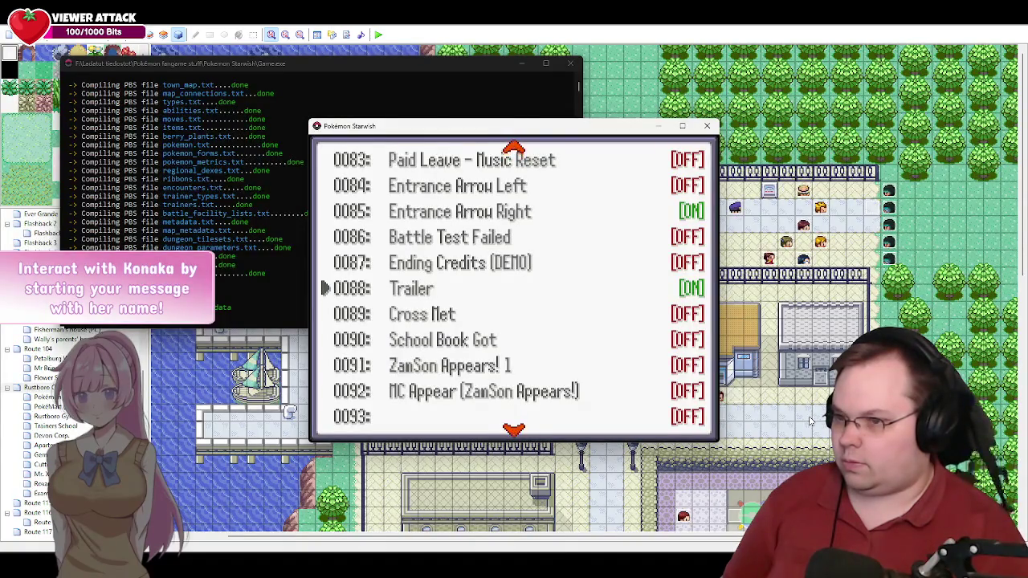
{"action": "key", "text": "Down"}
{"action": "key", "text": "Down"}
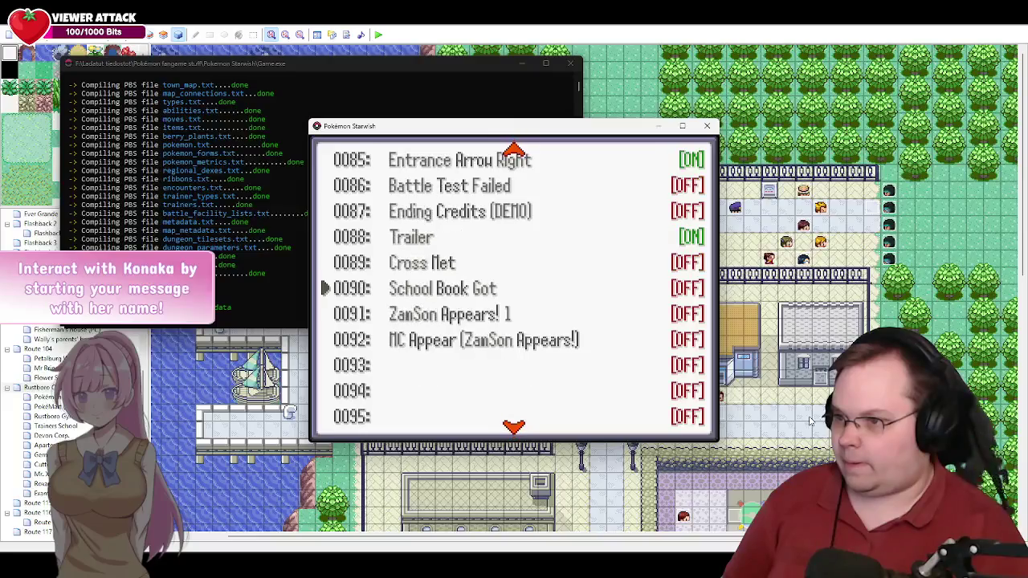
{"action": "key", "text": "Return"}
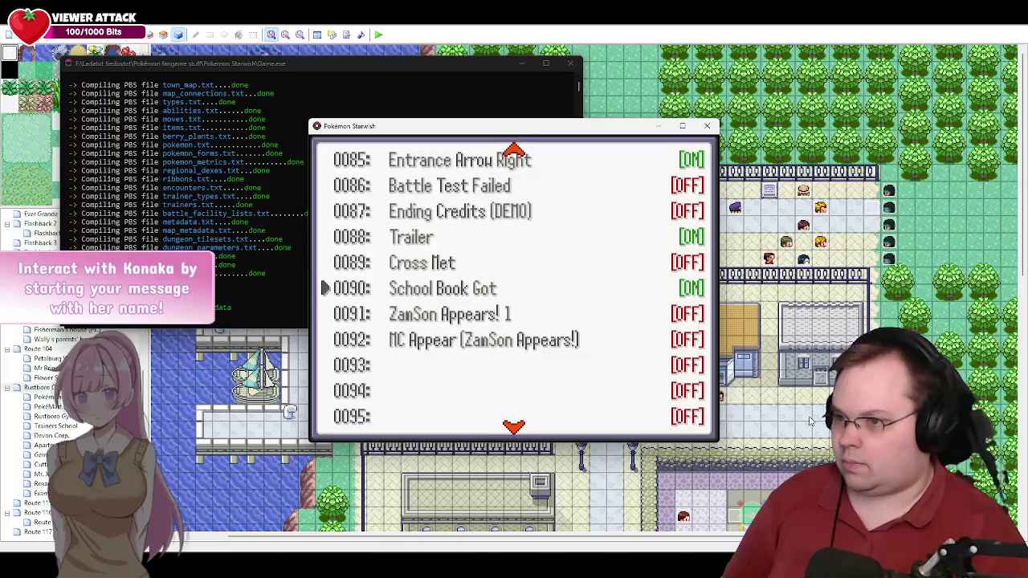
{"action": "key", "text": "Escape"}
{"action": "key", "text": "Escape"}
{"action": "key", "text": "Escape"}
{"action": "key", "text": "Escape"}
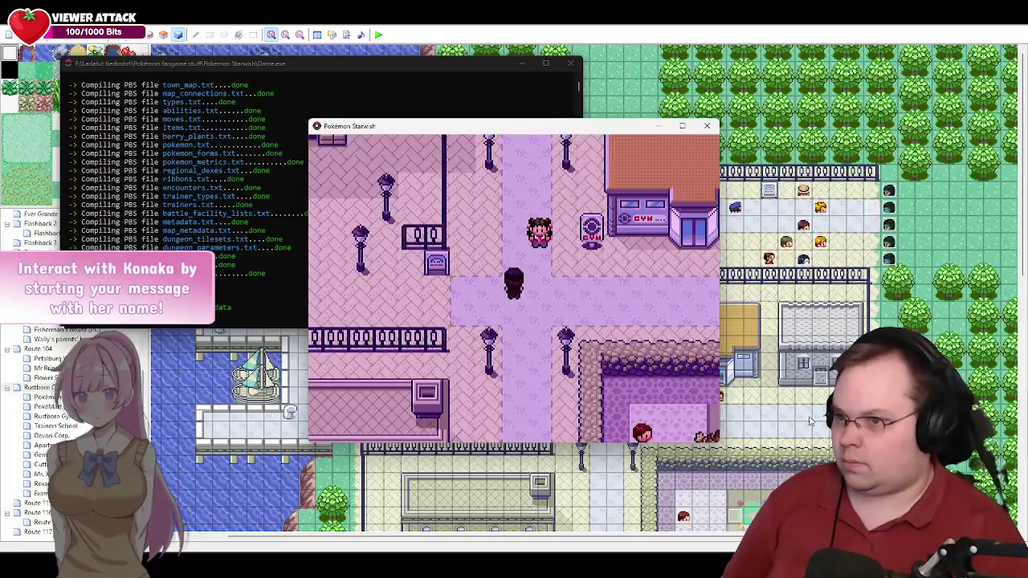
Step: Walk up beside the NPC and save the game from the pause menu
{"action": "key", "text": "Right"}
{"action": "key", "text": "Up"}
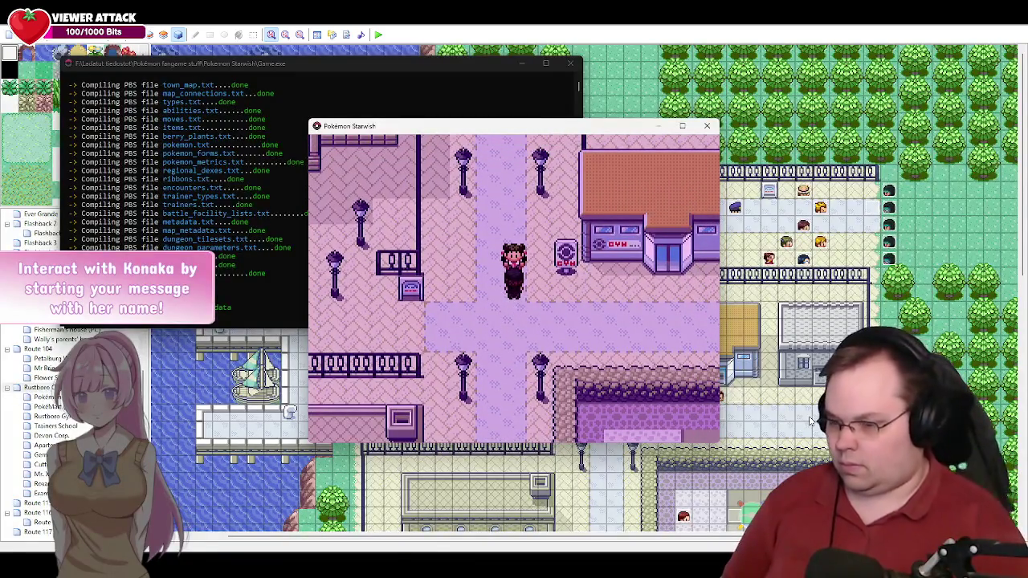
{"action": "key", "text": "Escape"}
{"action": "key", "text": "Up"}
{"action": "key", "text": "Up"}
{"action": "key", "text": "Up"}
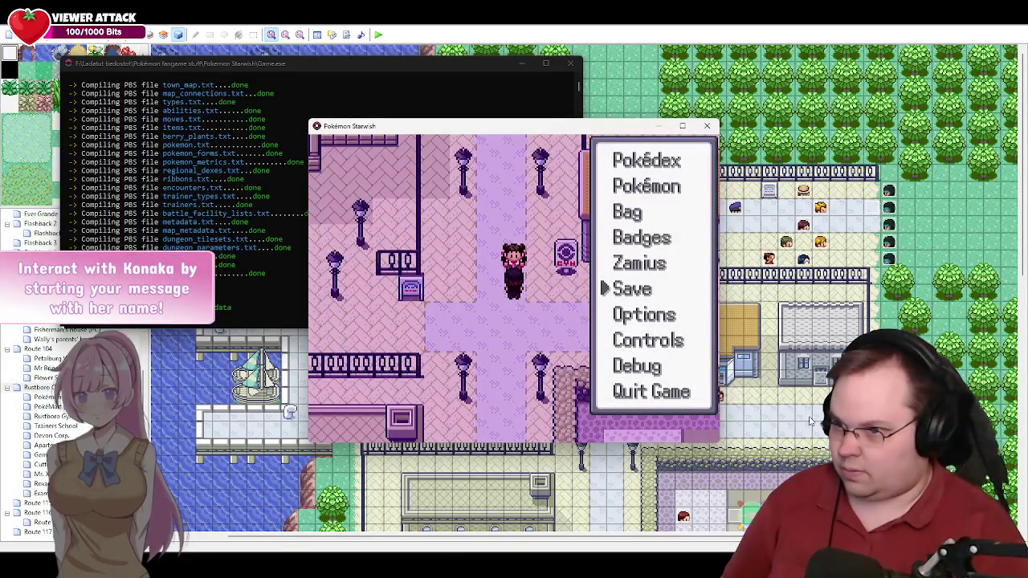
{"action": "key", "text": "Return"}
{"action": "key", "text": "Return"}
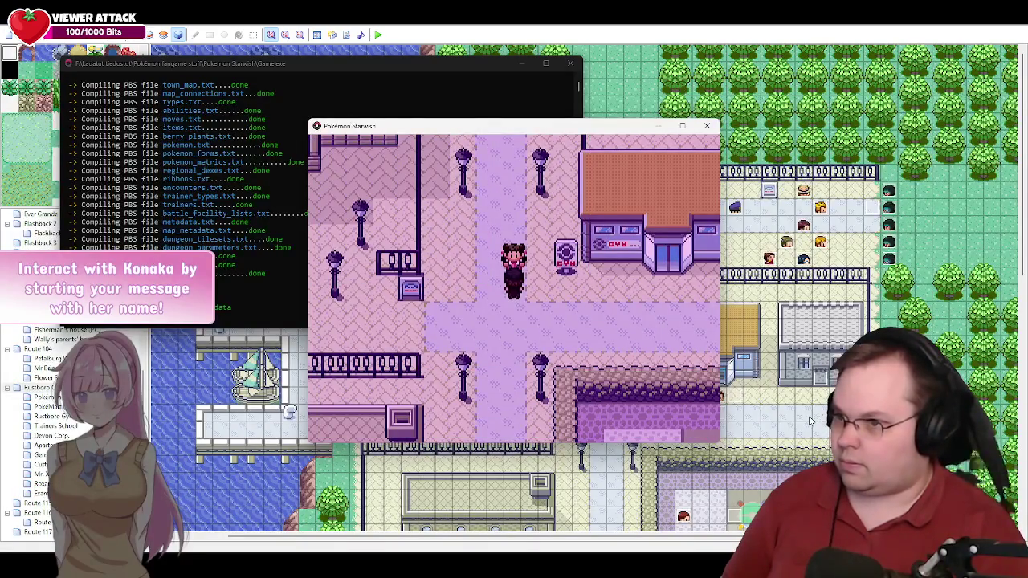
Step: Agree to Roxanne's question and advance through the officer's explanation, dismissing voice clip warnings
{"action": "key", "text": "Return"}
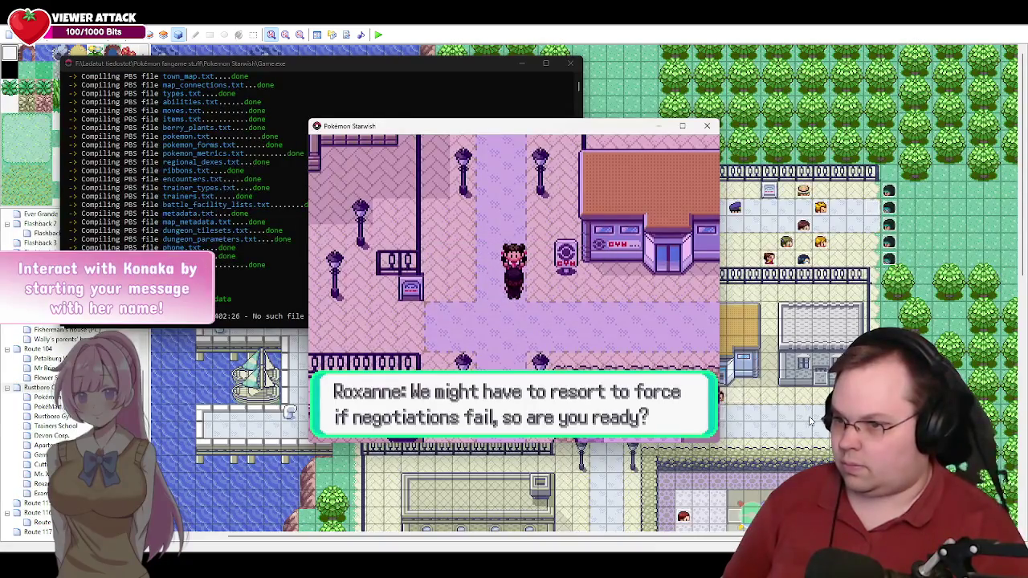
{"action": "key", "text": "Return"}
{"action": "key", "text": "Return"}
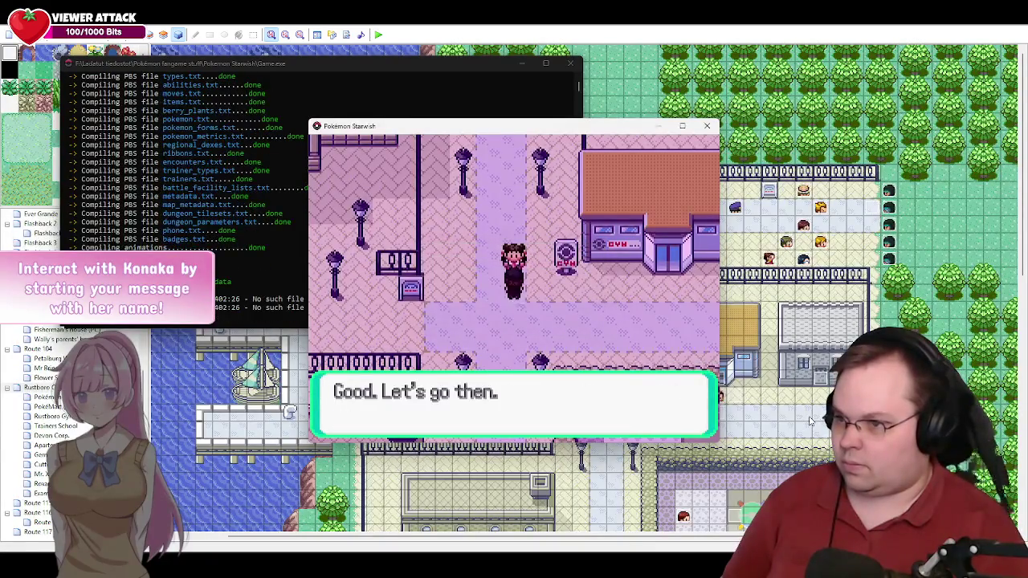
{"action": "key", "text": "Return"}
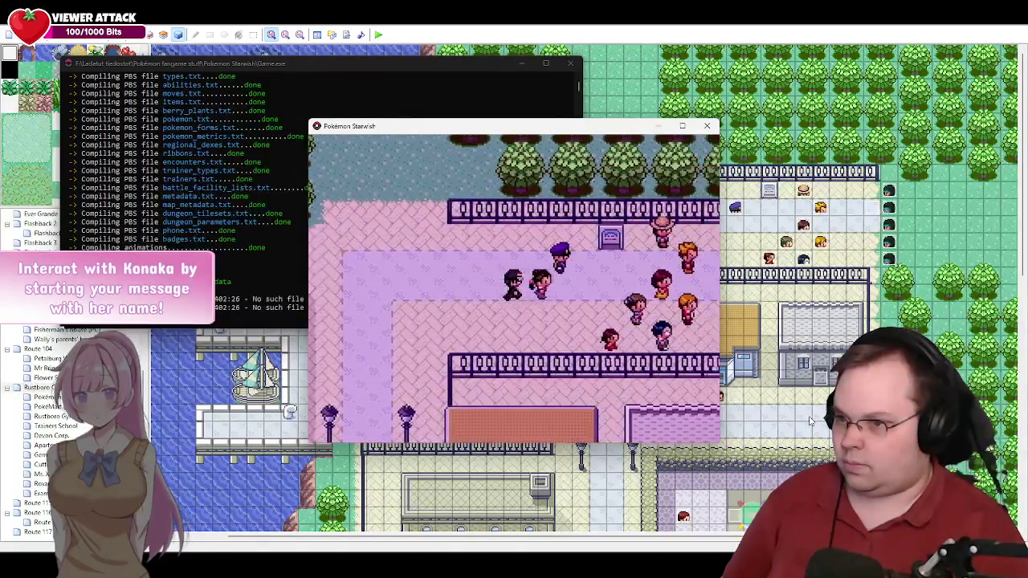
{"action": "key", "text": "Return"}
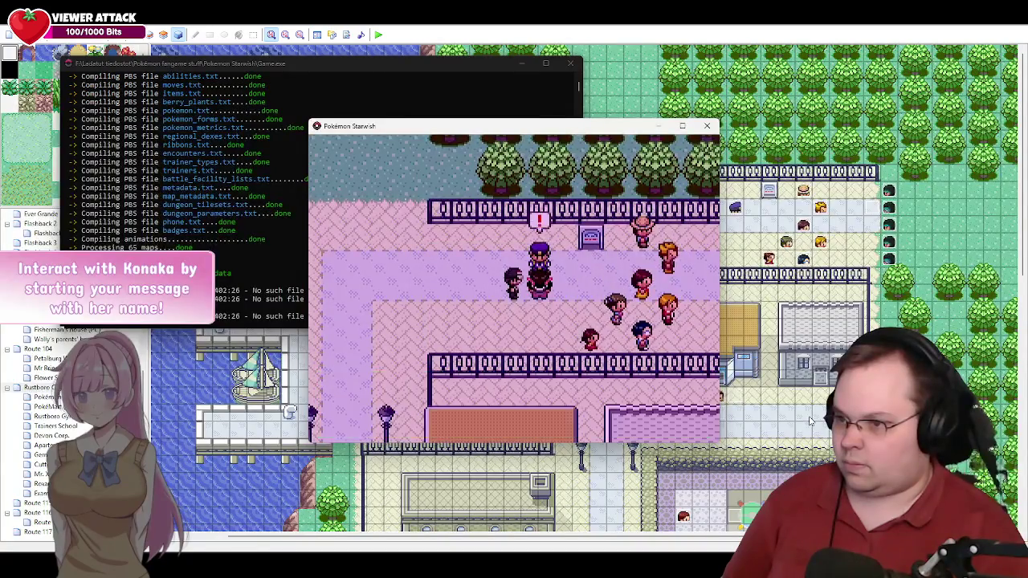
{"action": "key", "text": "Return"}
{"action": "key", "text": "Return"}
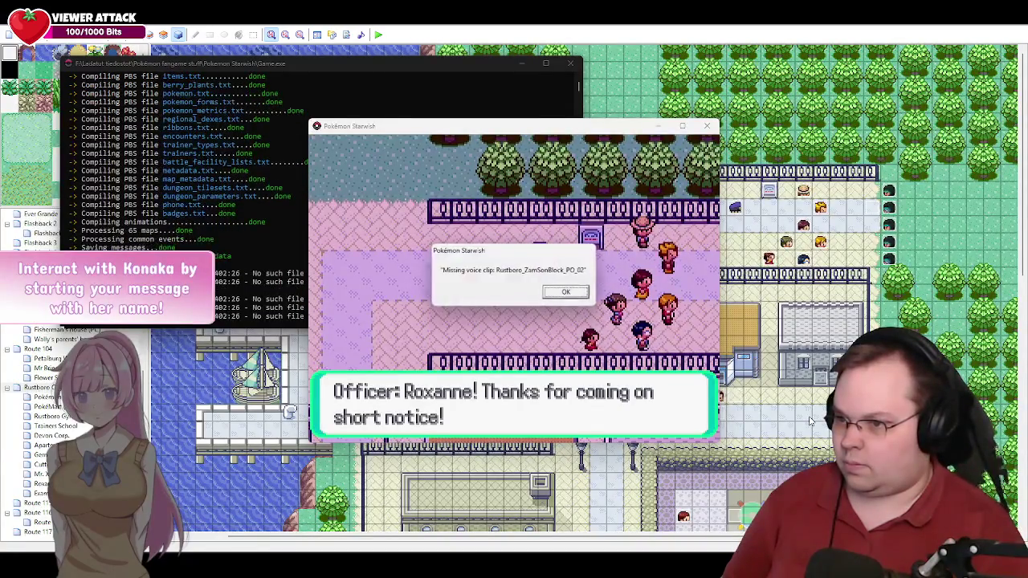
{"action": "key", "text": "Return"}
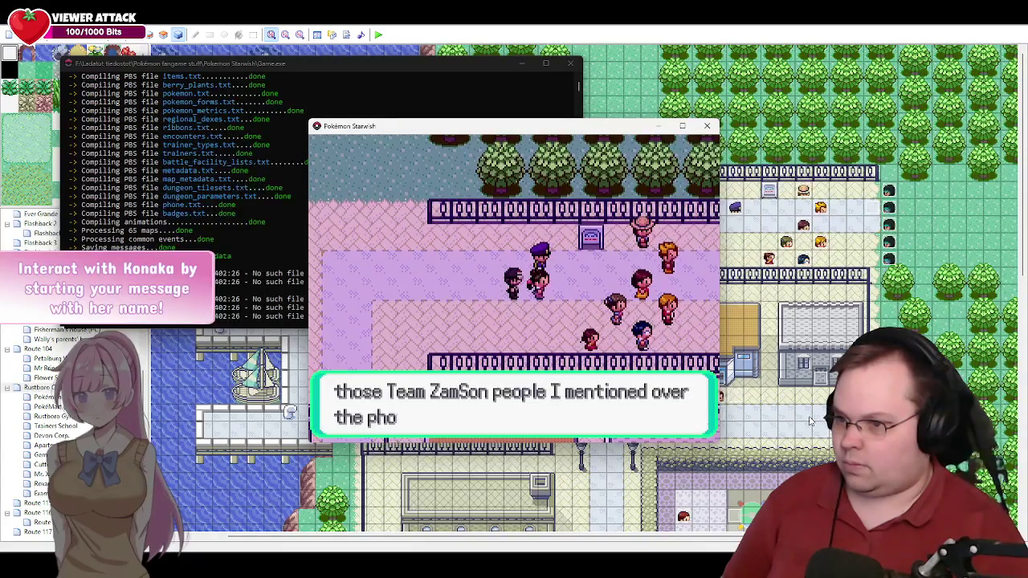
{"action": "key", "text": "Return"}
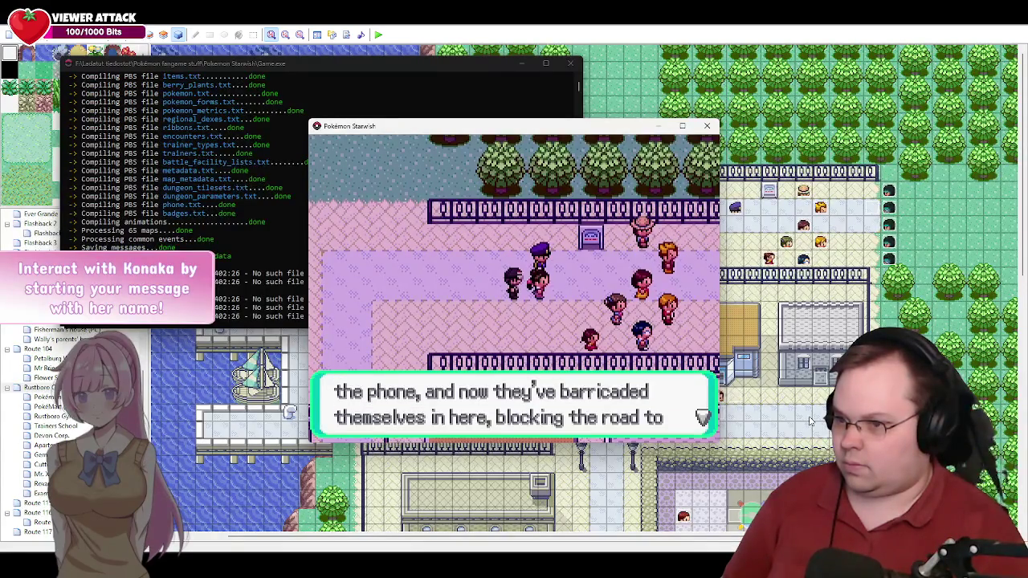
{"action": "key", "text": "Return"}
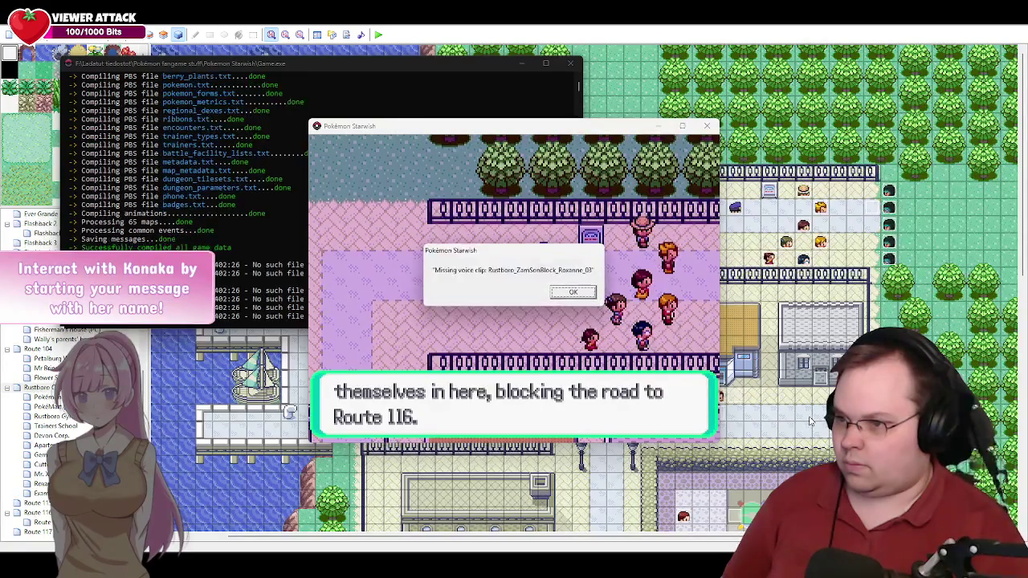
{"action": "key", "text": "Return"}
{"action": "key", "text": "Return"}
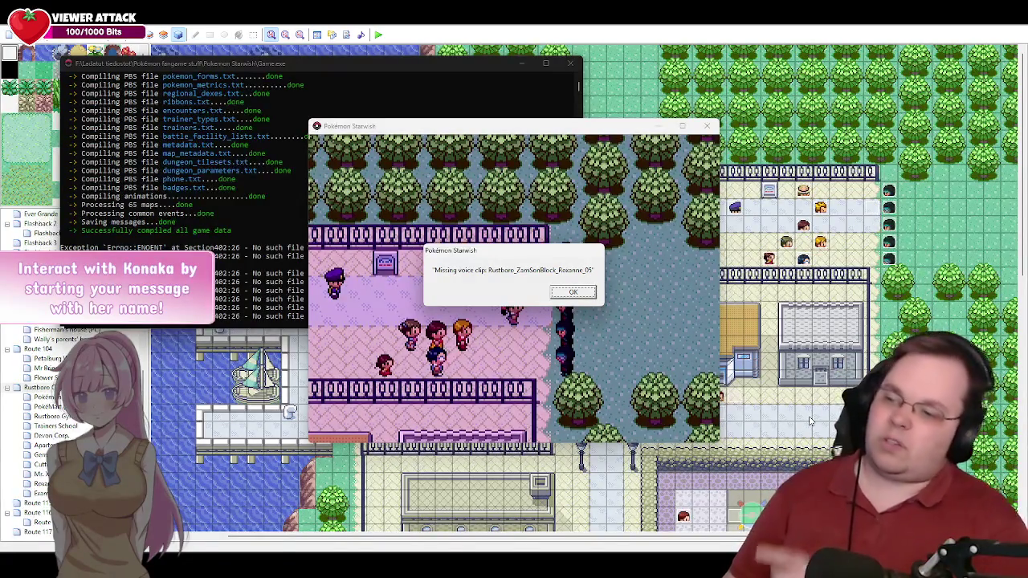
Step: Continue past Roxanne's question and the grunt's reply to Zamius's line, then close the playtest
{"action": "key", "text": "Return"}
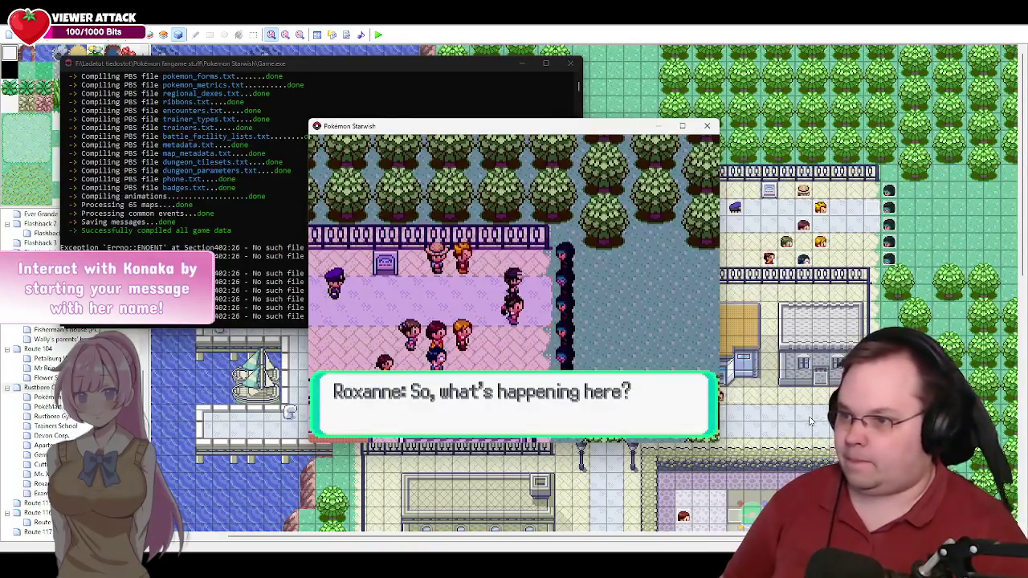
{"action": "key", "text": "Return"}
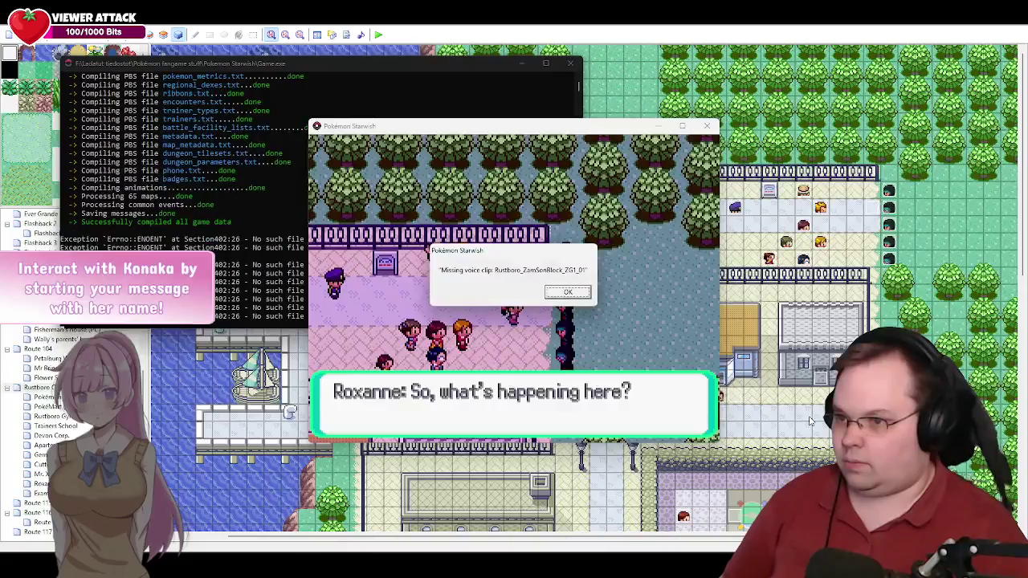
{"action": "key", "text": "Return"}
{"action": "key", "text": "Return"}
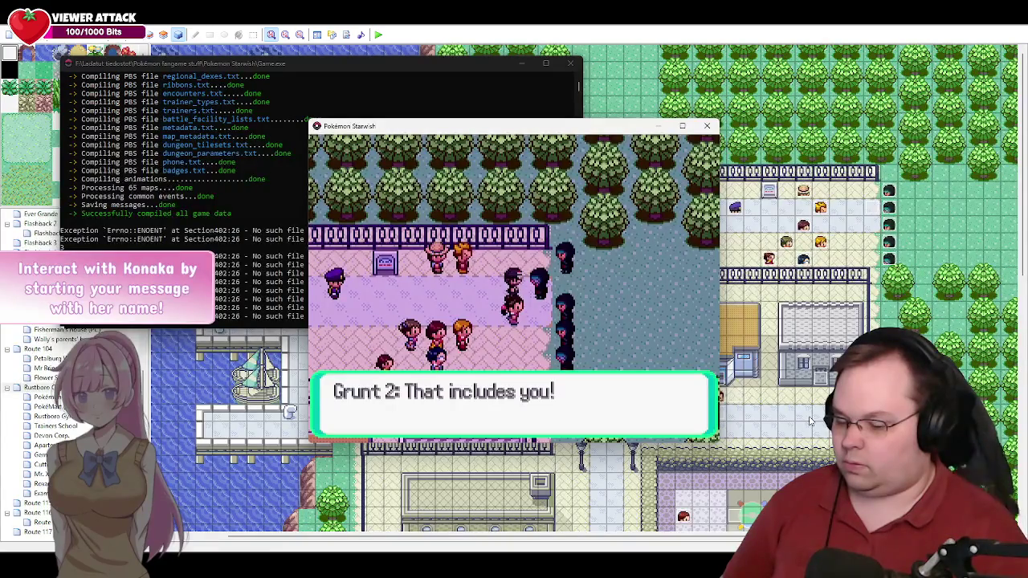
{"action": "key", "text": "Return"}
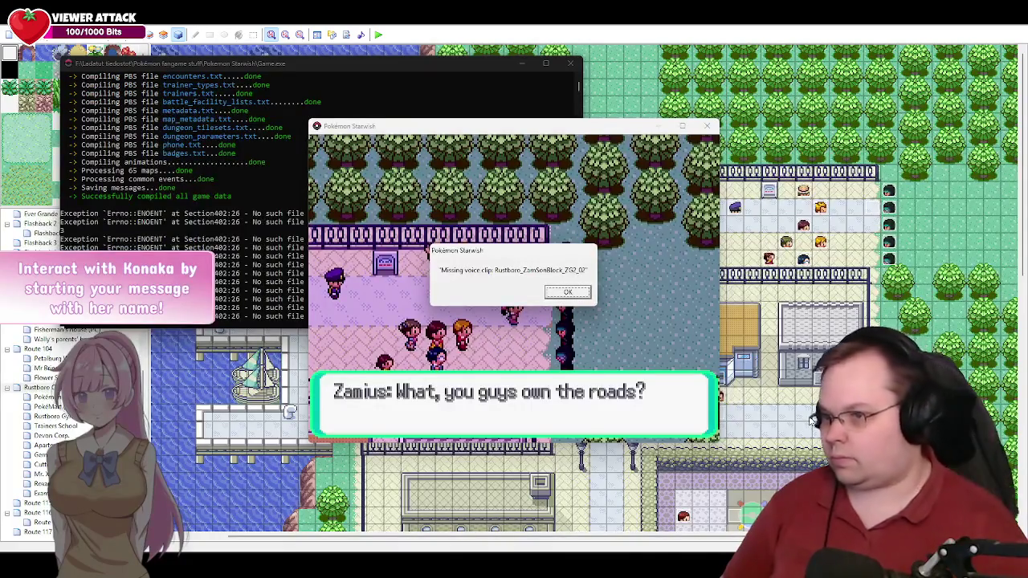
{"action": "key", "text": "Return"}
{"action": "left_click", "coordinate": [712, 127]}
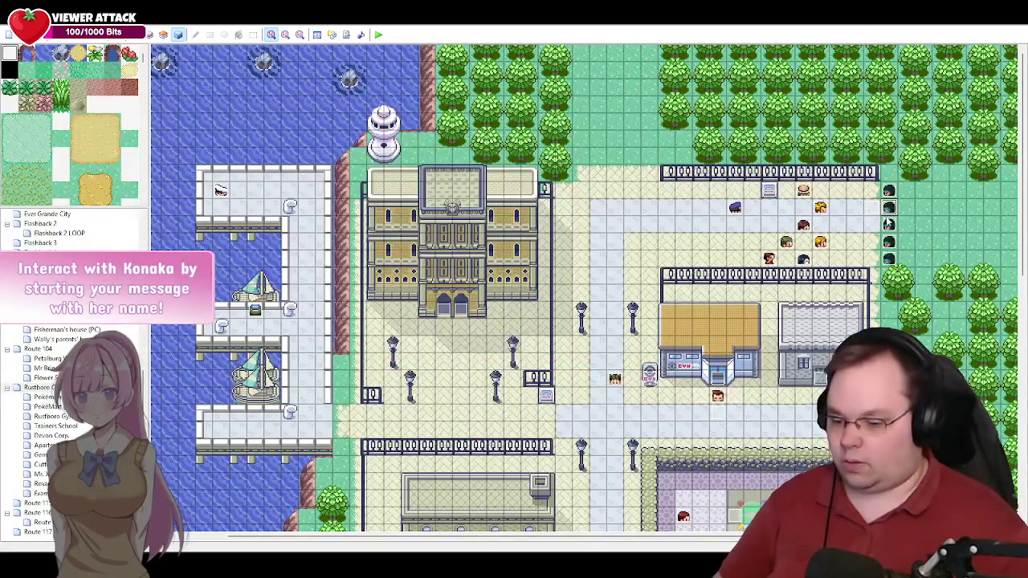
Step: Inspect the ZamSon Grunt 2 and yellow-haired townsperson events unchanged, then open Roxanne's event
{"action": "double_click", "coordinate": [803, 259]}
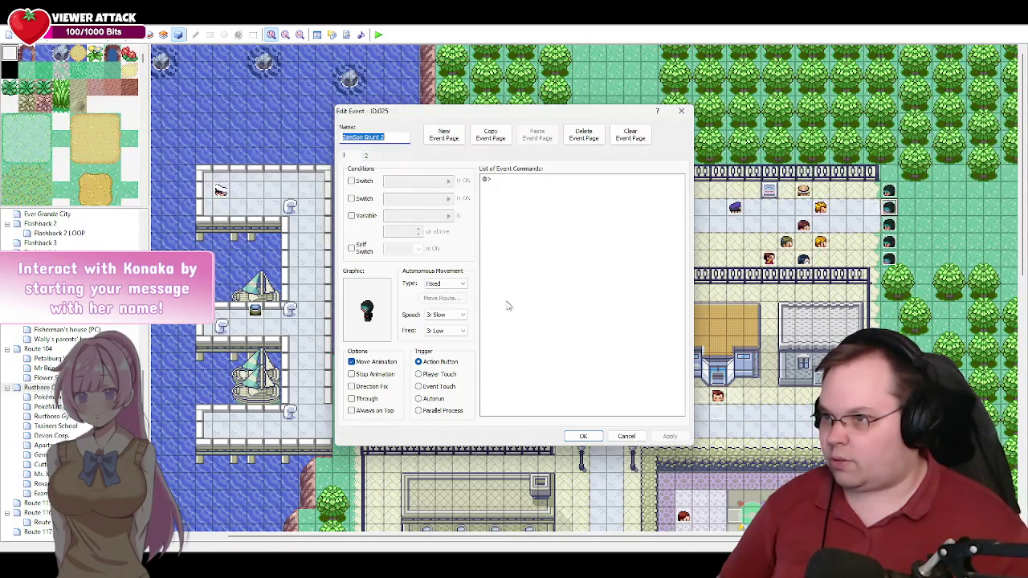
{"action": "left_click", "coordinate": [628, 437]}
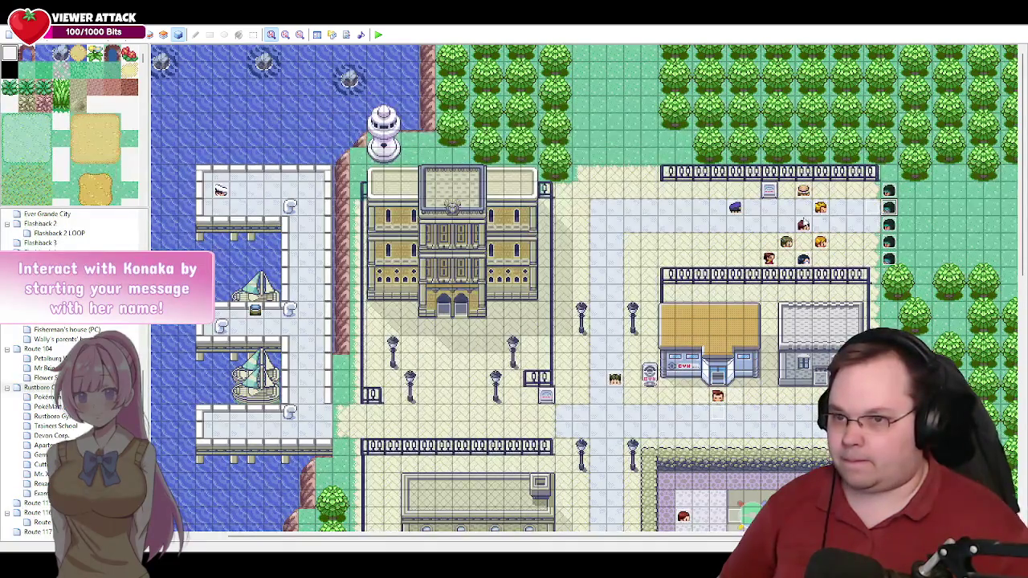
{"action": "double_click", "coordinate": [820, 208]}
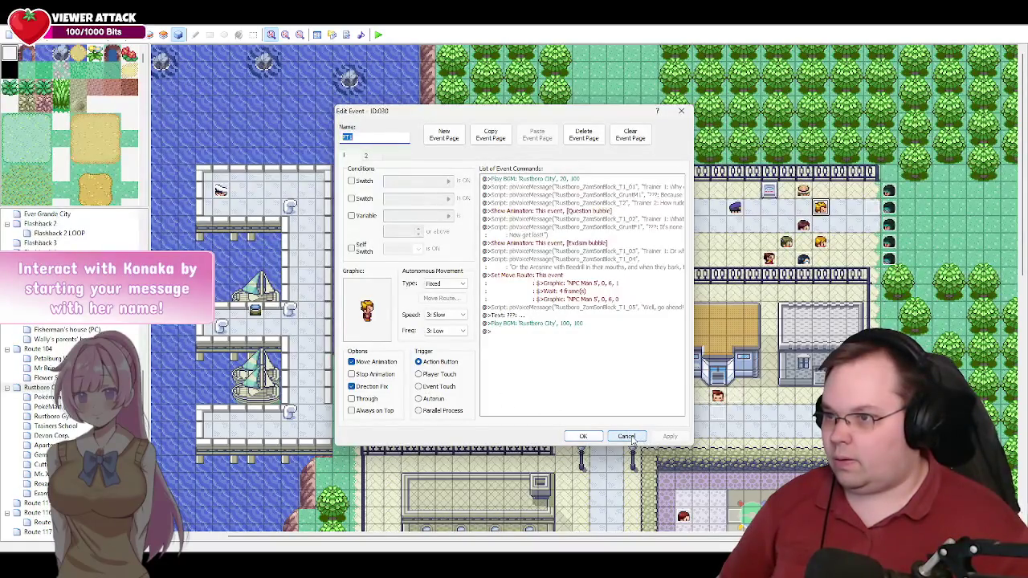
{"action": "left_click", "coordinate": [632, 437]}
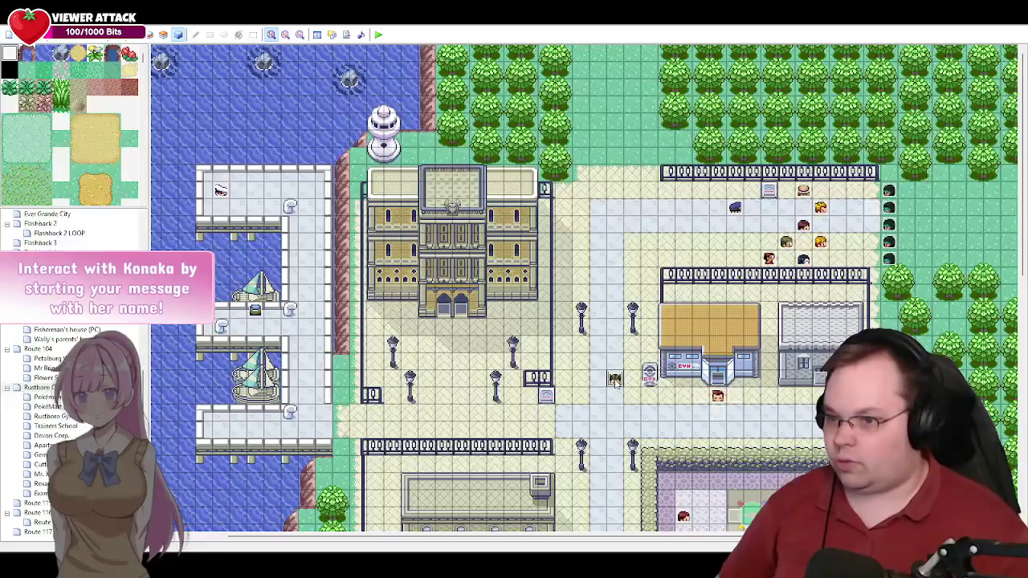
{"action": "double_click", "coordinate": [614, 380]}
Step: Open the Set Move Route [PT1] command on page 4 of Roxanne's event
{"action": "left_click", "coordinate": [433, 157]}
{"action": "left_click", "coordinate": [419, 158]}
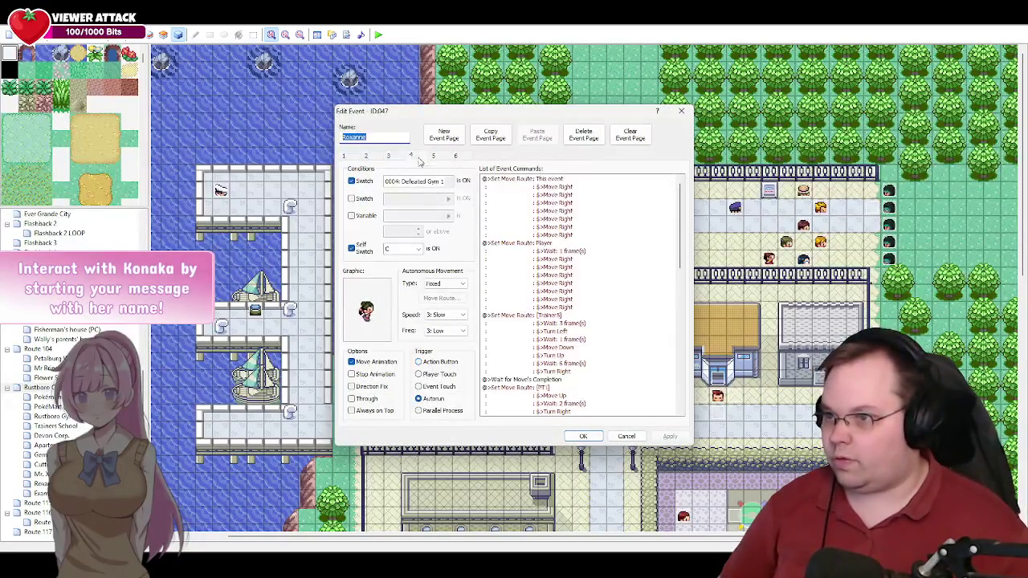
{"action": "mouse_move", "coordinate": [683, 237]}
{"action": "left_mouse_down"}
{"action": "mouse_move", "coordinate": [683, 313]}
{"action": "mouse_move", "coordinate": [688, 219]}
{"action": "left_mouse_up"}
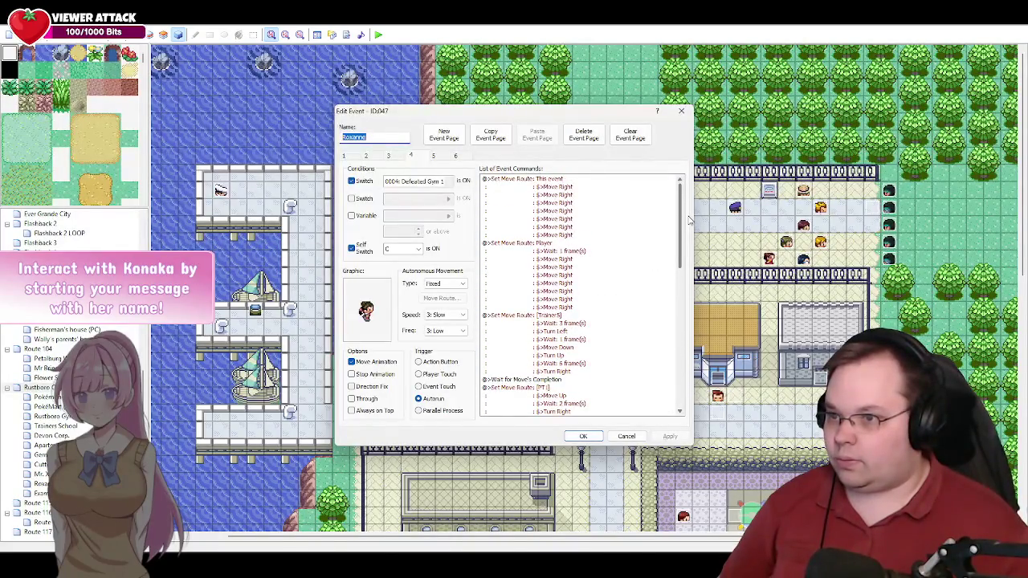
{"action": "scroll", "coordinate": [578, 289], "scroll_direction": "down", "scroll_amount": 4}
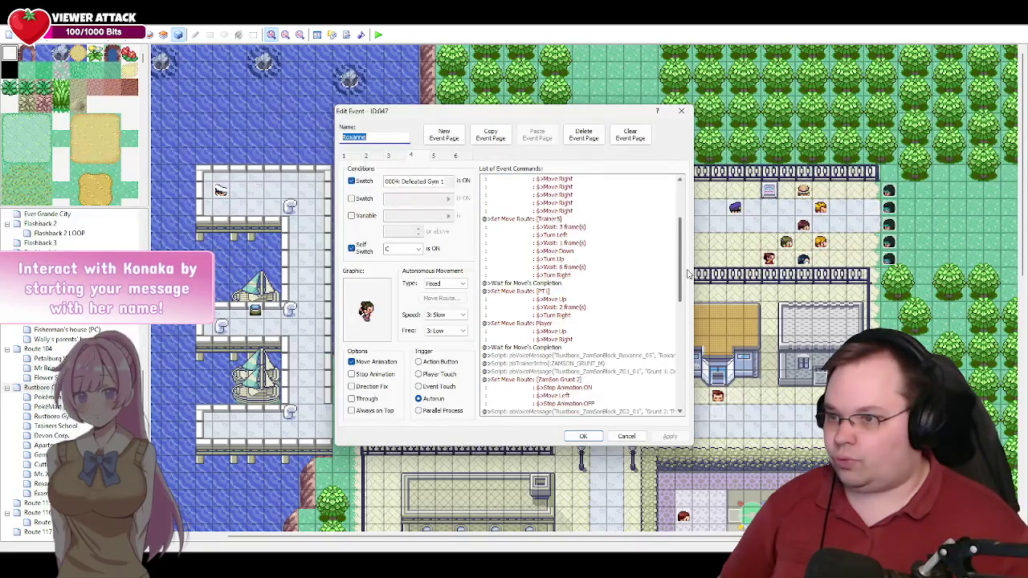
{"action": "left_click", "coordinate": [543, 295]}
{"action": "double_click", "coordinate": [543, 296]}
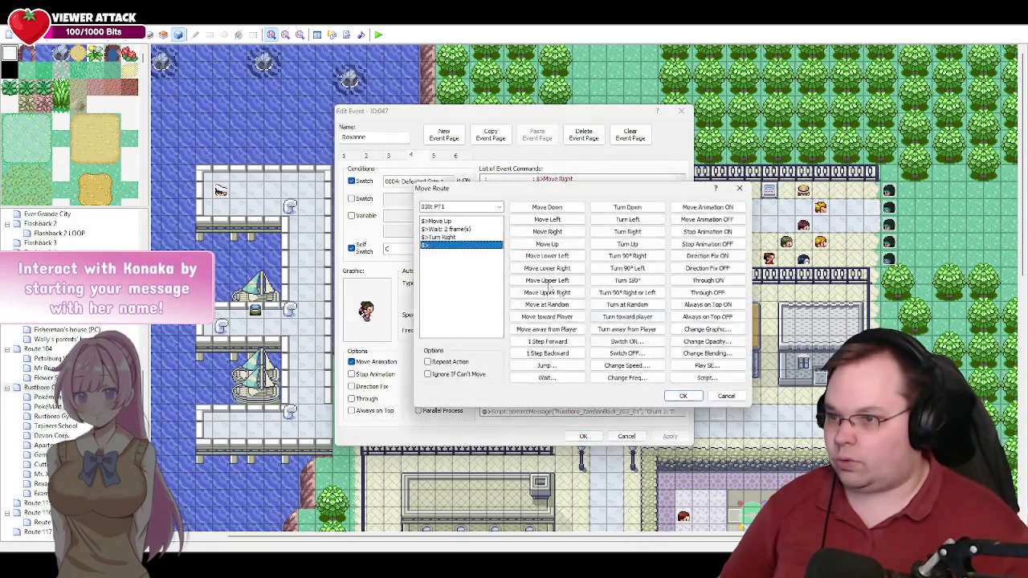
Step: Insert Direction Fix OFF before Move Up and delete the Wait 2 frames step in PT1's route
{"action": "left_click", "coordinate": [446, 222]}
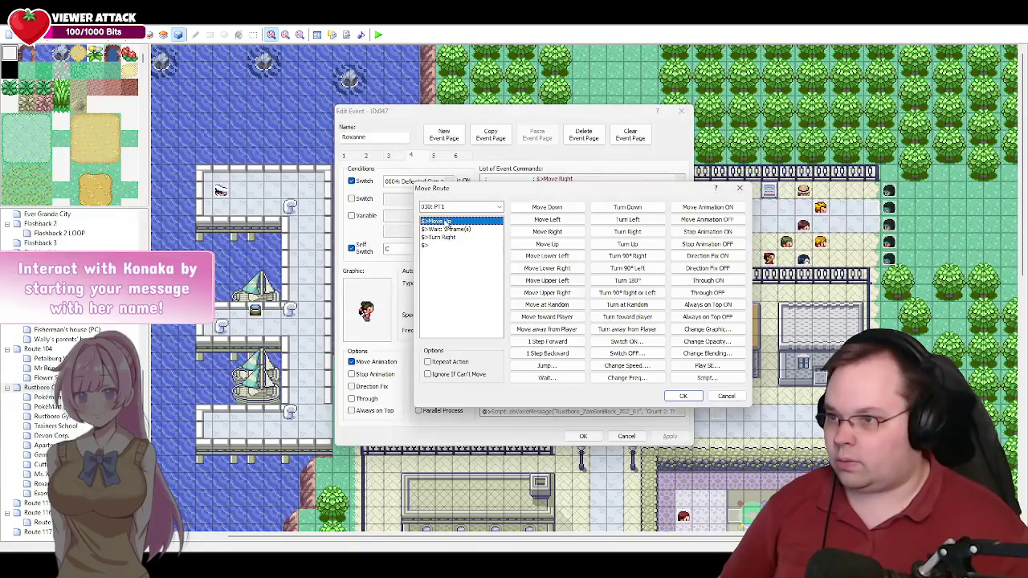
{"action": "left_click", "coordinate": [708, 269]}
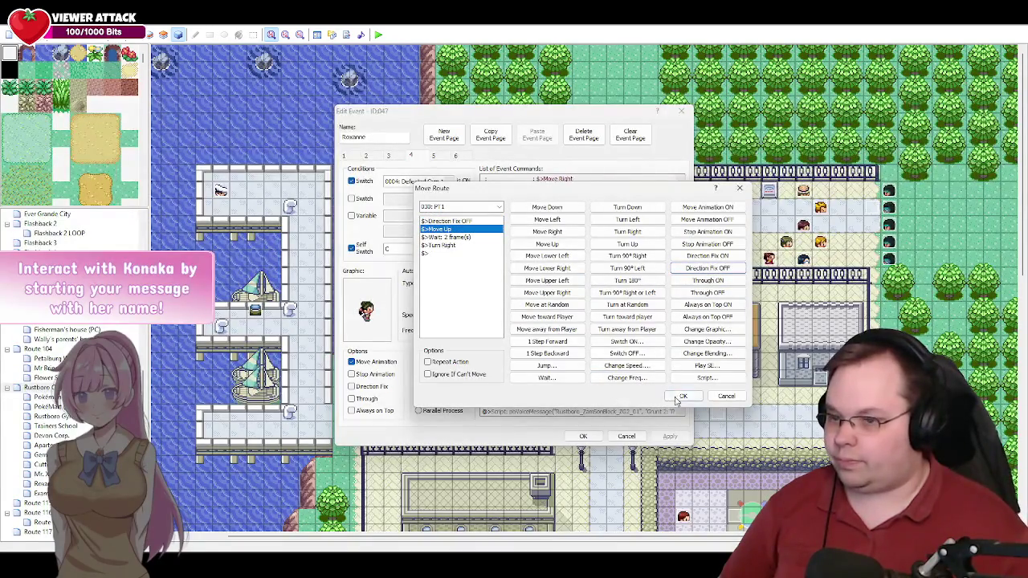
{"action": "key", "text": "Down"}
{"action": "key", "text": "Delete"}
{"action": "left_click", "coordinate": [683, 398]}
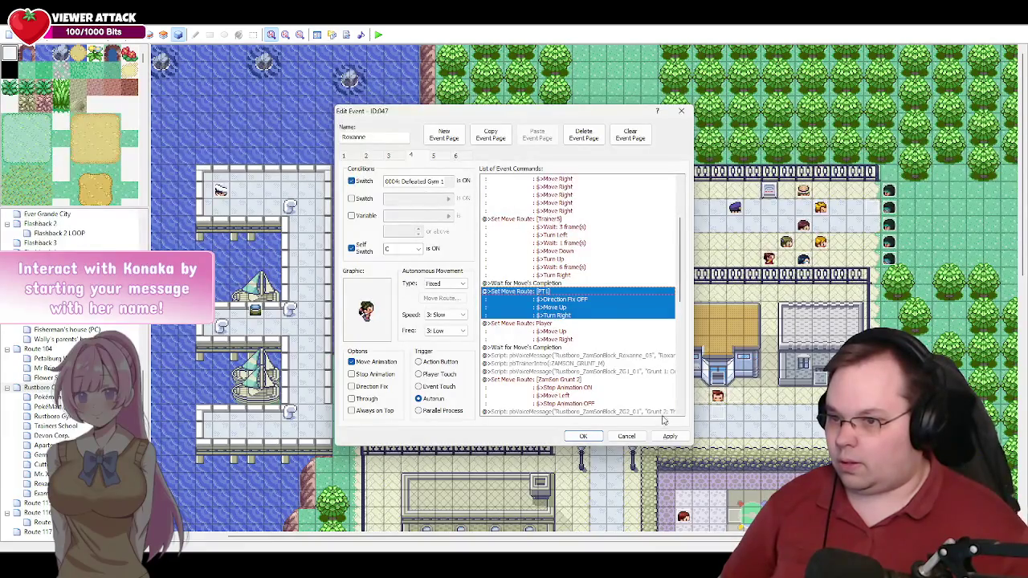
{"action": "scroll", "coordinate": [656, 327], "scroll_direction": "down", "scroll_amount": 3}
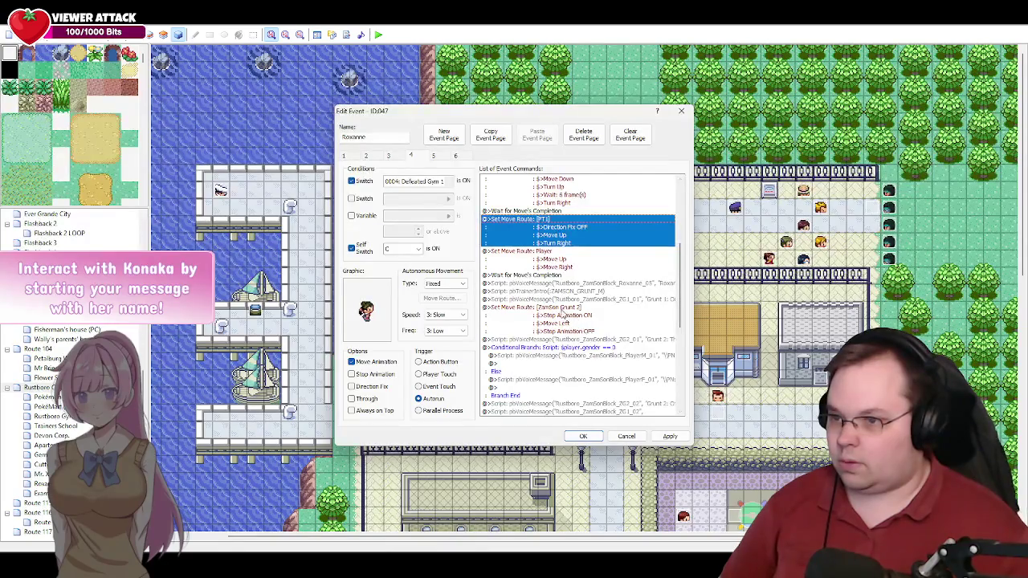
{"action": "double_click", "coordinate": [549, 314]}
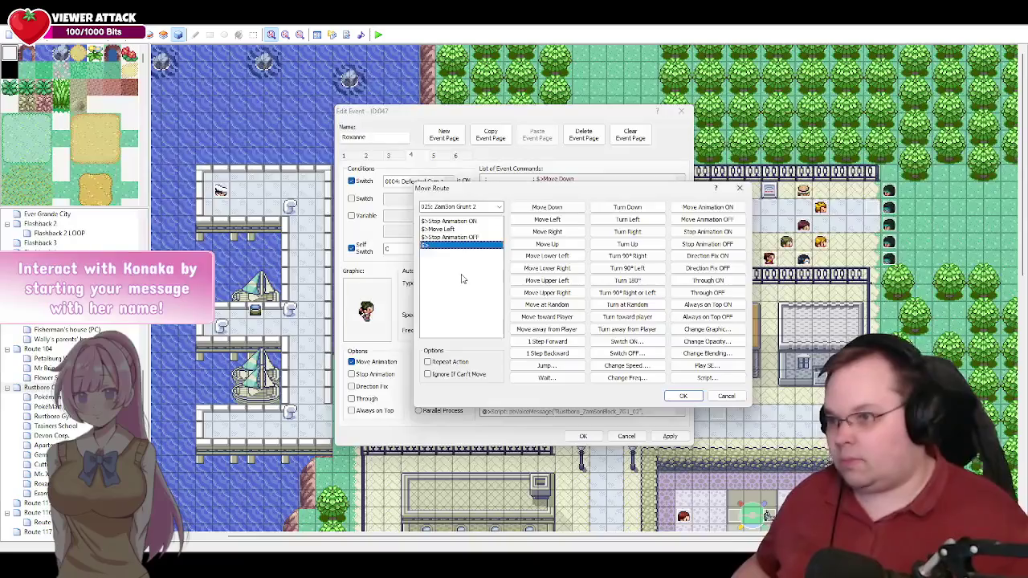
Step: Replace Move Left in ZamSon Grunt 2's route with a 4-frame wait and apply Roxanne's event
{"action": "left_click", "coordinate": [451, 230]}
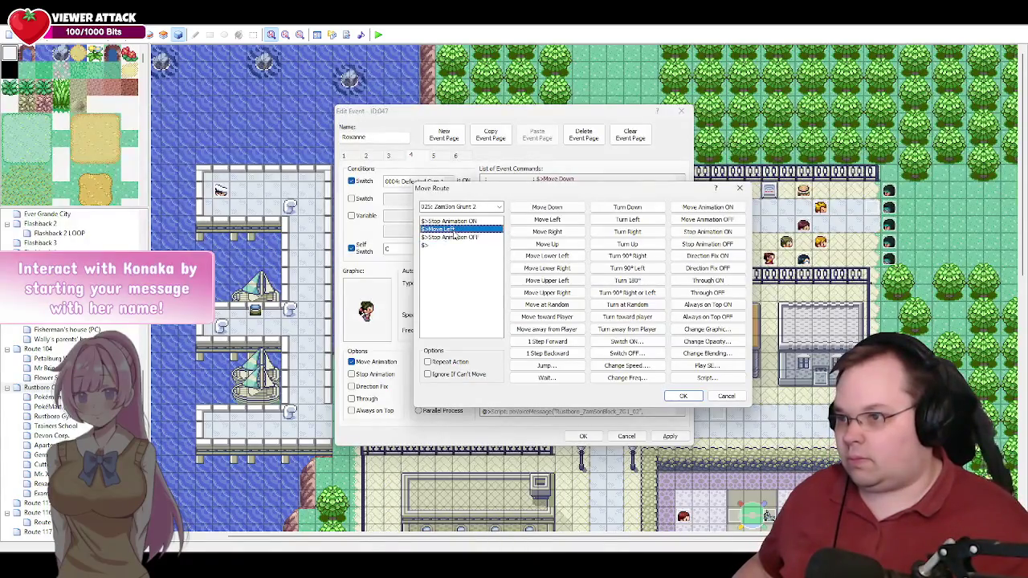
{"action": "key", "text": "Delete"}
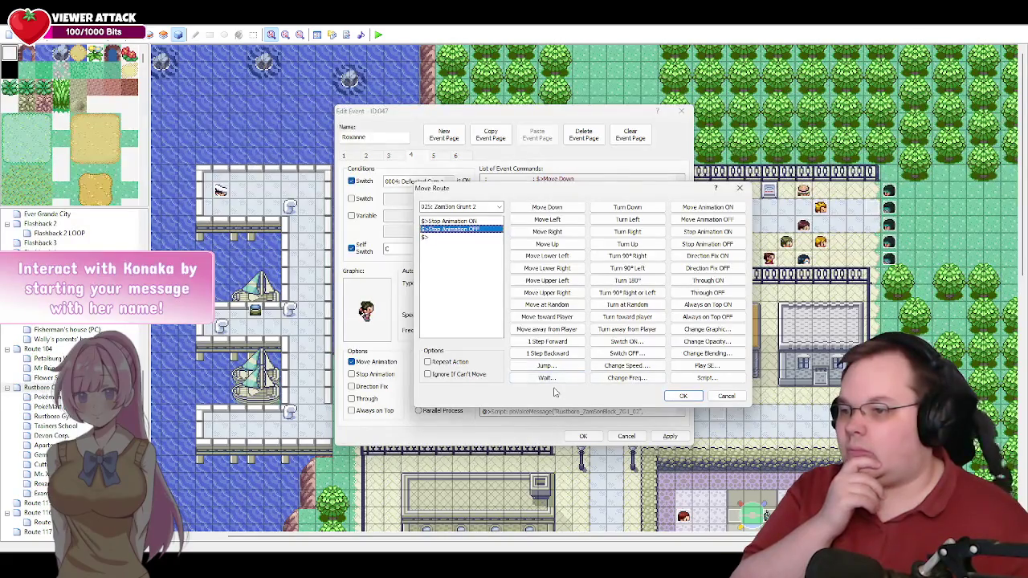
{"action": "left_click", "coordinate": [548, 377]}
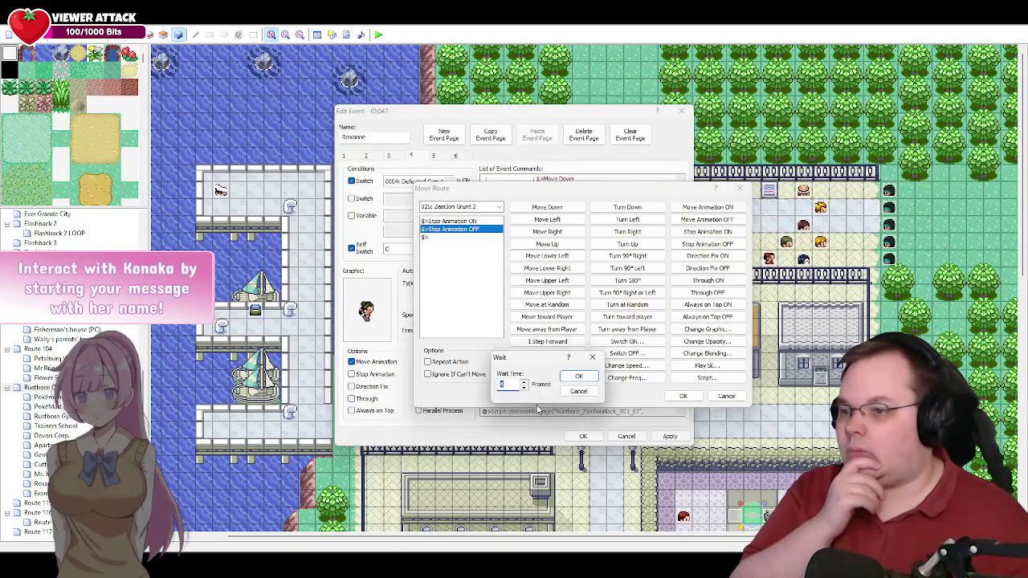
{"action": "left_click", "coordinate": [567, 381]}
{"action": "left_click", "coordinate": [682, 395]}
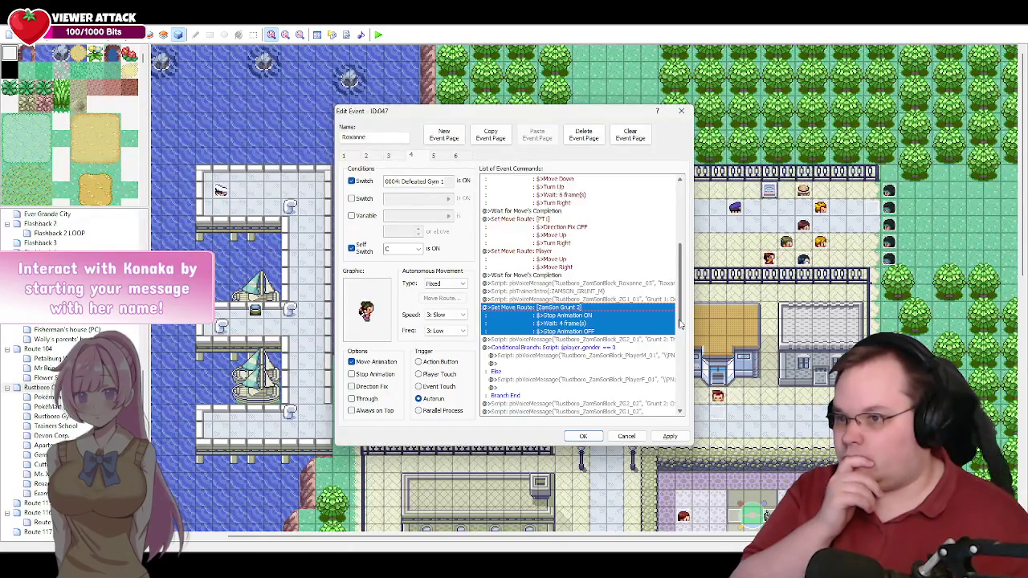
{"action": "left_click_drag", "start_coordinate": [680, 323], "coordinate": [681, 347]}
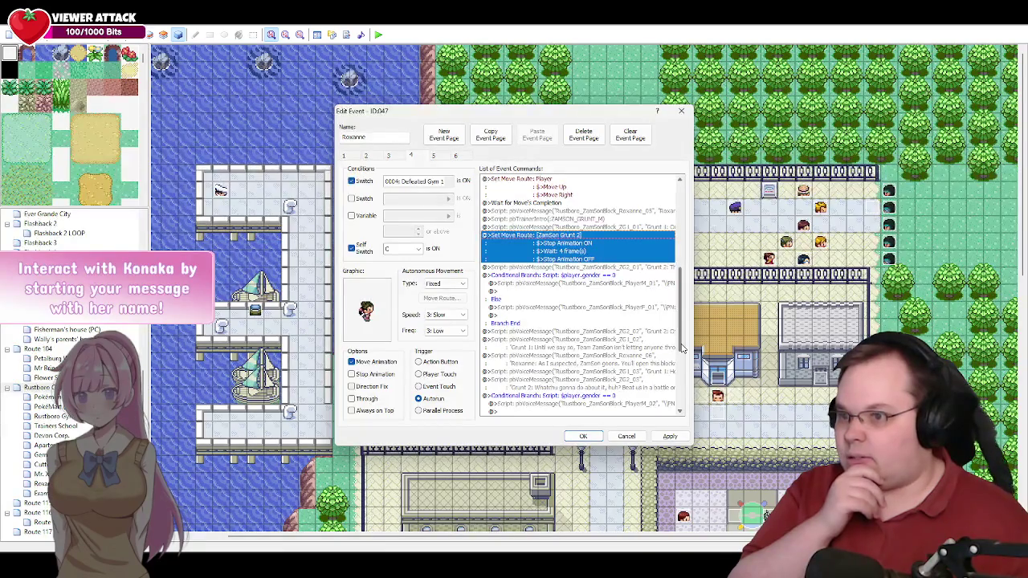
{"action": "left_click", "coordinate": [669, 436]}
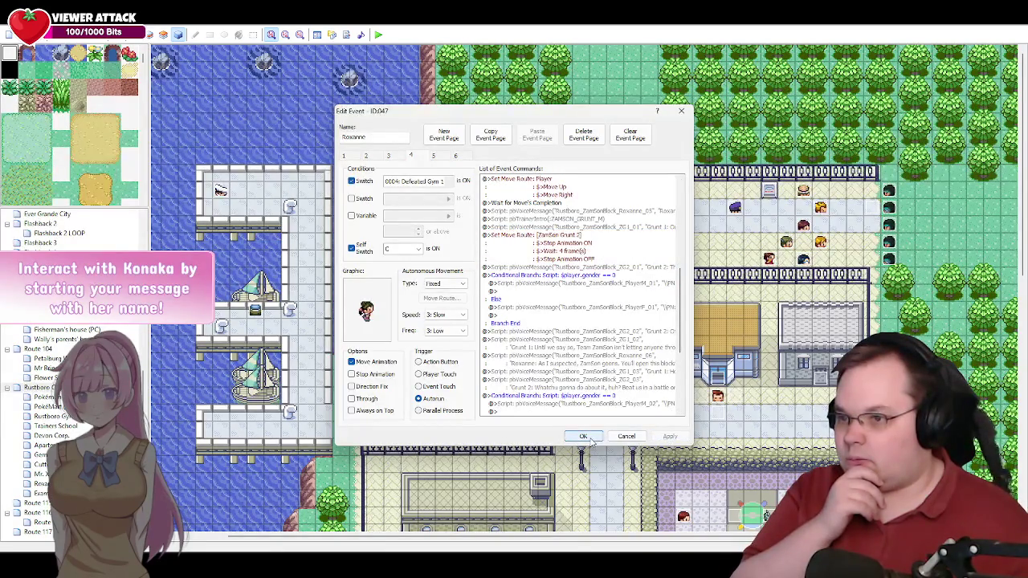
{"action": "left_click", "coordinate": [584, 436]}
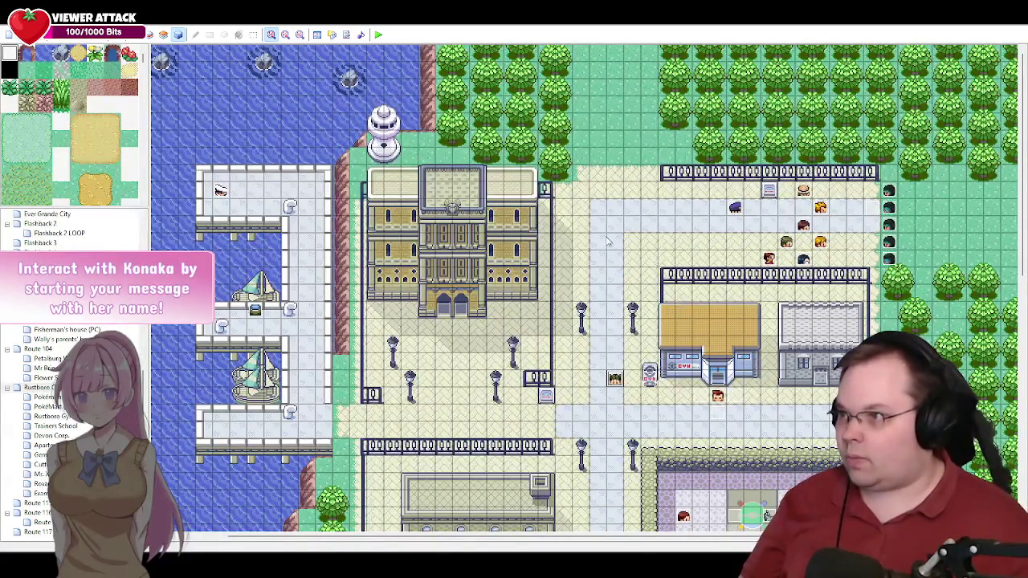
Step: Playtest from the saved game, agree to go with Roxanne, and advance through the officer's explanation
{"action": "left_click", "coordinate": [378, 34]}
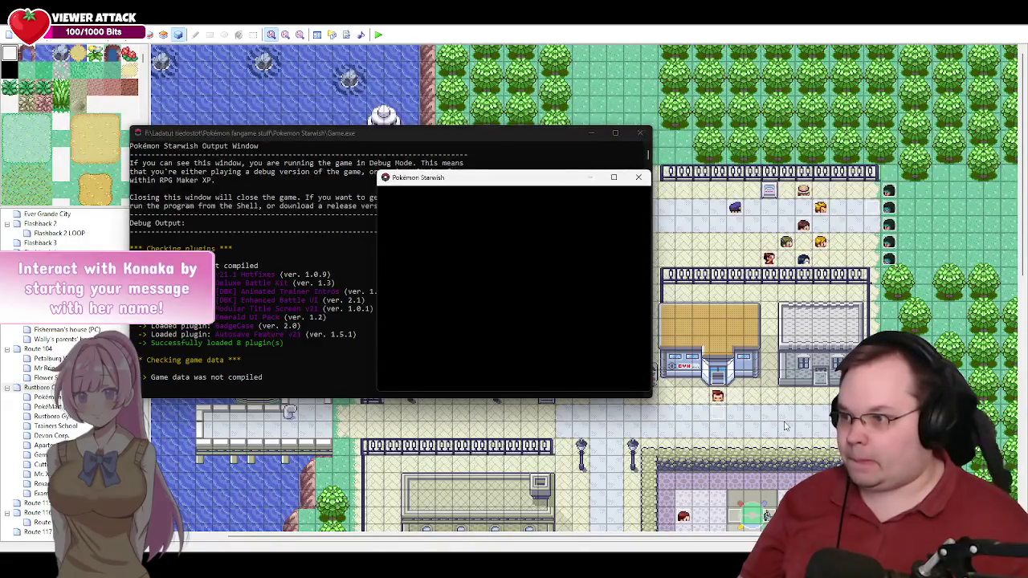
{"action": "key", "text": "Return"}
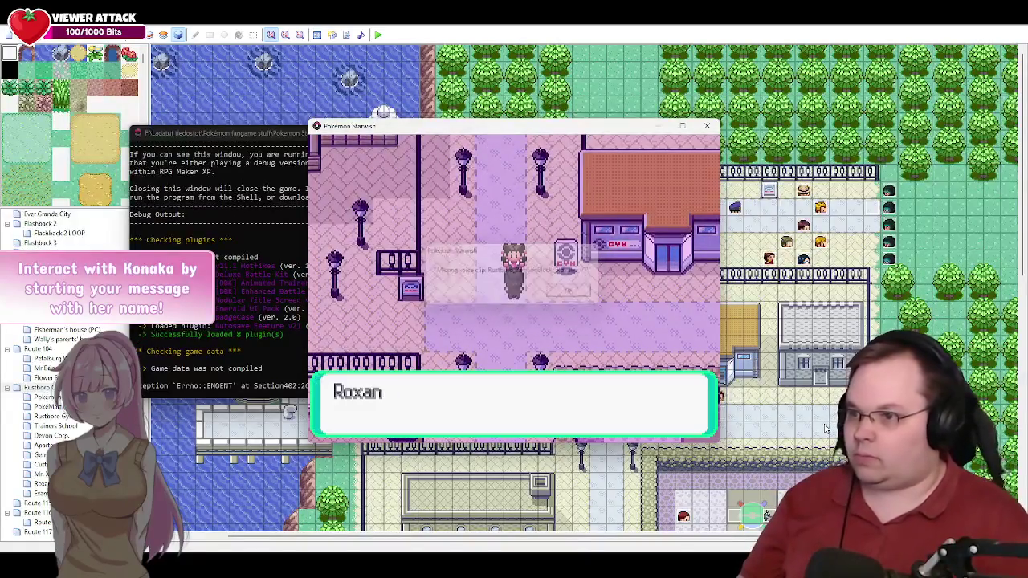
{"action": "key", "text": "Return"}
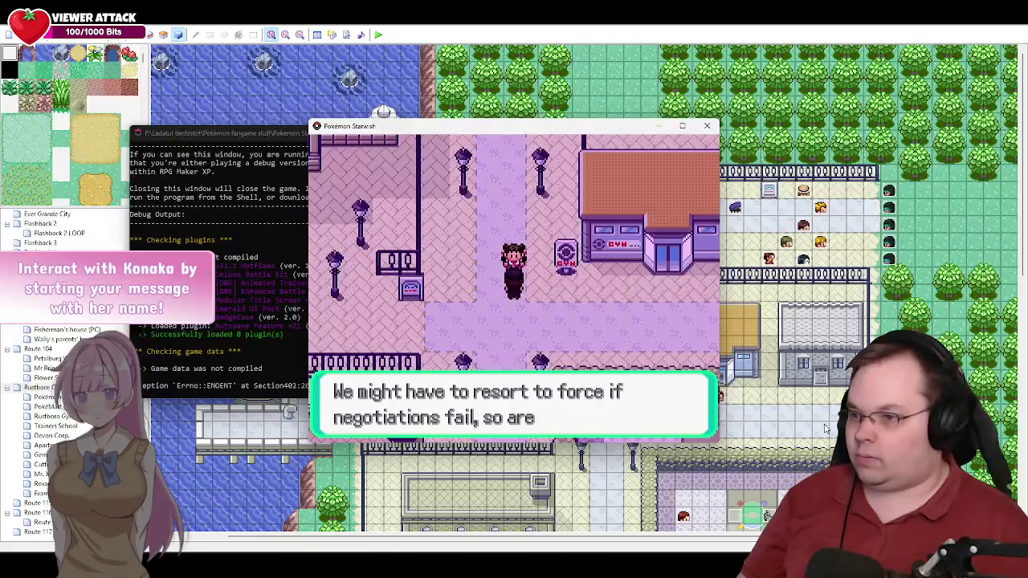
{"action": "key", "text": "Return"}
{"action": "key", "text": "Return"}
{"action": "key", "text": "Return"}
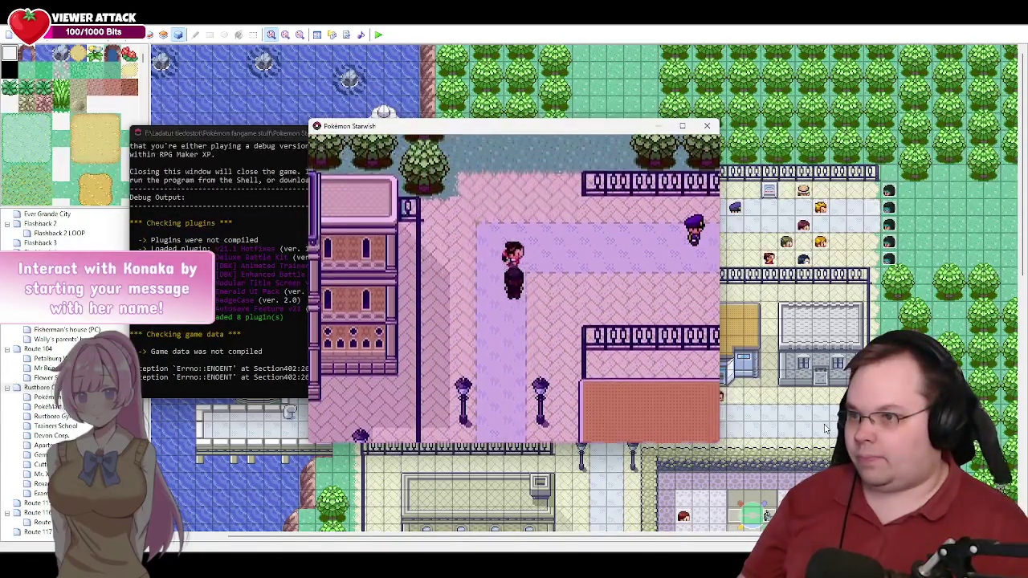
{"action": "key", "text": "Return"}
{"action": "key", "text": "Return"}
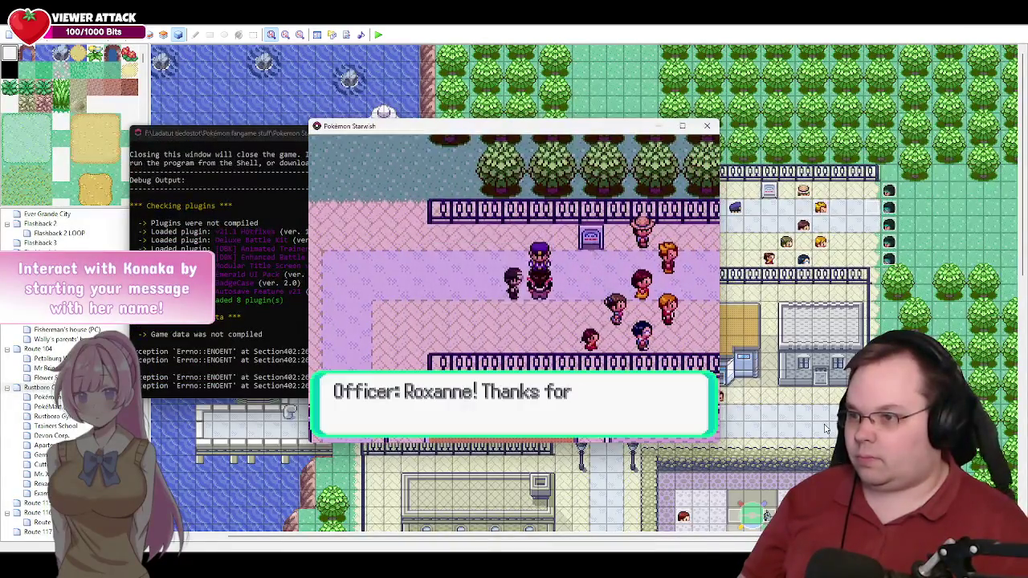
{"action": "key", "text": "Return"}
{"action": "key", "text": "Return"}
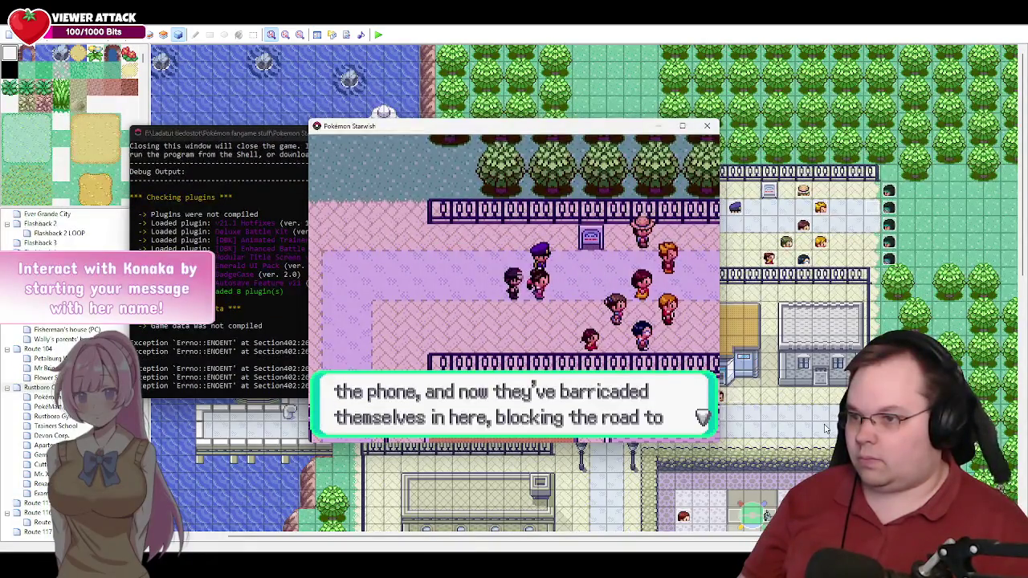
{"action": "key", "text": "Return"}
{"action": "key", "text": "Return"}
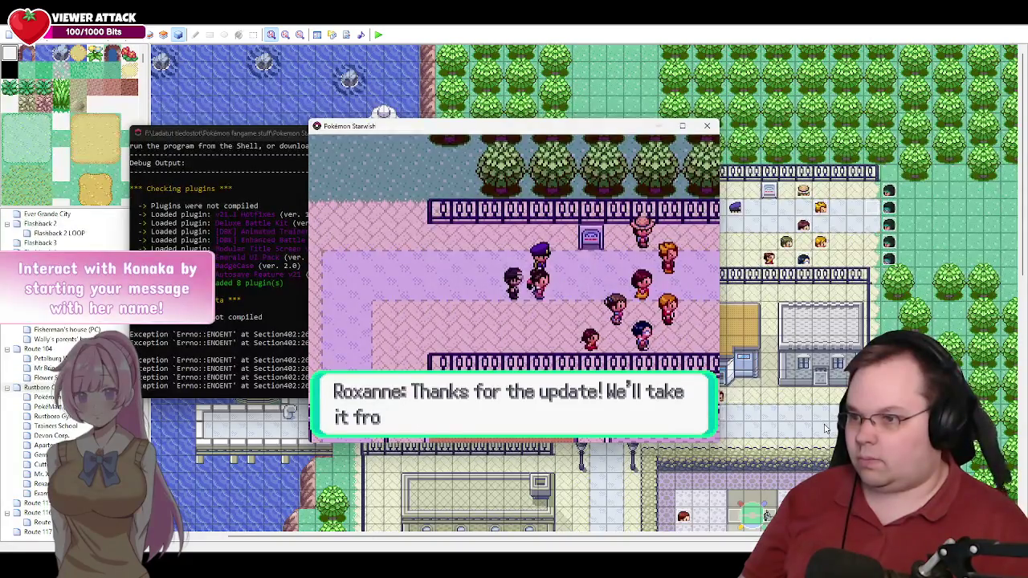
{"action": "key", "text": "Return"}
{"action": "key", "text": "Return"}
{"action": "key", "text": "Return"}
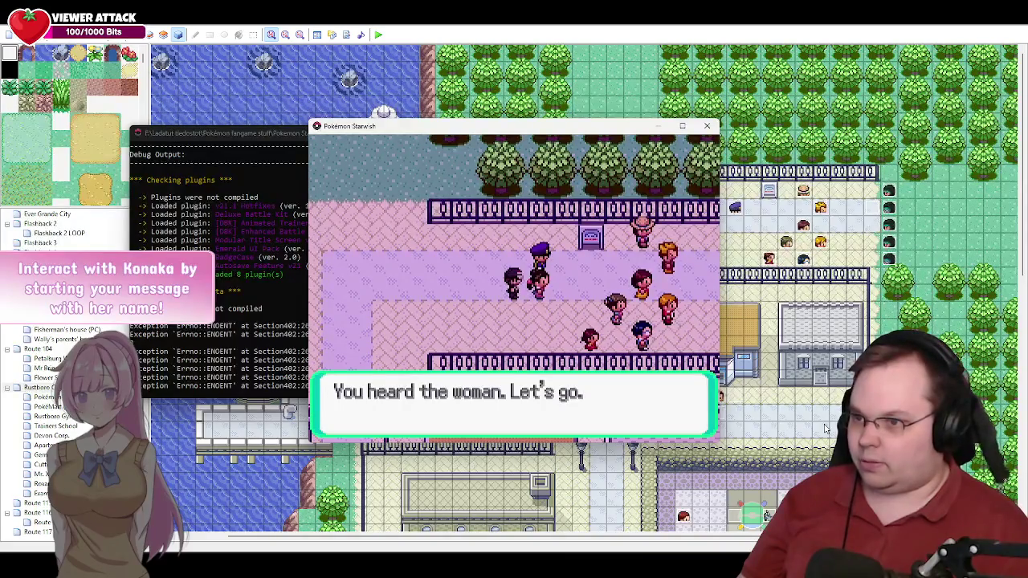
{"action": "key", "text": "Return"}
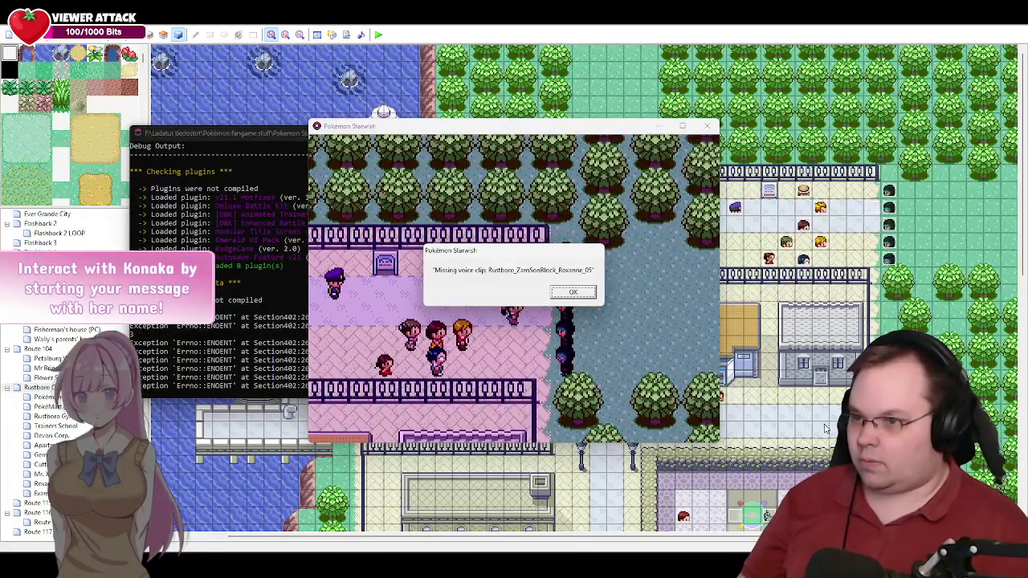
Step: Advance the grunts' exchange until the ZAMSON_GRUNT_M trainer prompt appears, then close the playtest
{"action": "key", "text": "Return"}
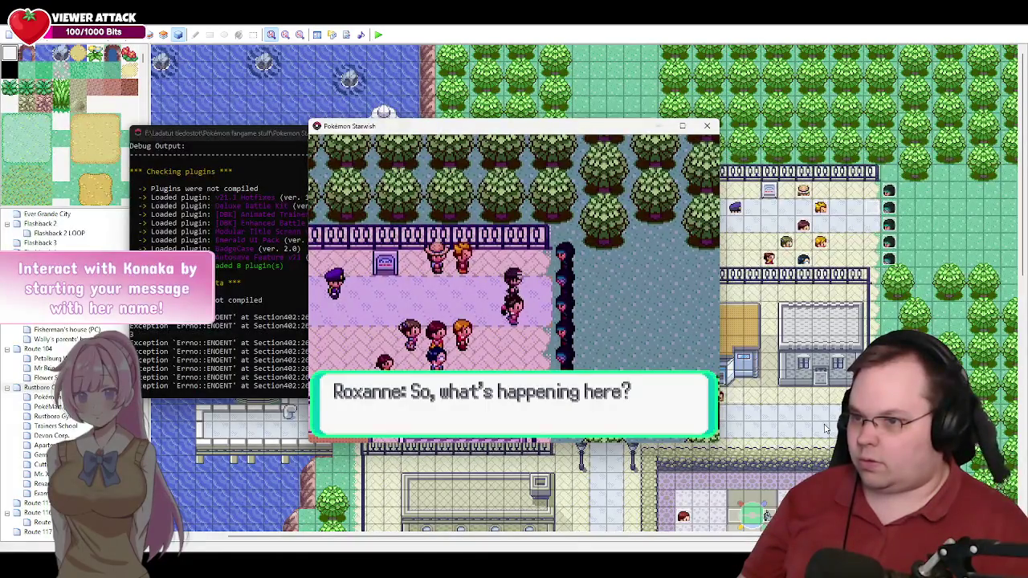
{"action": "key", "text": "Return"}
{"action": "key", "text": "Return"}
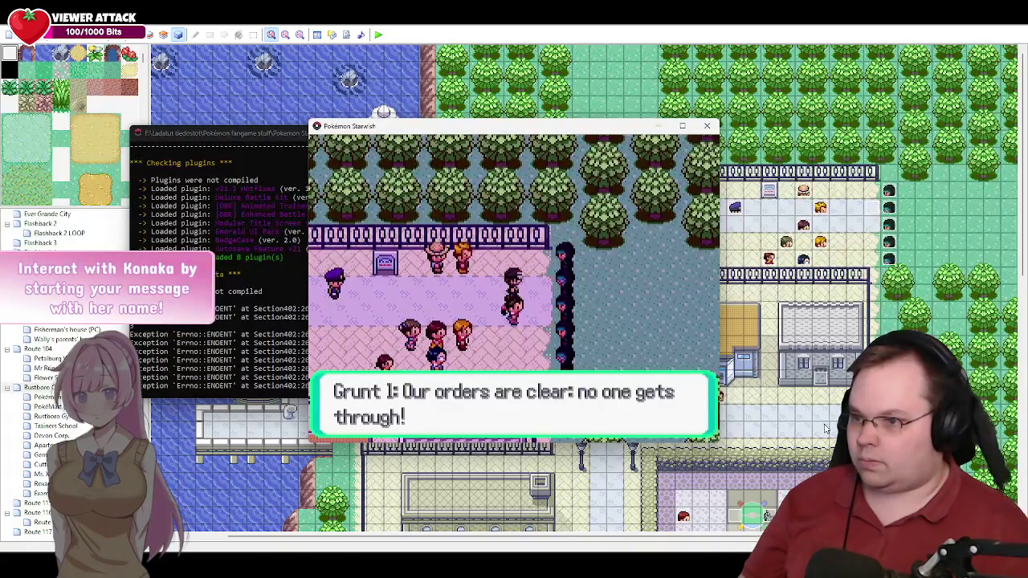
{"action": "key", "text": "Return"}
{"action": "key", "text": "Return"}
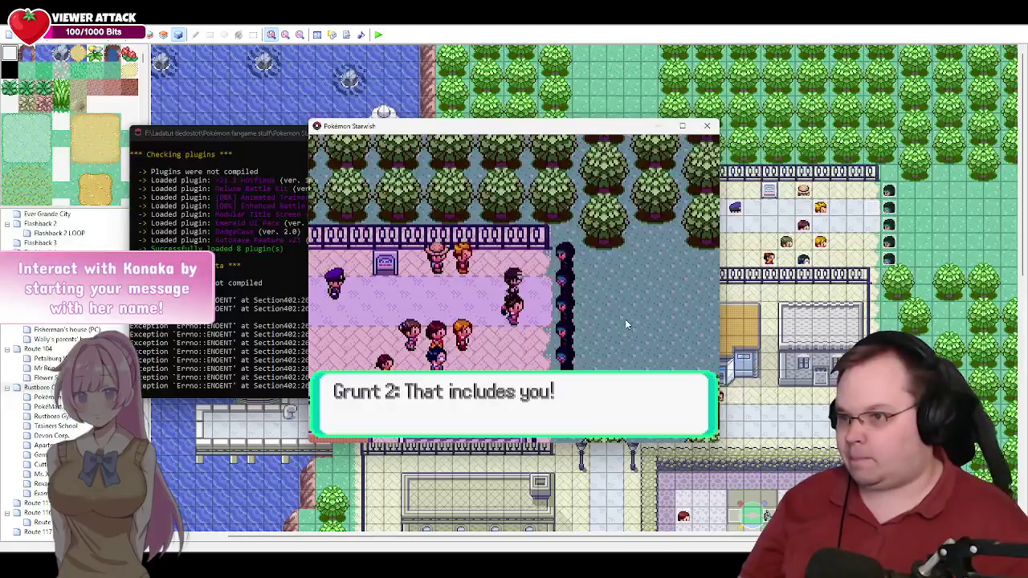
{"action": "key", "text": "Return"}
{"action": "key", "text": "Return"}
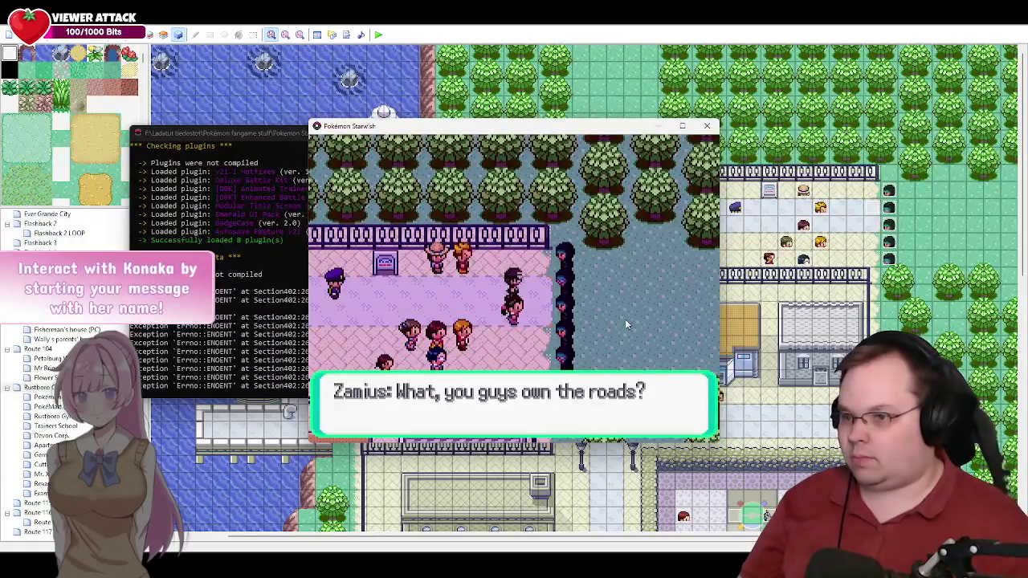
{"action": "key", "text": "Return"}
{"action": "key", "text": "Return"}
{"action": "key", "text": "Return"}
{"action": "key", "text": "Return"}
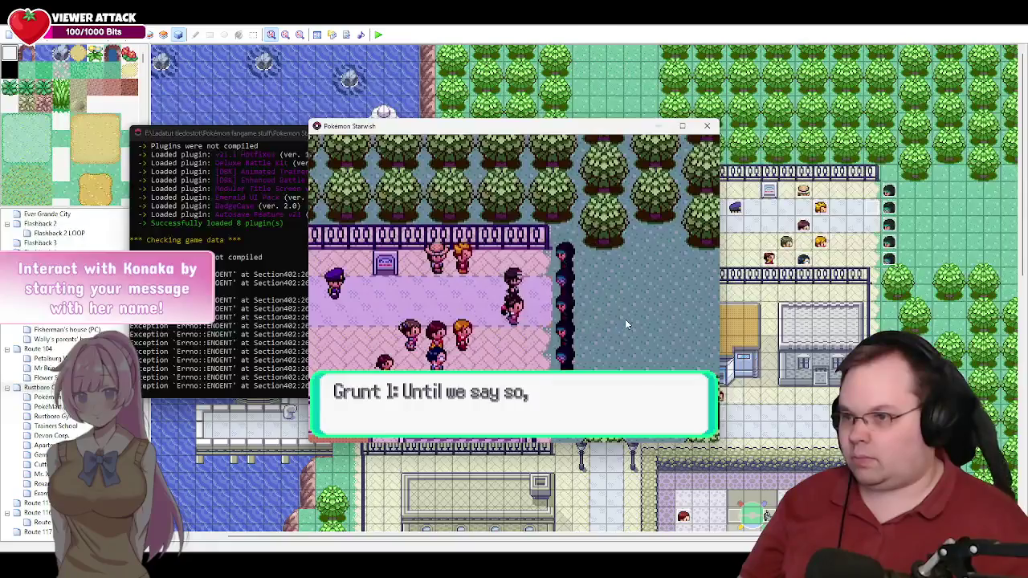
{"action": "key", "text": "Return"}
{"action": "key", "text": "Return"}
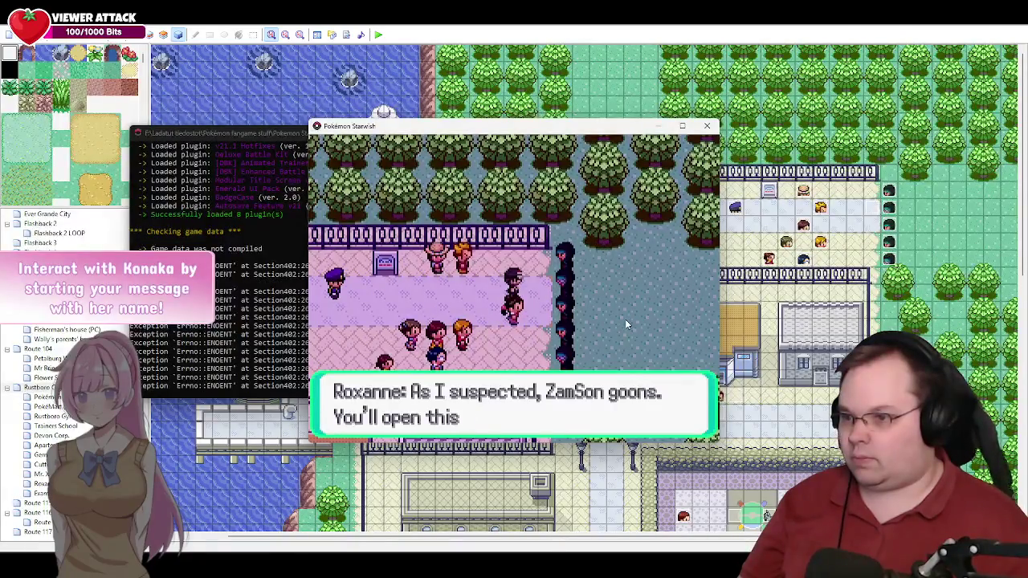
{"action": "key", "text": "Return"}
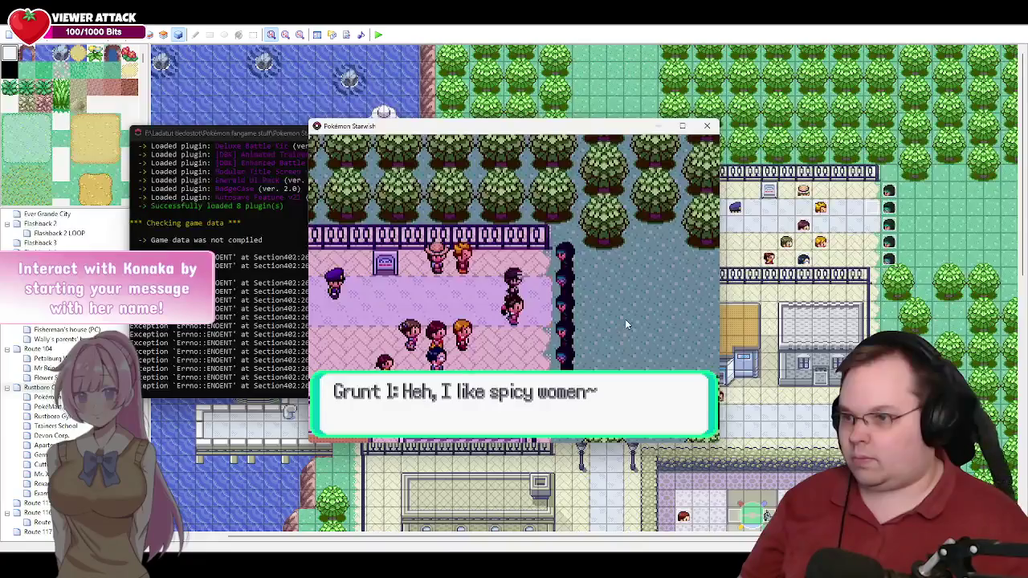
{"action": "key", "text": "Return"}
{"action": "key", "text": "Return"}
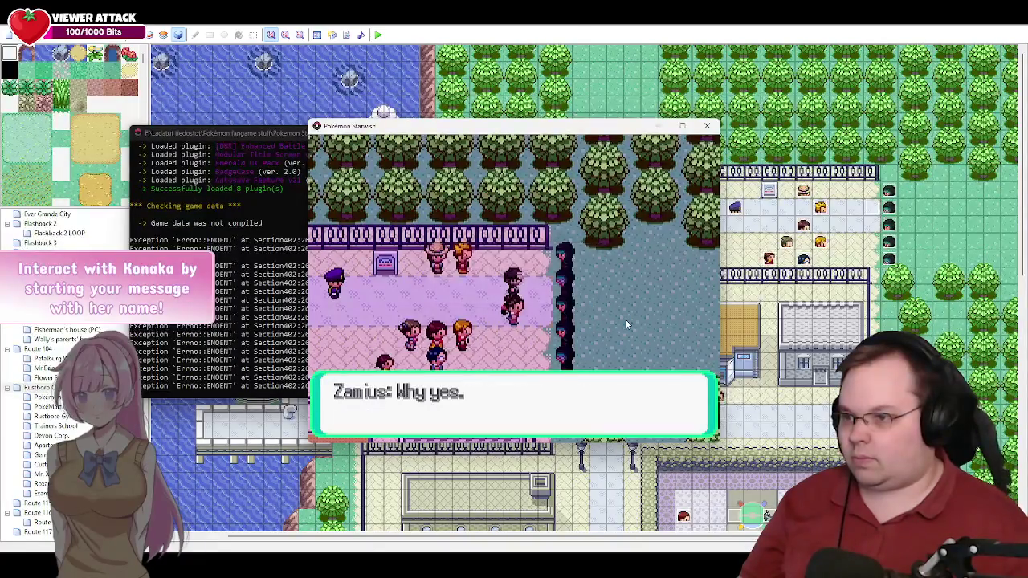
{"action": "key", "text": "Return"}
{"action": "key", "text": "Return"}
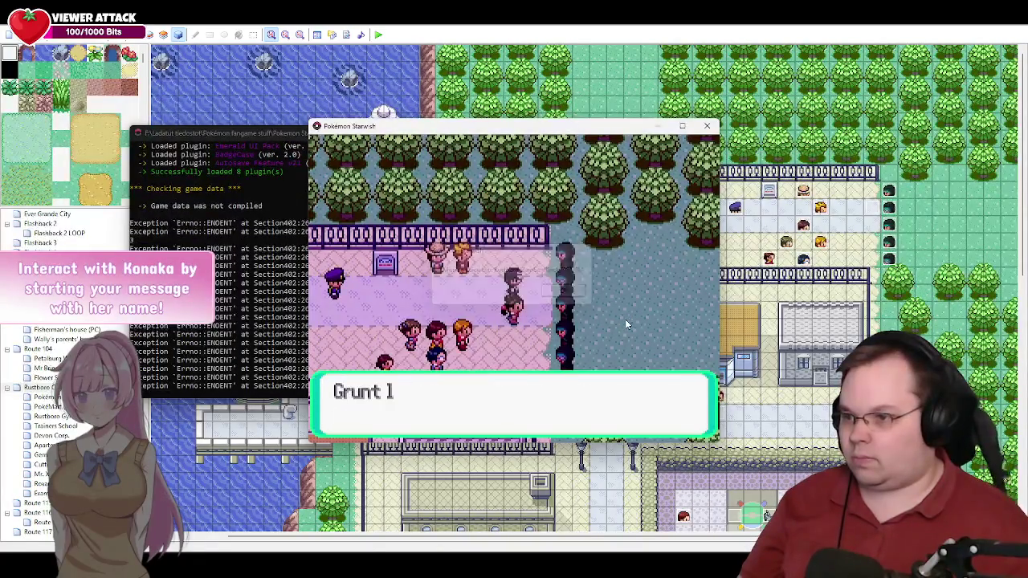
{"action": "key", "text": "Return"}
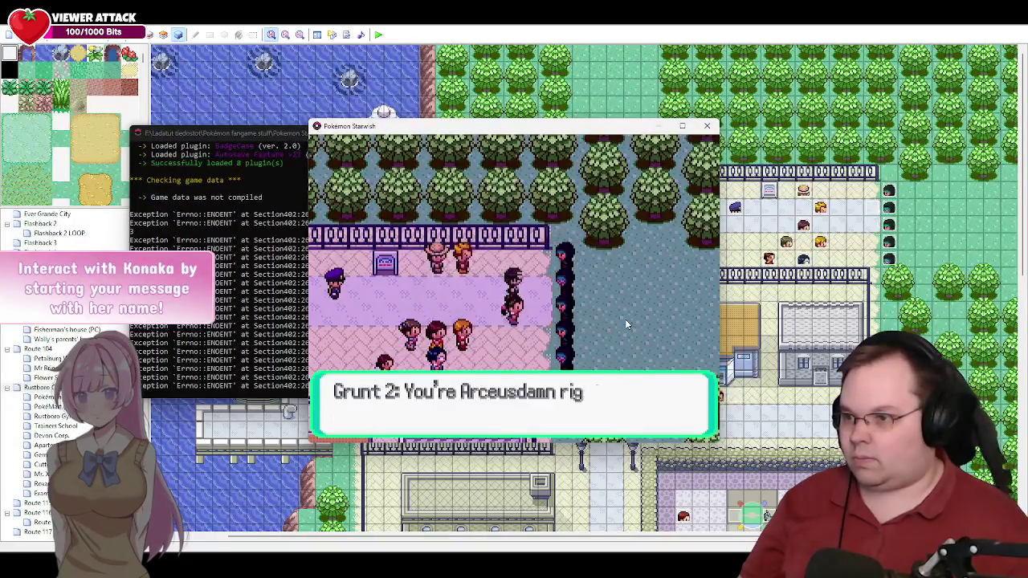
{"action": "key", "text": "Return"}
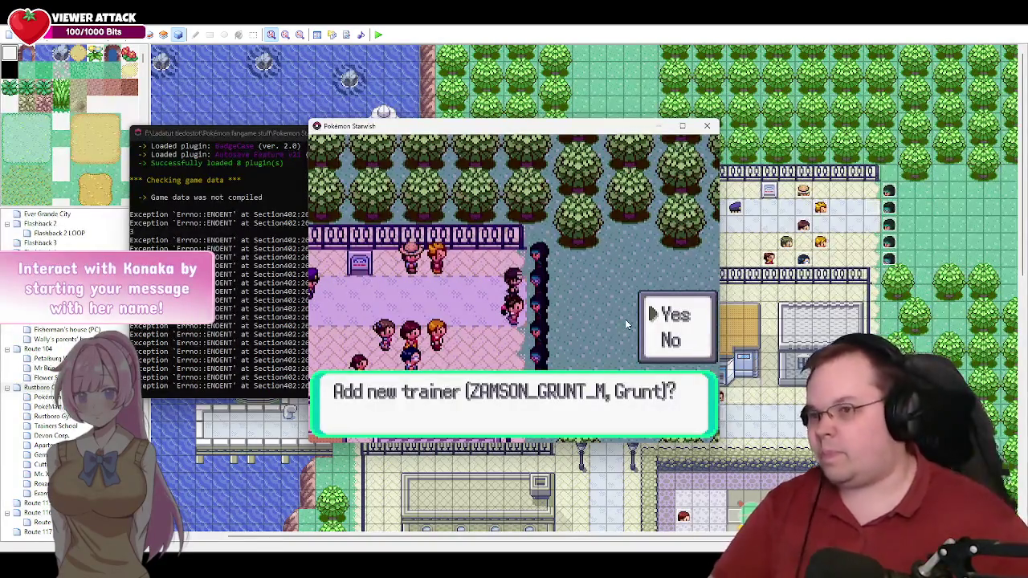
{"action": "left_click", "coordinate": [706, 128]}
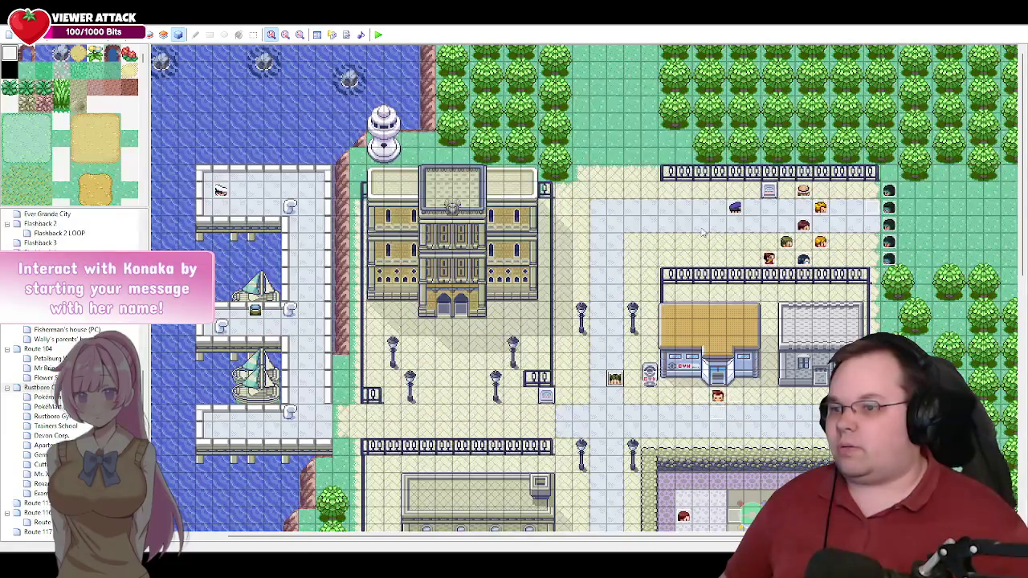
Step: Retarget the move route on Roxanne's page 3 from Player to This event, then bring up trainers.txt
{"action": "double_click", "coordinate": [615, 379]}
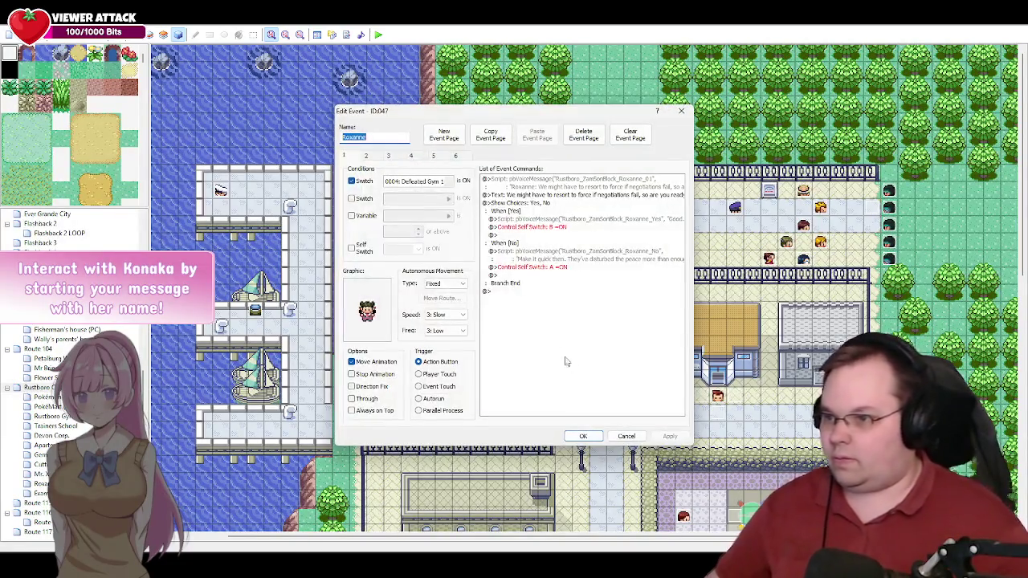
{"action": "left_click", "coordinate": [390, 157]}
{"action": "left_click_drag", "start_coordinate": [682, 212], "coordinate": [680, 399]}
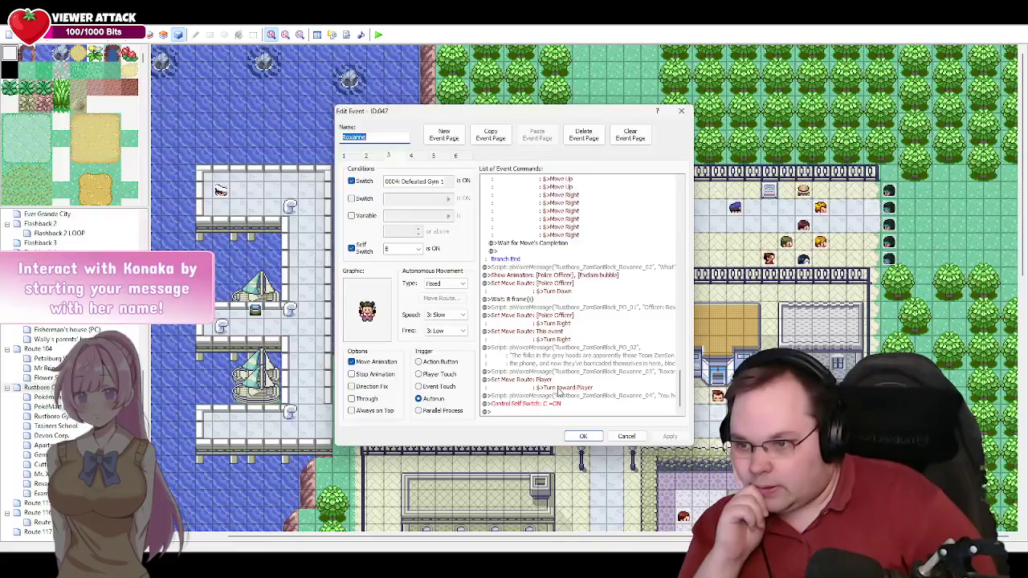
{"action": "left_click", "coordinate": [546, 380]}
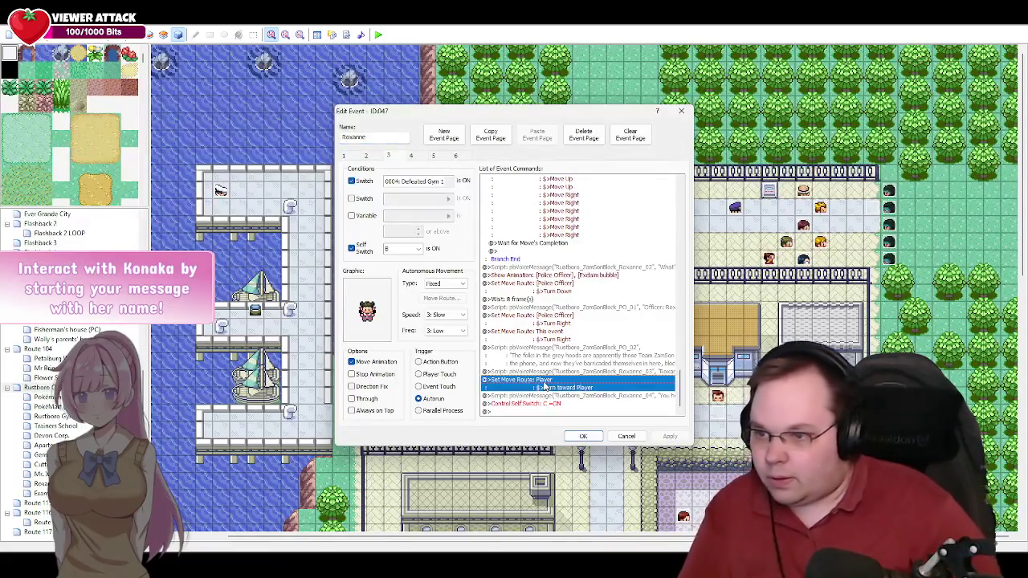
{"action": "double_click", "coordinate": [546, 380]}
{"action": "left_click", "coordinate": [462, 207]}
{"action": "left_click", "coordinate": [454, 222]}
{"action": "left_click", "coordinate": [675, 397]}
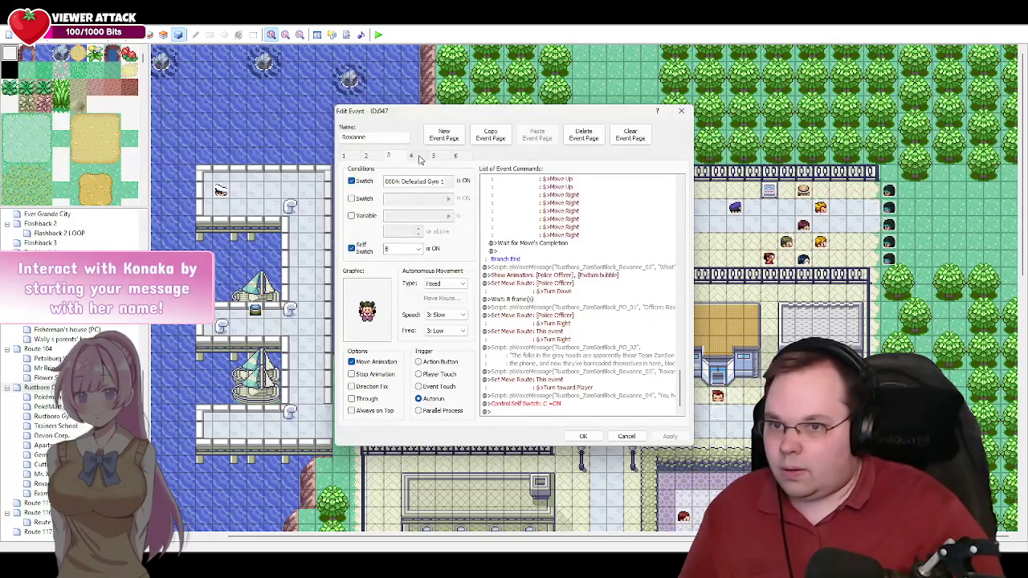
{"action": "left_click", "coordinate": [583, 436]}
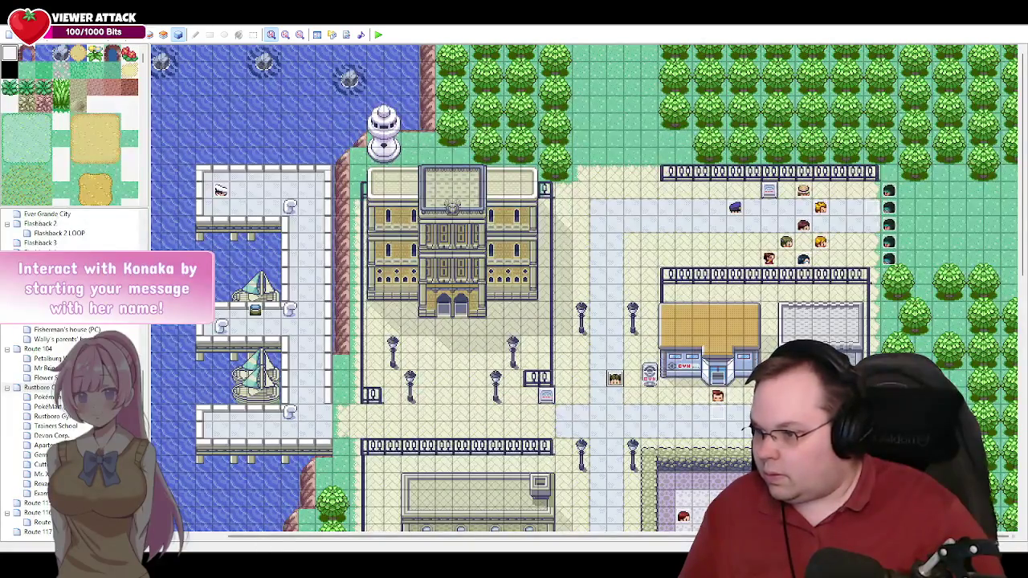
{"action": "left_click", "coordinate": [265, 546]}
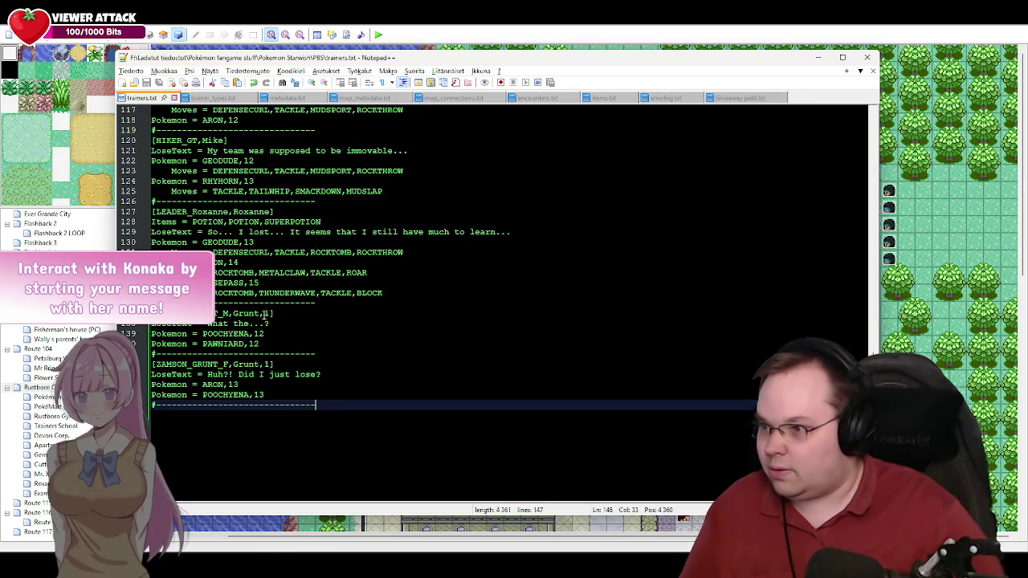
Step: Minimize Notepad++ after reviewing the ZamSon grunt entries and reopen Roxanne's event
{"action": "left_click", "coordinate": [818, 58]}
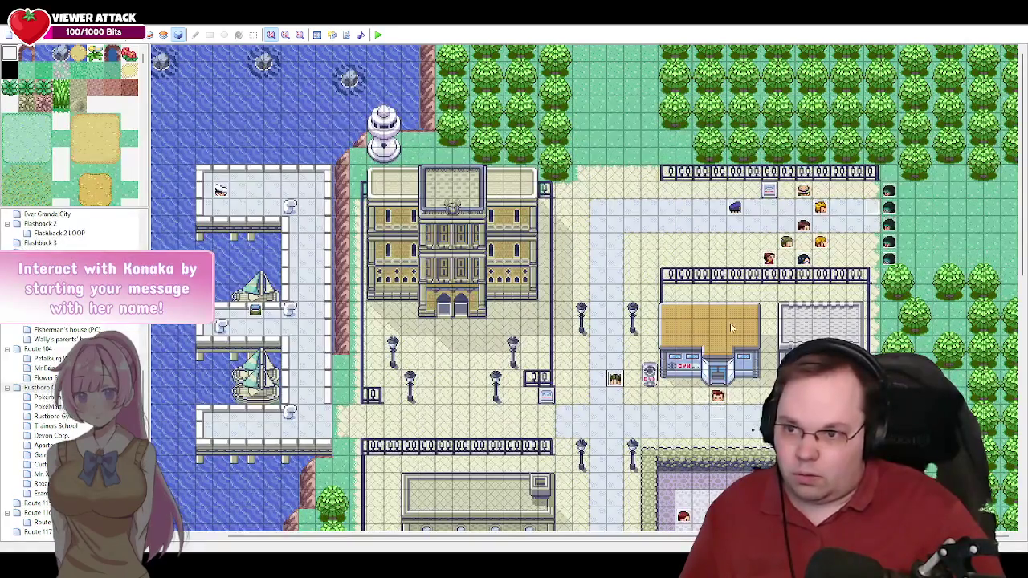
{"action": "double_click", "coordinate": [649, 379]}
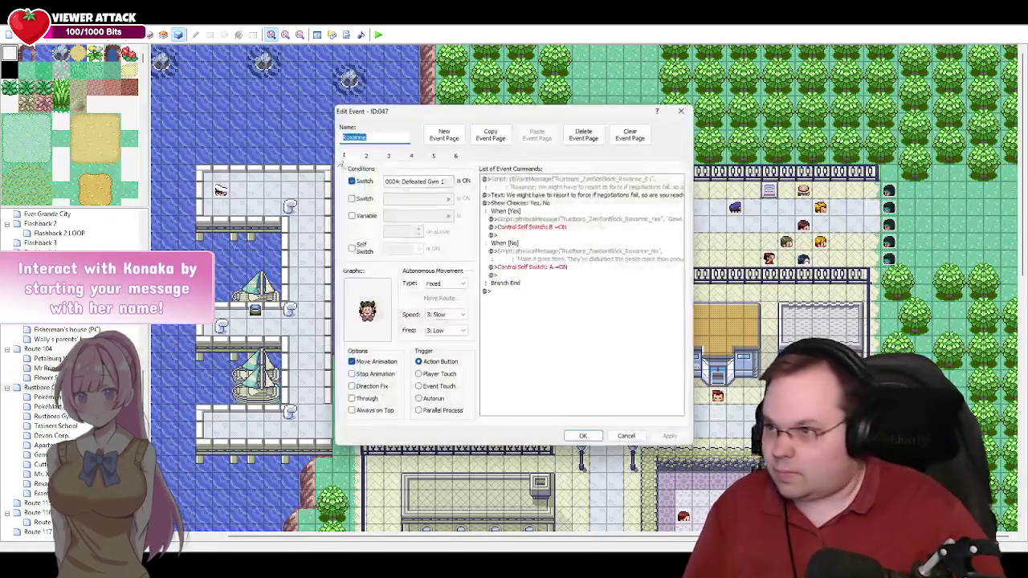
Step: Open the battle Conditional Branch script on page 4 of Roxanne's event for editing
{"action": "left_click", "coordinate": [432, 155]}
{"action": "left_click", "coordinate": [411, 156]}
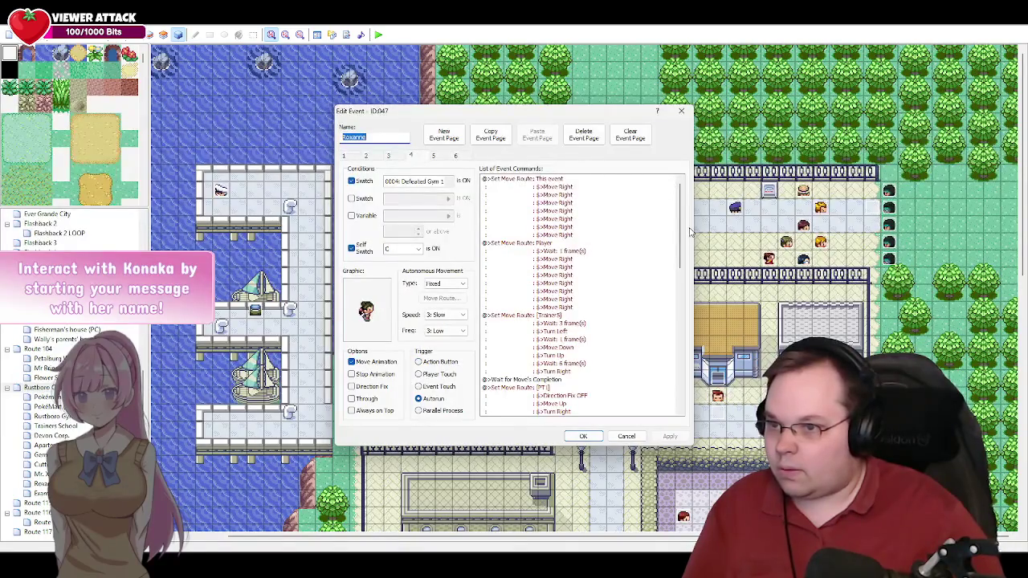
{"action": "left_click_drag", "start_coordinate": [682, 229], "coordinate": [687, 379]}
{"action": "double_click", "coordinate": [592, 372]}
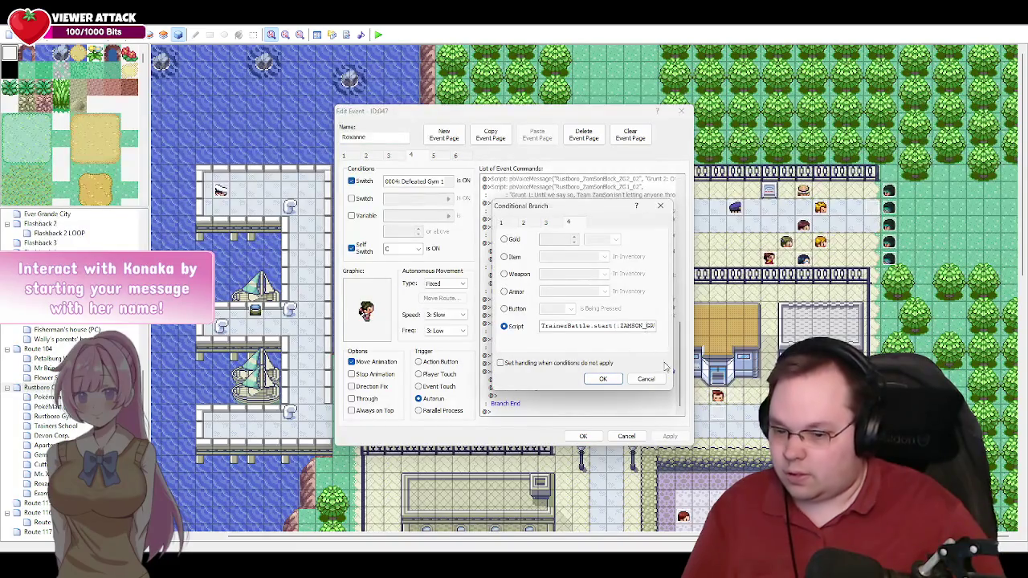
{"action": "left_click", "coordinate": [598, 326]}
{"action": "key", "text": "Right"}
{"action": "key", "text": "Right"}
{"action": "key", "text": "Right"}
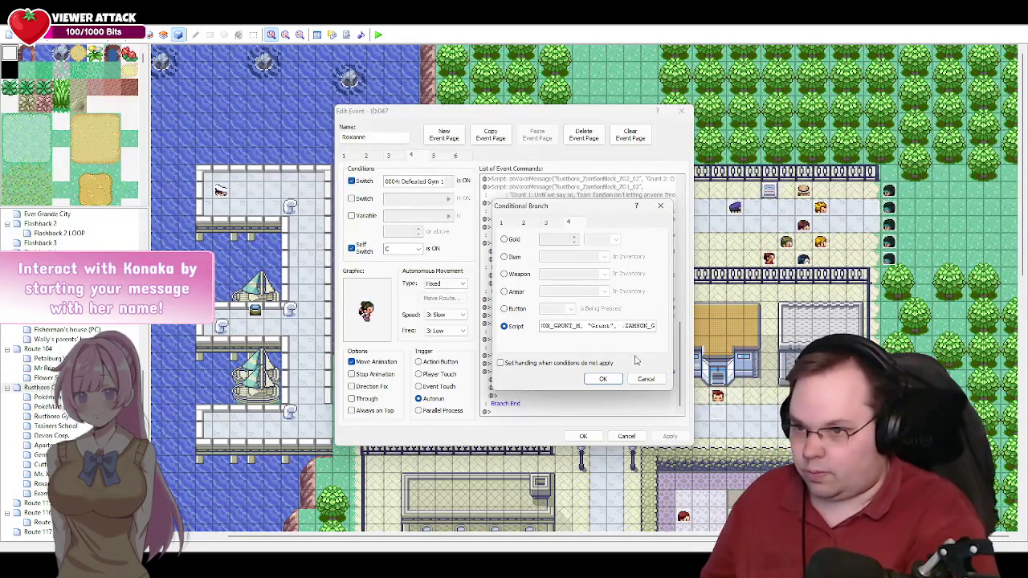
{"action": "key", "text": "BackSpace"}
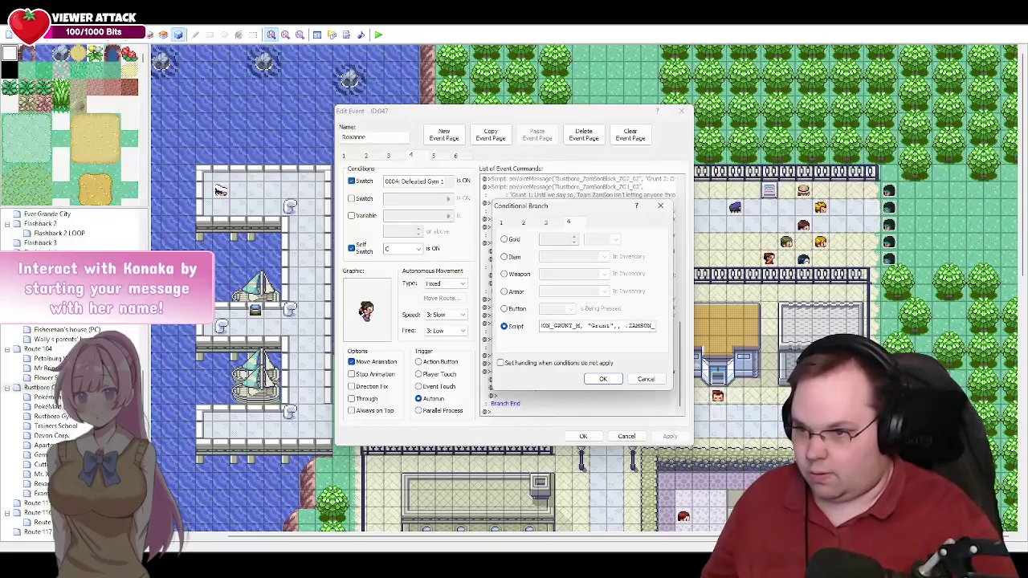
Step: Set both TrainerBattle.start grunt version numbers to 1, then confirm and apply the event
{"action": "left_click", "coordinate": [624, 326]}
{"action": "type", "text": "0"}
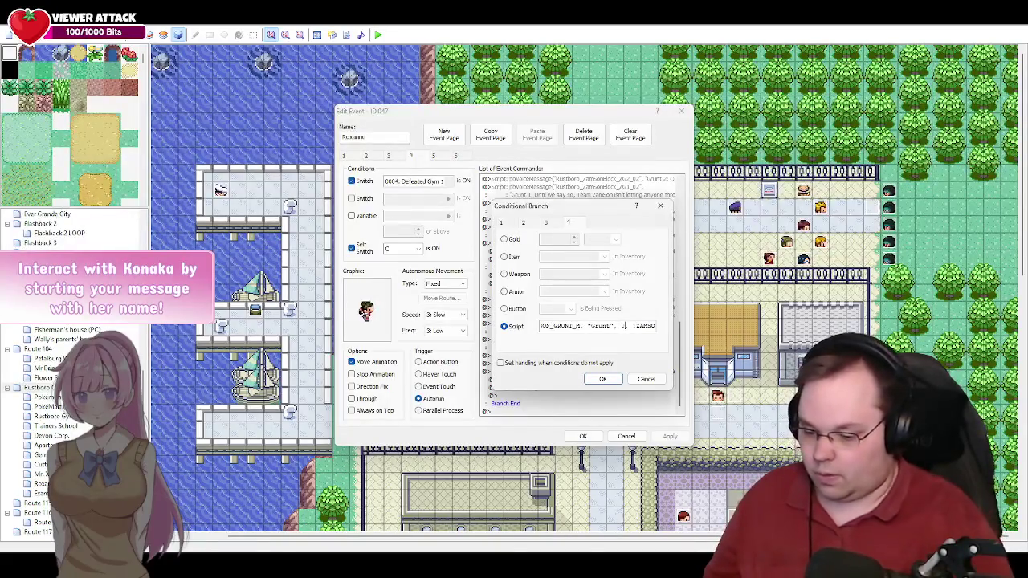
{"action": "key", "text": "BackSpace"}
{"action": "type", "text": "1"}
{"action": "key", "text": "Right"}
{"action": "key", "text": "Right"}
{"action": "key", "text": "Right"}
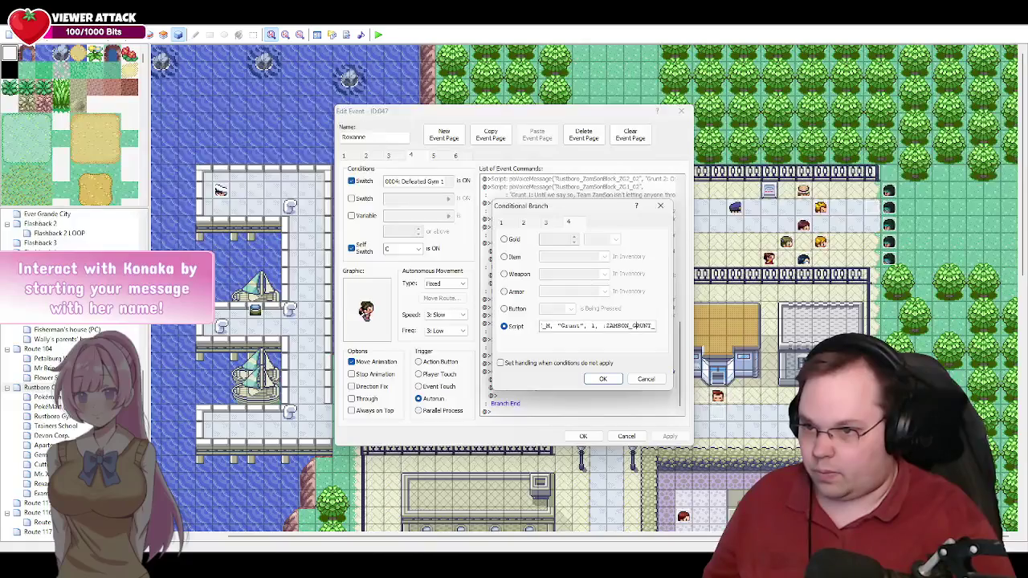
{"action": "key", "text": "Right"}
{"action": "key", "text": "Right"}
{"action": "key", "text": "Right"}
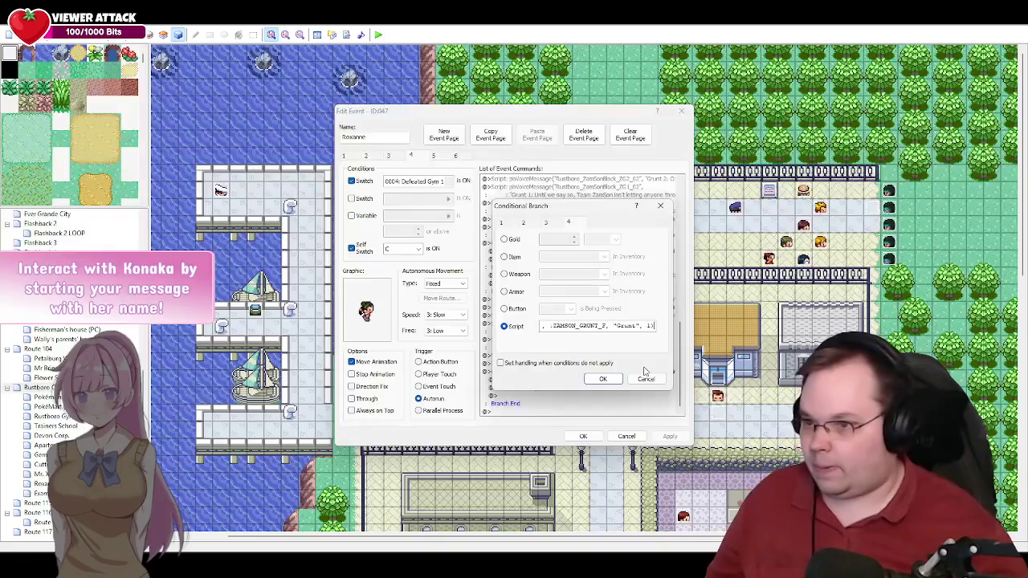
{"action": "left_click", "coordinate": [603, 379]}
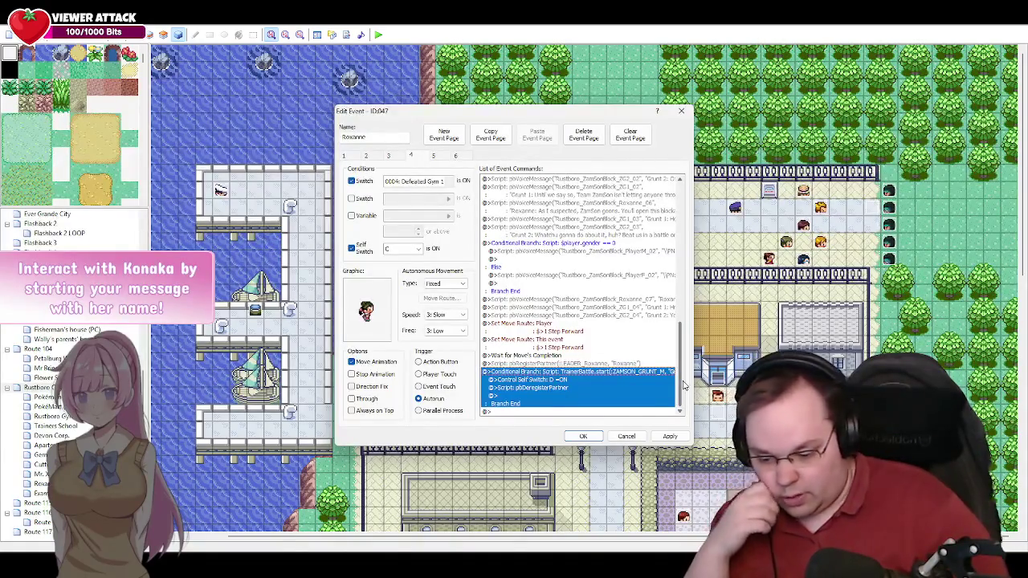
{"action": "left_click", "coordinate": [669, 438]}
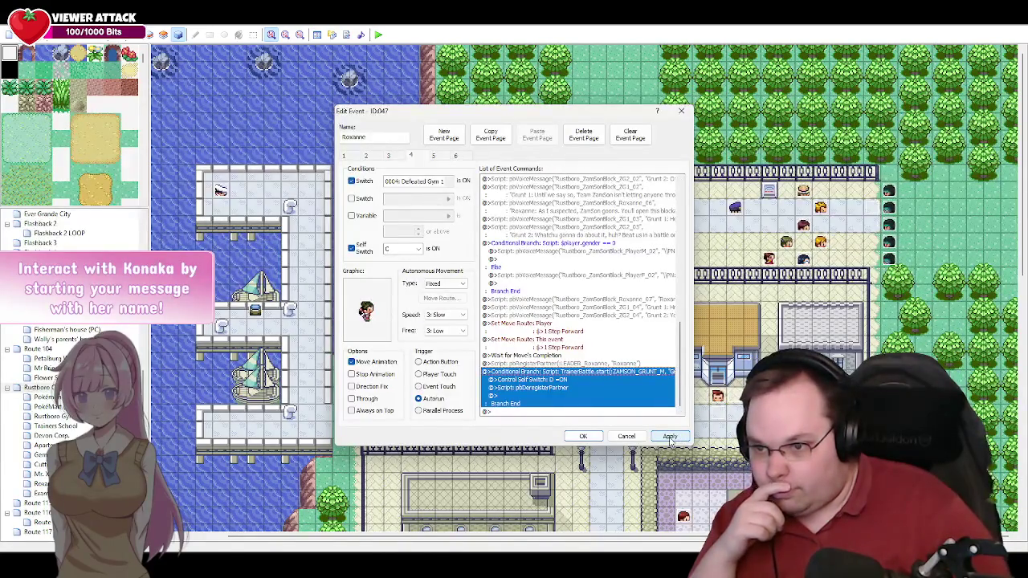
{"action": "left_click", "coordinate": [583, 436]}
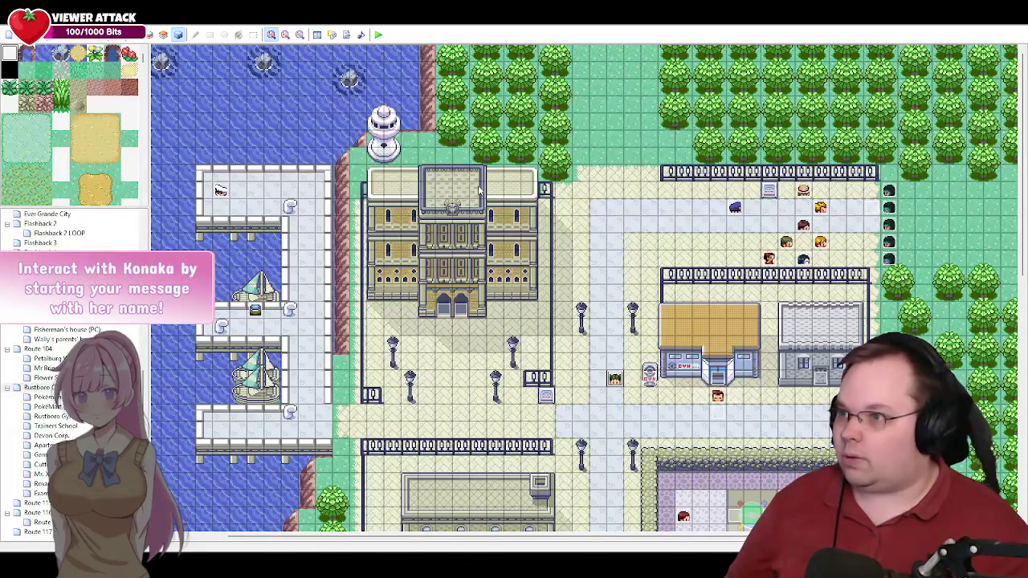
Step: Playtest from the saved game and advance past Roxanne's prompt and the officer's lines
{"action": "left_click", "coordinate": [379, 35]}
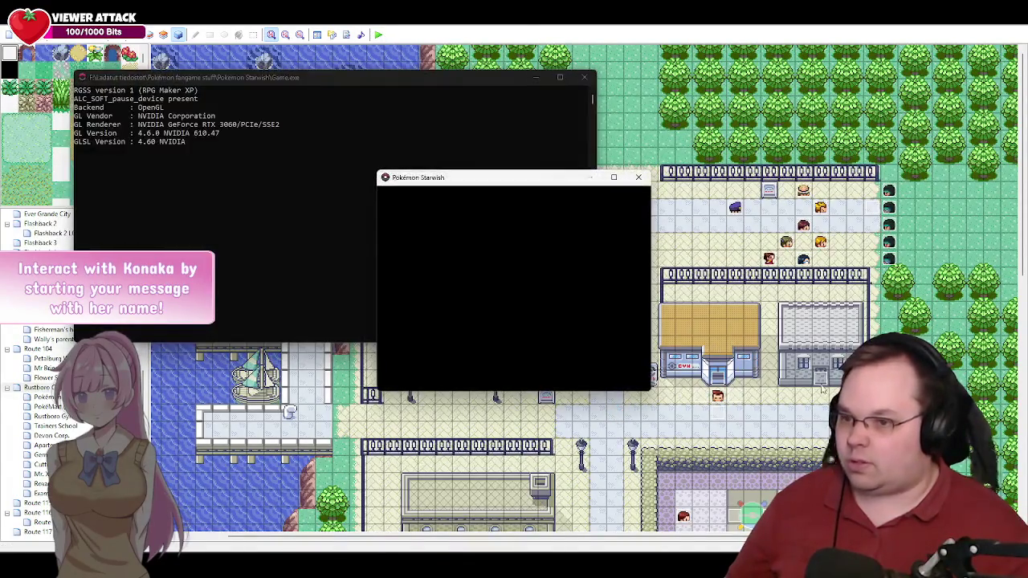
{"action": "key", "text": "Return"}
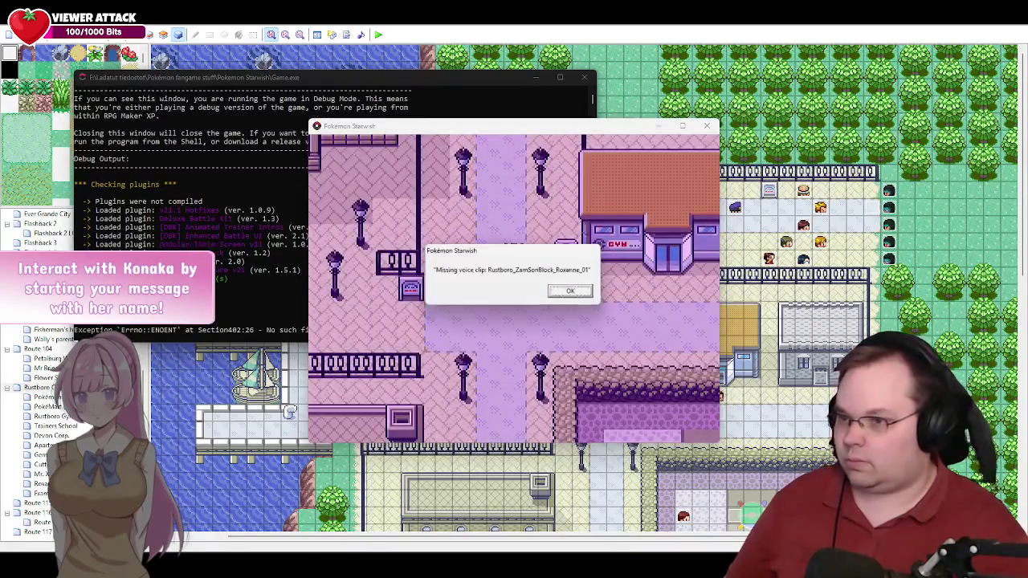
{"action": "key", "text": "Return"}
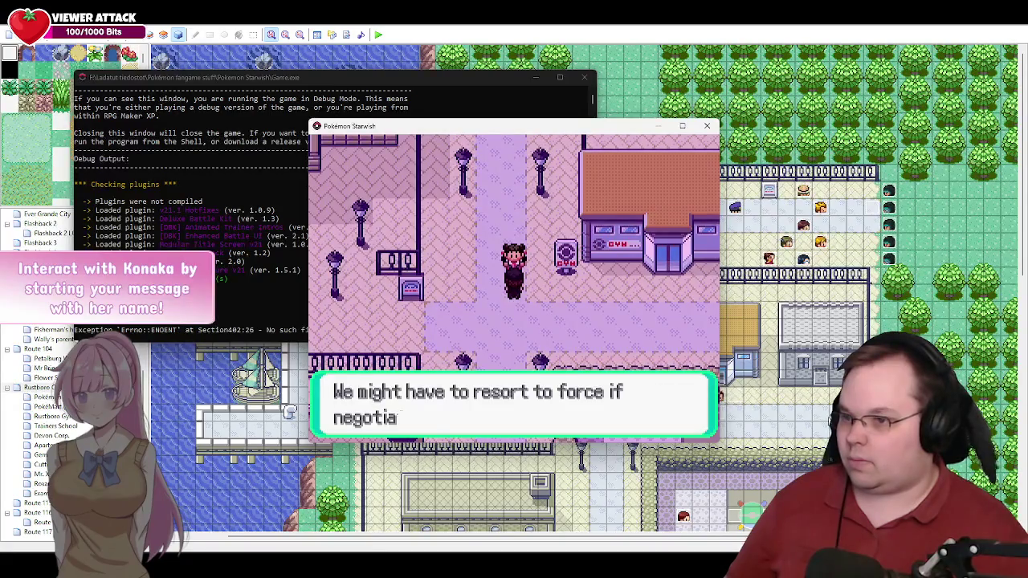
{"action": "key", "text": "Return"}
{"action": "key", "text": "Return"}
{"action": "key", "text": "Return"}
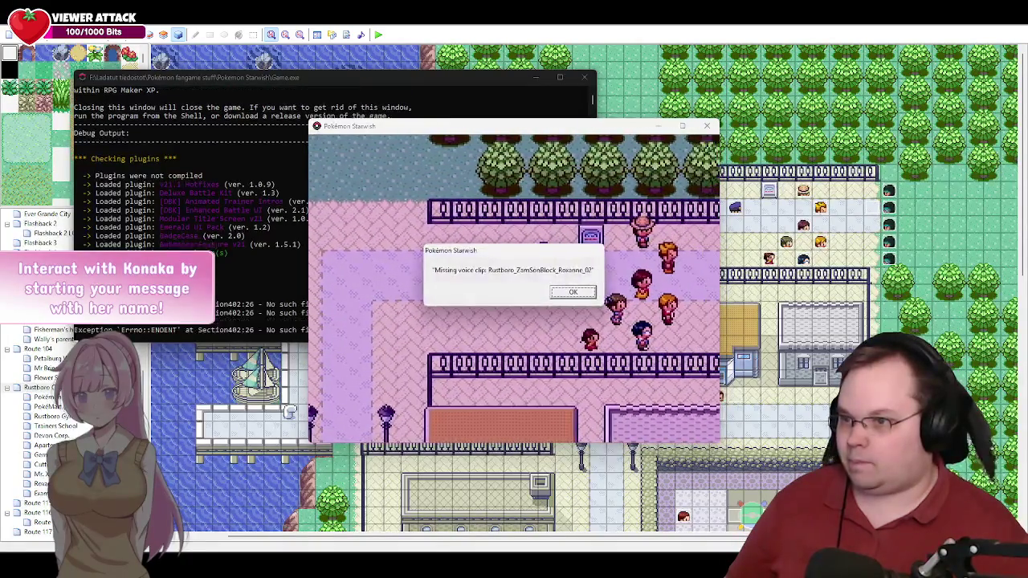
{"action": "key", "text": "Return"}
{"action": "key", "text": "Return"}
{"action": "key", "text": "Return"}
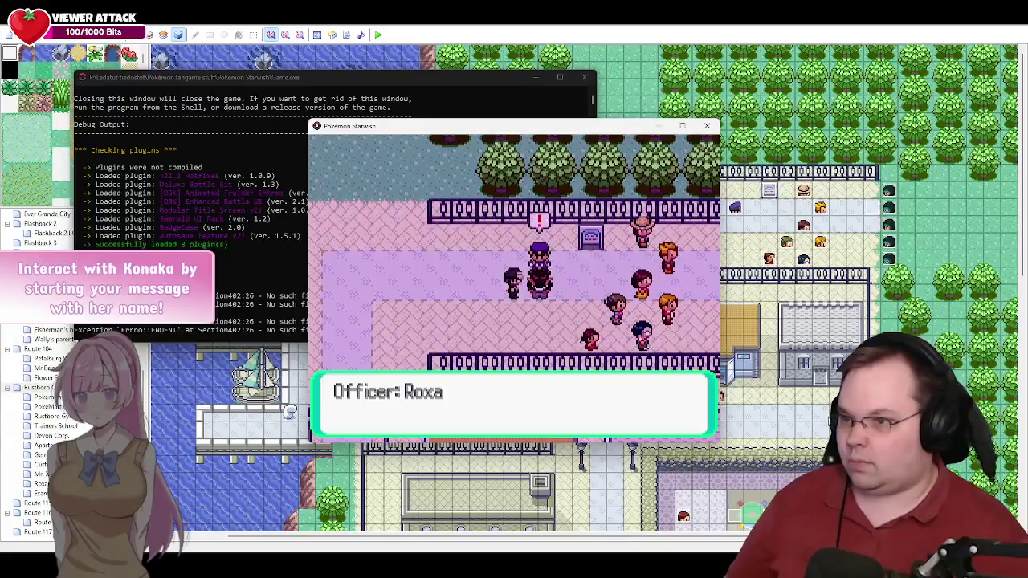
{"action": "key", "text": "Return"}
{"action": "key", "text": "Return"}
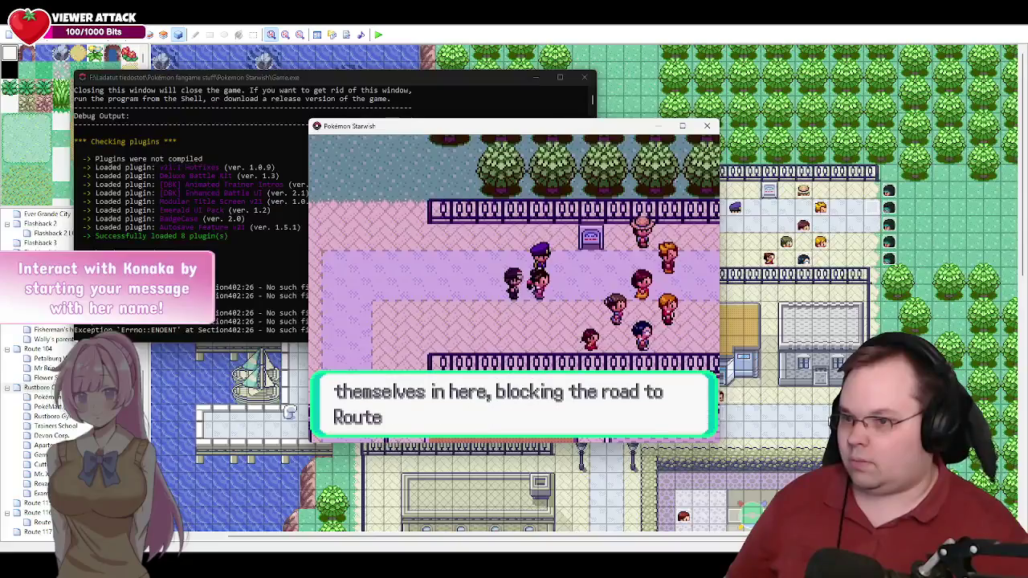
{"action": "key", "text": "Return"}
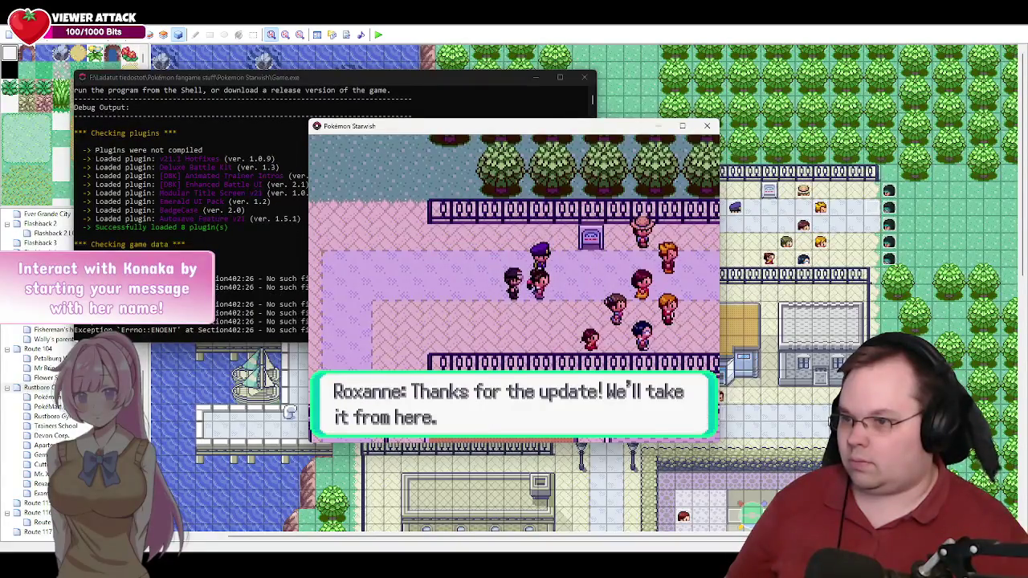
{"action": "key", "text": "Return"}
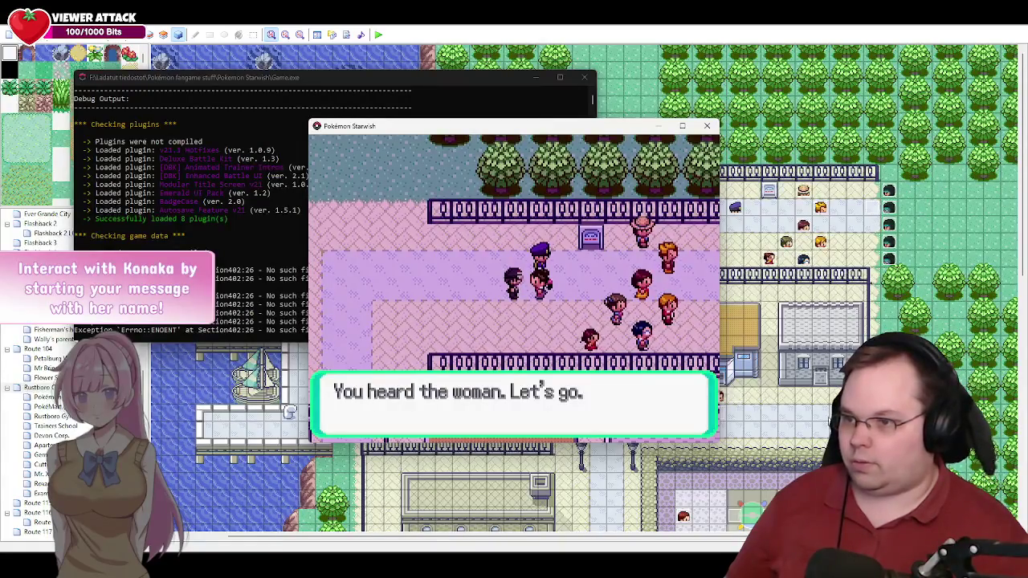
{"action": "key", "text": "Return"}
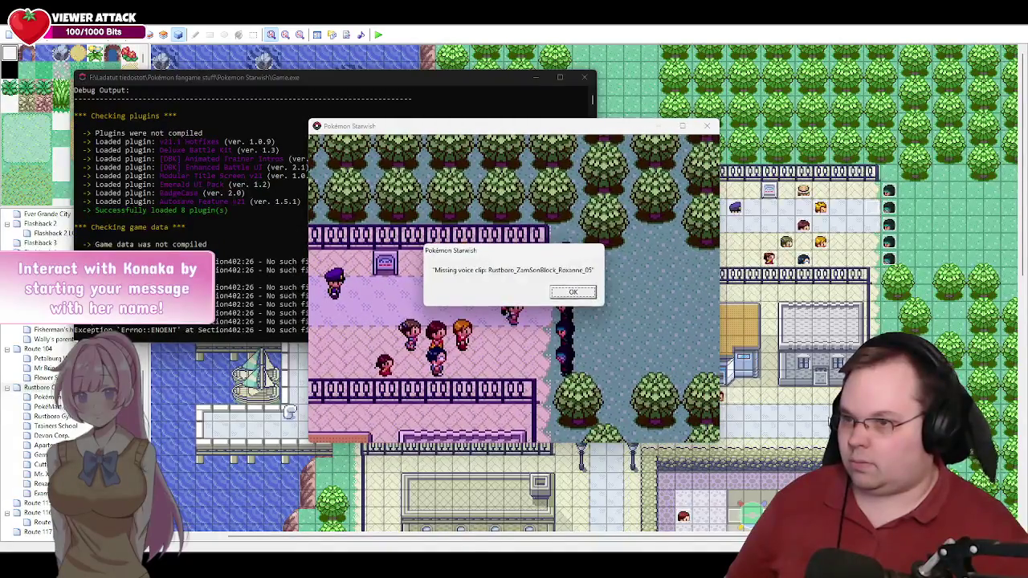
Step: Advance the grunts' dialogue into the battle until the Graphics/Trainers/000 error closes the playtest
{"action": "key", "text": "Return"}
{"action": "key", "text": "Return"}
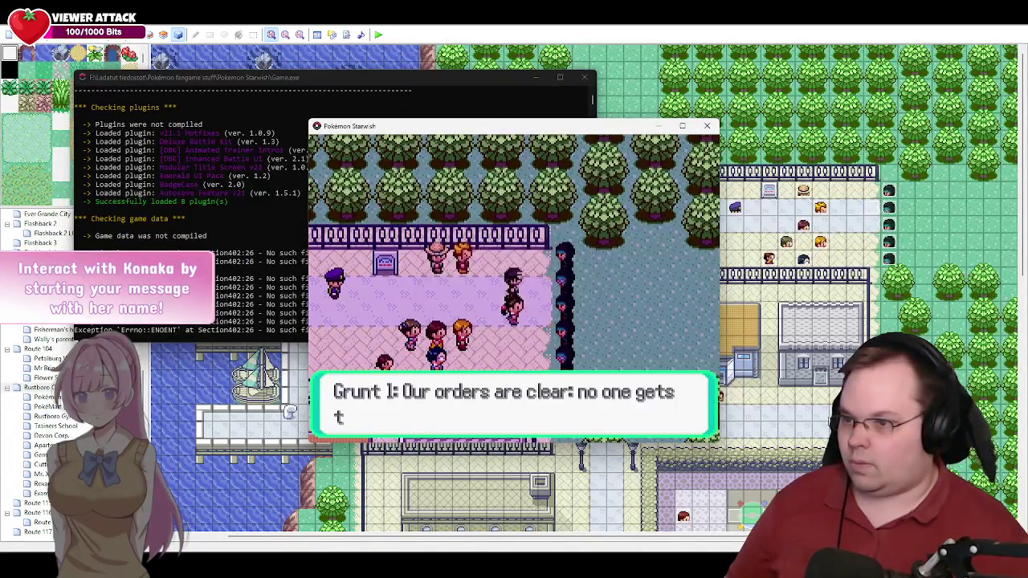
{"action": "key", "text": "Return"}
{"action": "key", "text": "Return"}
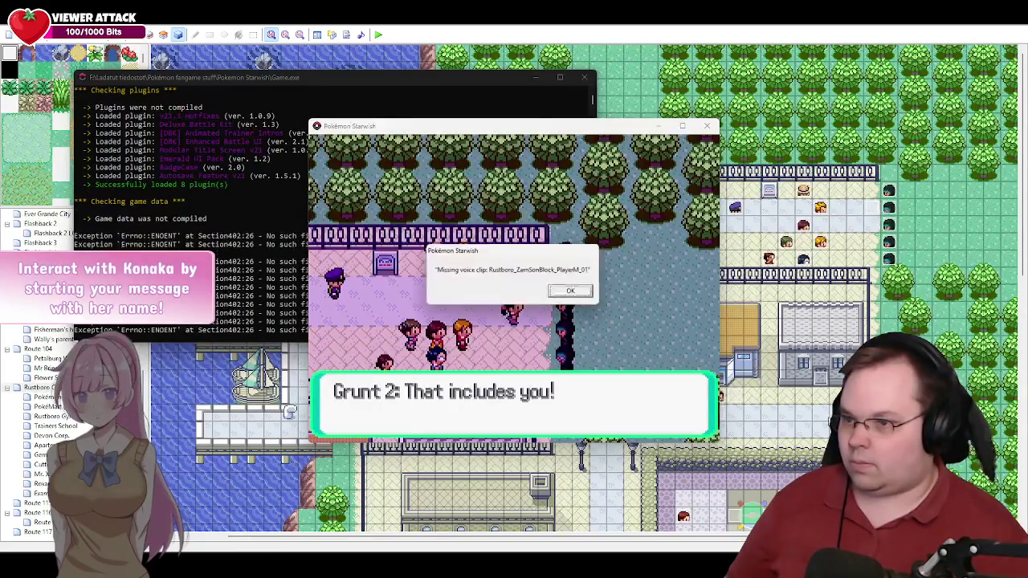
{"action": "key", "text": "Return"}
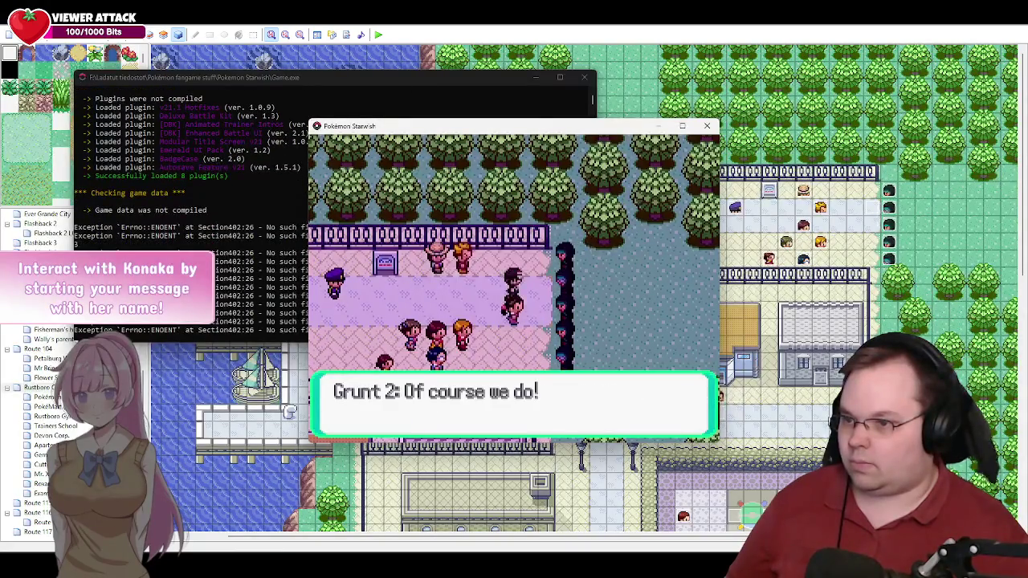
{"action": "key", "text": "Return"}
{"action": "key", "text": "Return"}
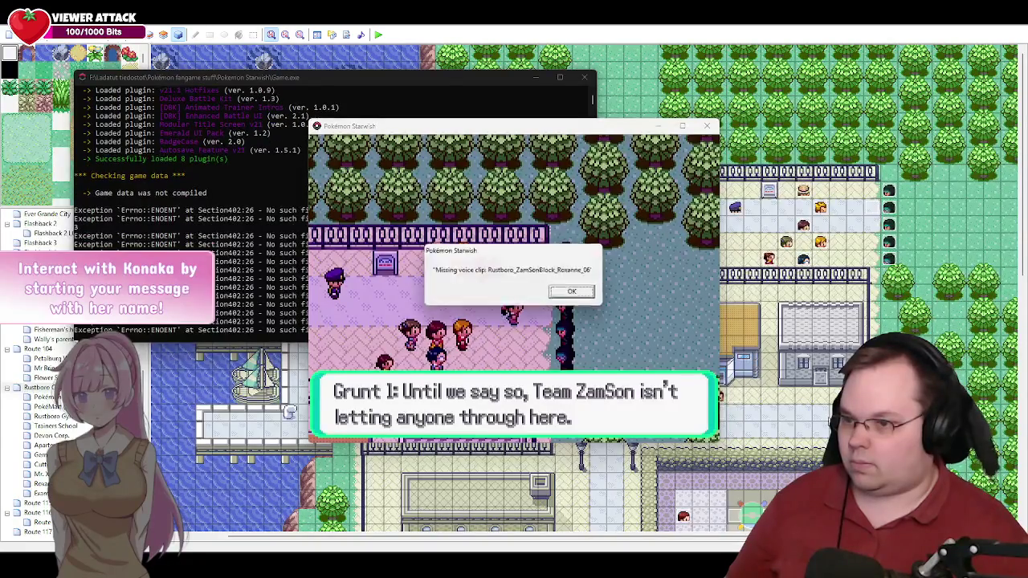
{"action": "key", "text": "Return"}
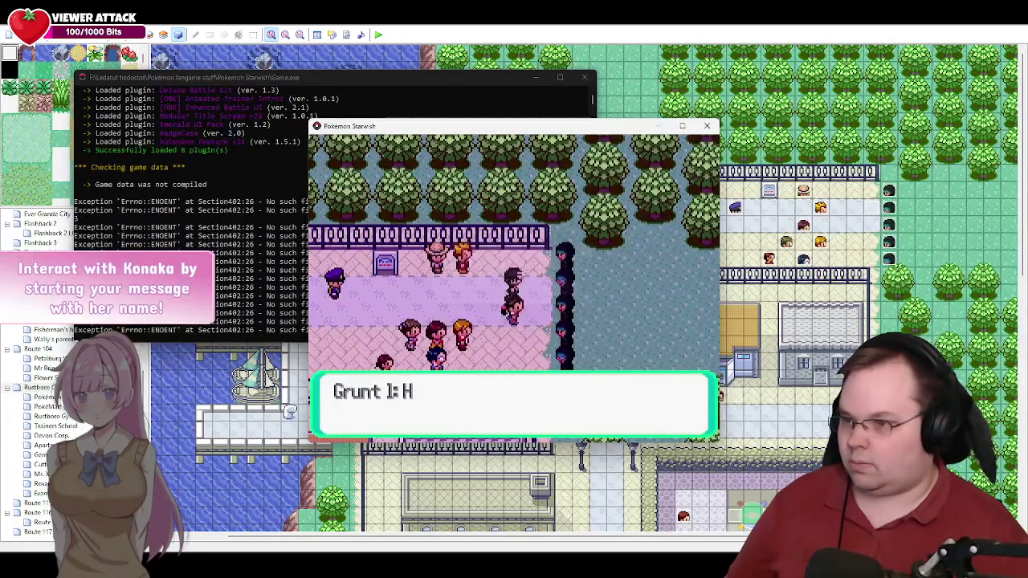
{"action": "key", "text": "Return"}
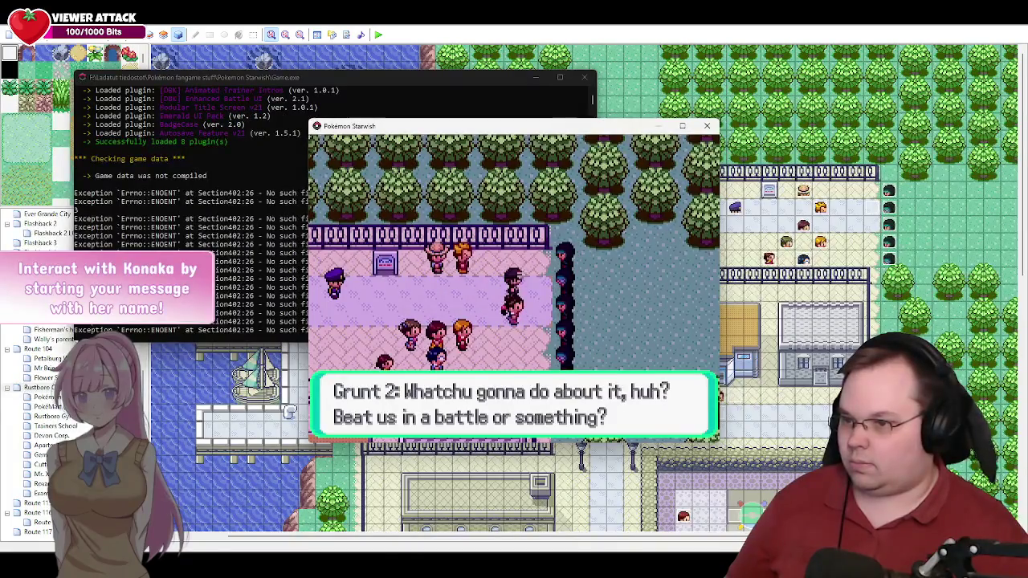
{"action": "key", "text": "Return"}
{"action": "key", "text": "Return"}
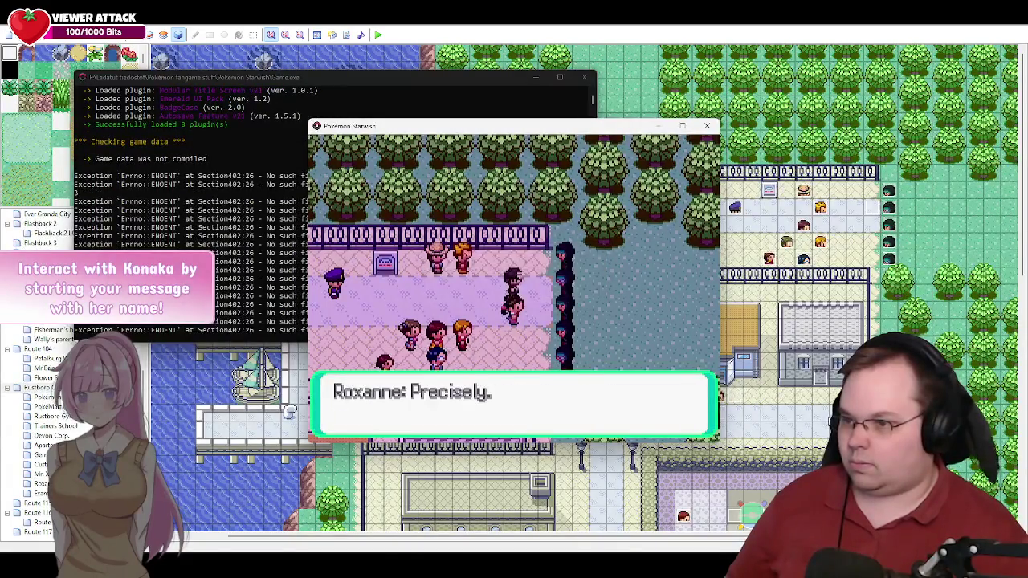
{"action": "key", "text": "Return"}
{"action": "key", "text": "Return"}
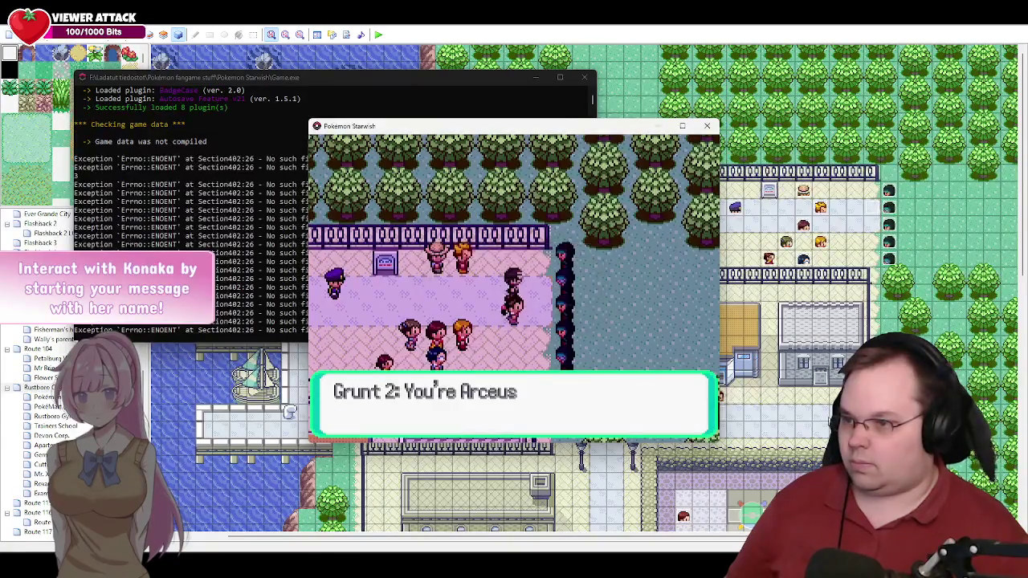
{"action": "key", "text": "Return"}
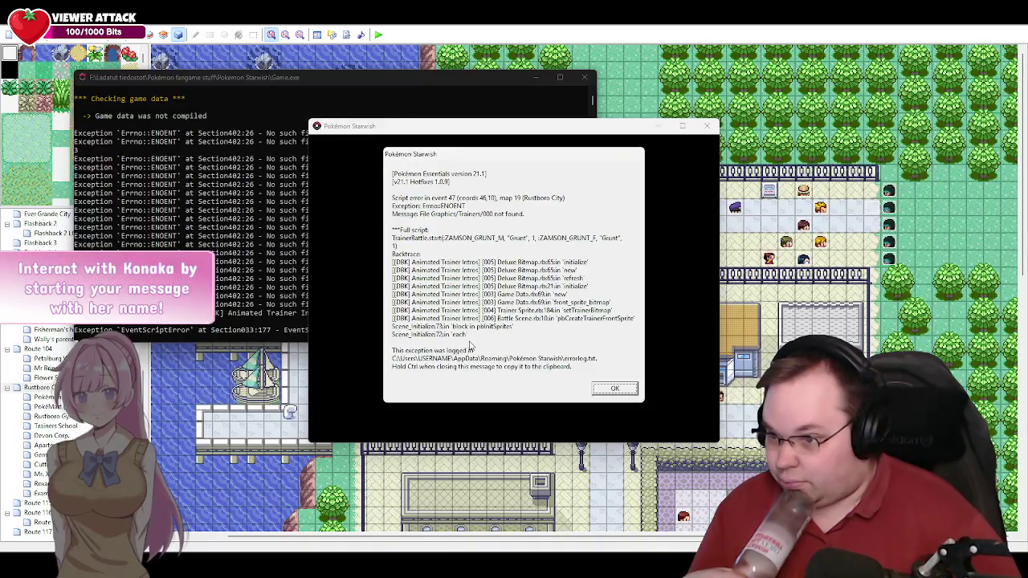
{"action": "left_click", "coordinate": [614, 389]}
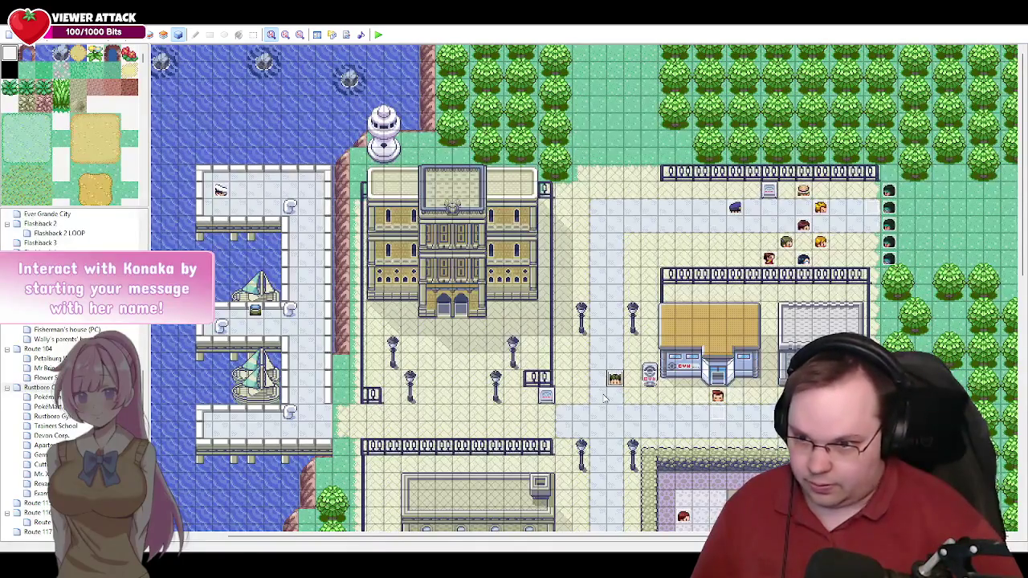
Step: Inspect the ZAMSON_GRUNT_M pbTrainerIntro line on Roxanne's page 4, then switch to trainers.txt
{"action": "double_click", "coordinate": [615, 378]}
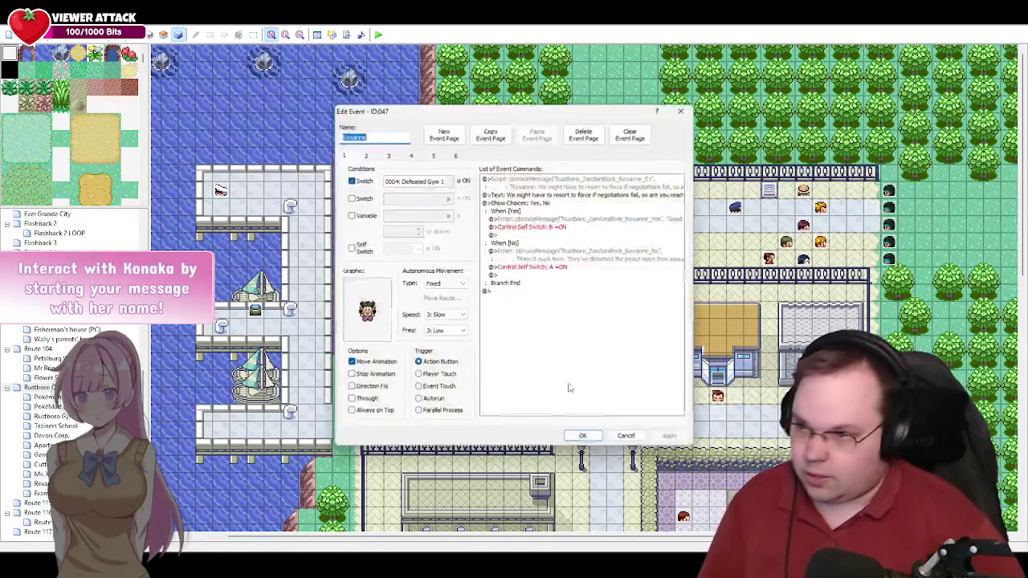
{"action": "left_click", "coordinate": [419, 160]}
{"action": "left_click", "coordinate": [415, 161]}
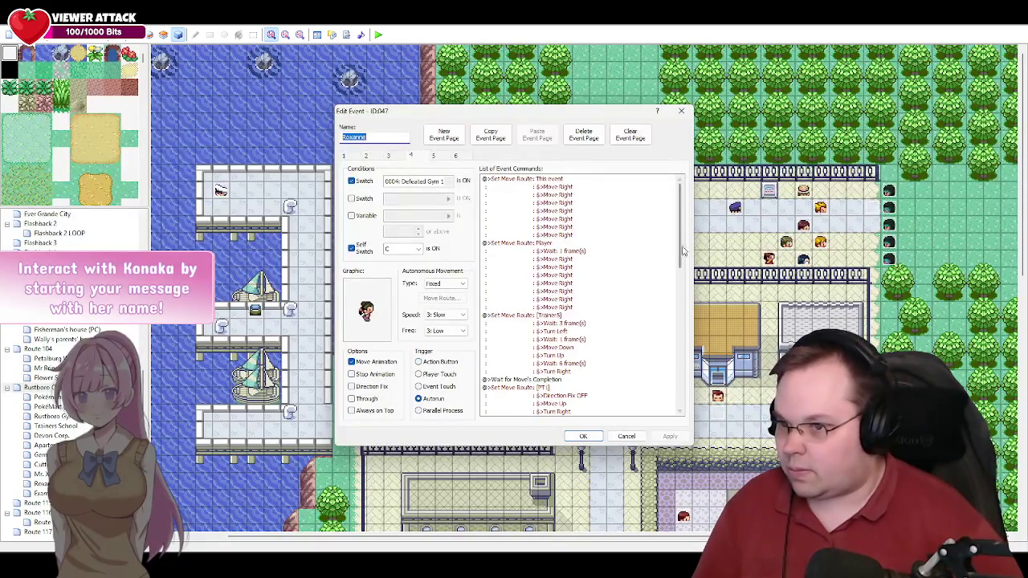
{"action": "left_click_drag", "start_coordinate": [684, 251], "coordinate": [681, 327]}
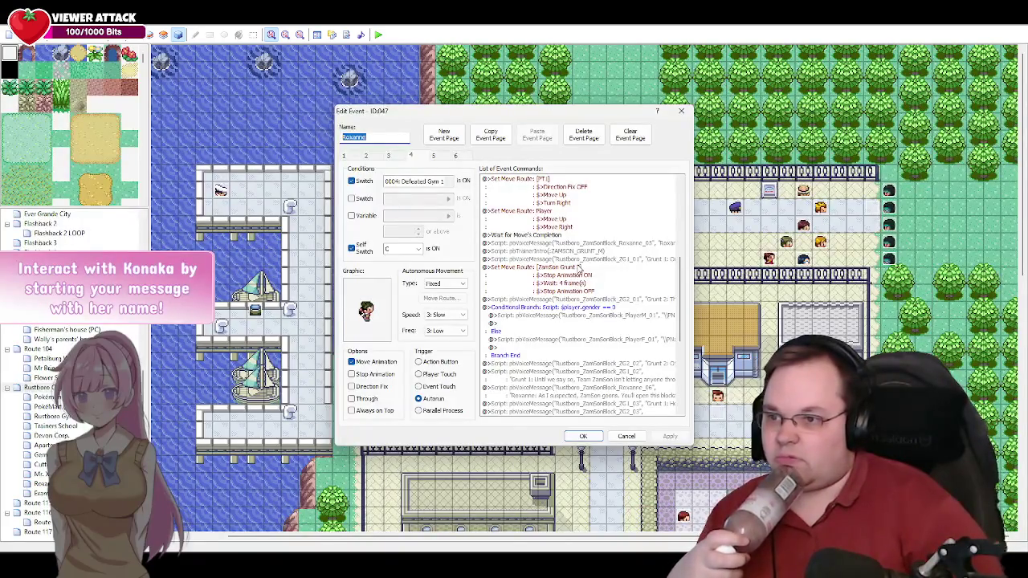
{"action": "left_click", "coordinate": [576, 252]}
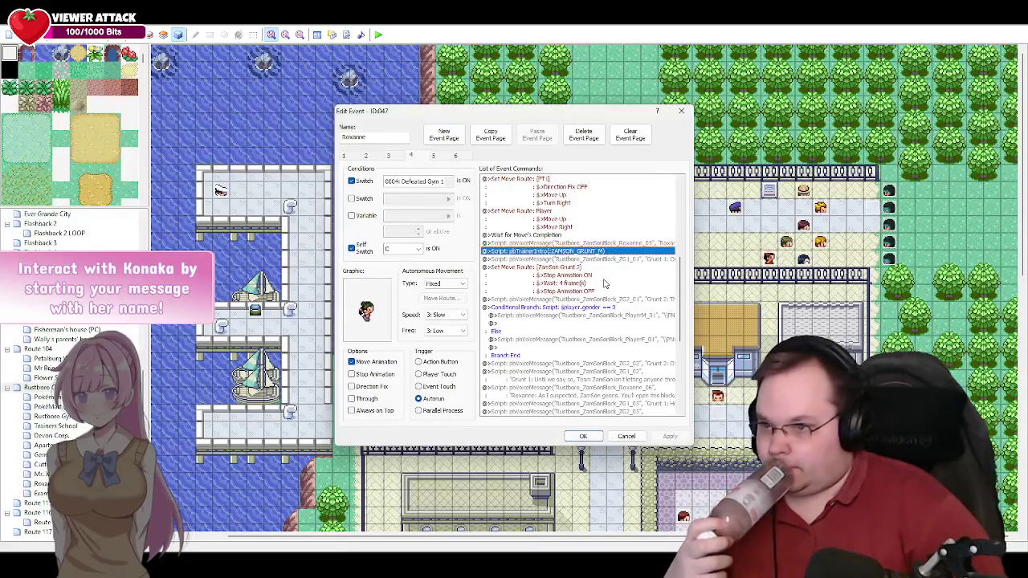
{"action": "key", "text": "alt+Tab"}
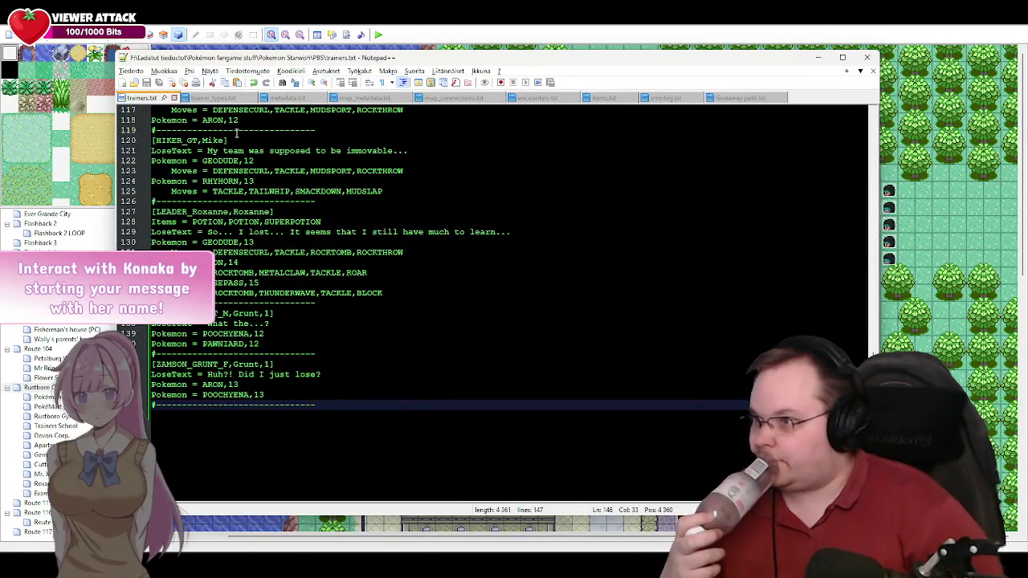
Step: Scroll trainer_types.txt to the [ZAMSON_GRUNT_M] entry, then bring up the Pokémon Starwish PBS folder
{"action": "left_click", "coordinate": [225, 98]}
{"action": "scroll", "coordinate": [409, 361], "scroll_direction": "down", "scroll_amount": 20}
{"action": "scroll", "coordinate": [416, 348], "scroll_direction": "down", "scroll_amount": 10}
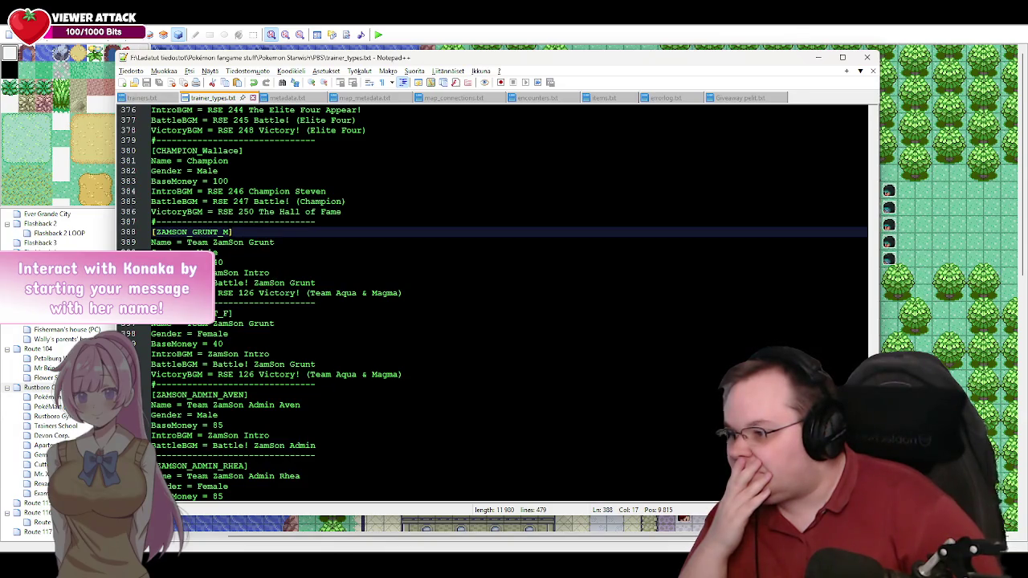
{"action": "key", "text": "alt+Tab"}
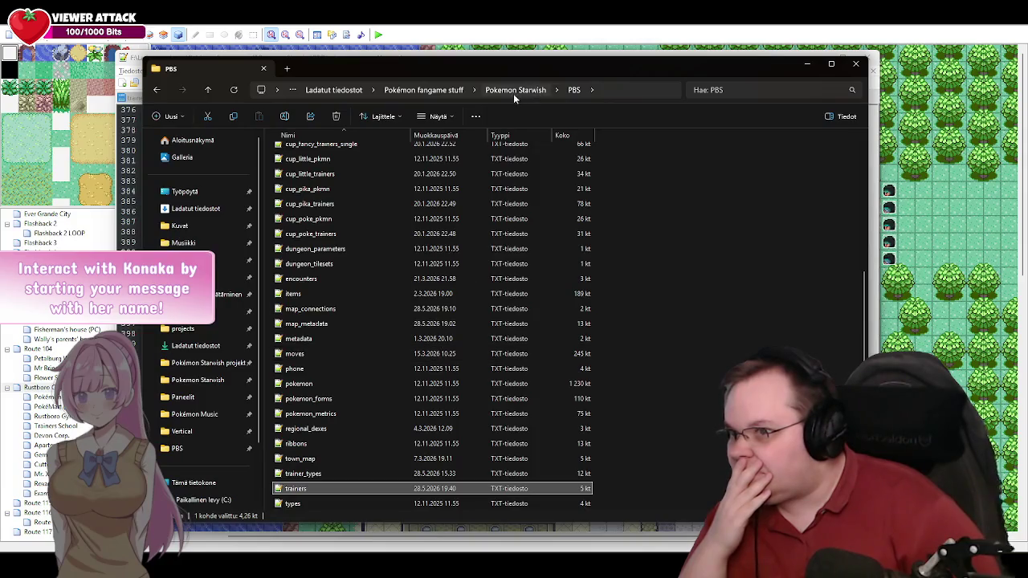
Step: Browse to Pokemon Starwish > Audio > BGM and scroll down the track list
{"action": "left_click", "coordinate": [513, 93]}
{"action": "double_click", "coordinate": [299, 166]}
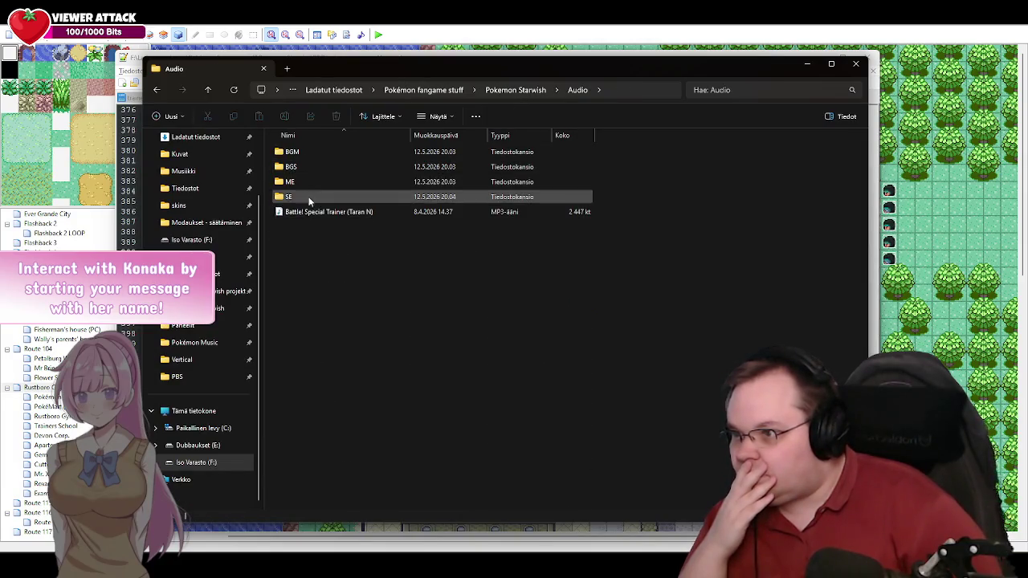
{"action": "double_click", "coordinate": [306, 153]}
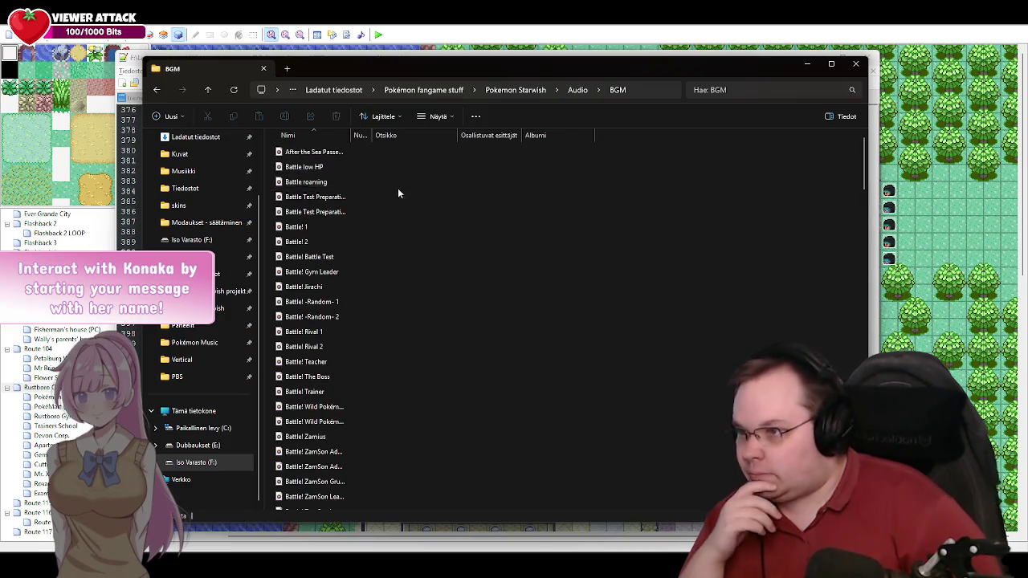
{"action": "left_click_drag", "start_coordinate": [381, 137], "coordinate": [411, 137]}
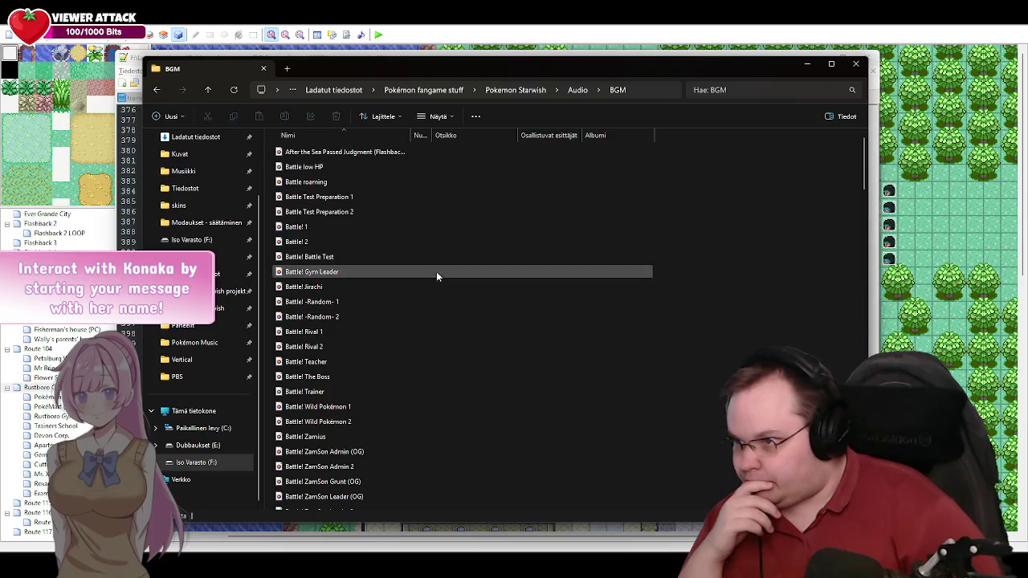
{"action": "scroll", "coordinate": [459, 286], "scroll_direction": "down", "scroll_amount": 1}
{"action": "left_click_drag", "start_coordinate": [862, 179], "coordinate": [863, 497]}
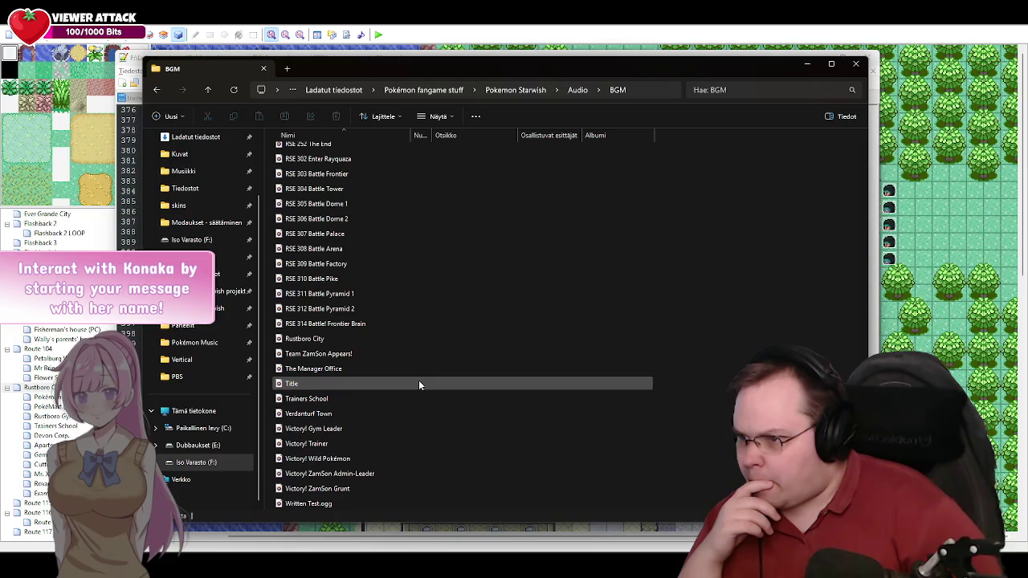
Step: Preview Team ZamSon Appears!, grab its name, and return to trainer_types.txt
{"action": "double_click", "coordinate": [317, 355]}
{"action": "key", "text": "ctrl+c"}
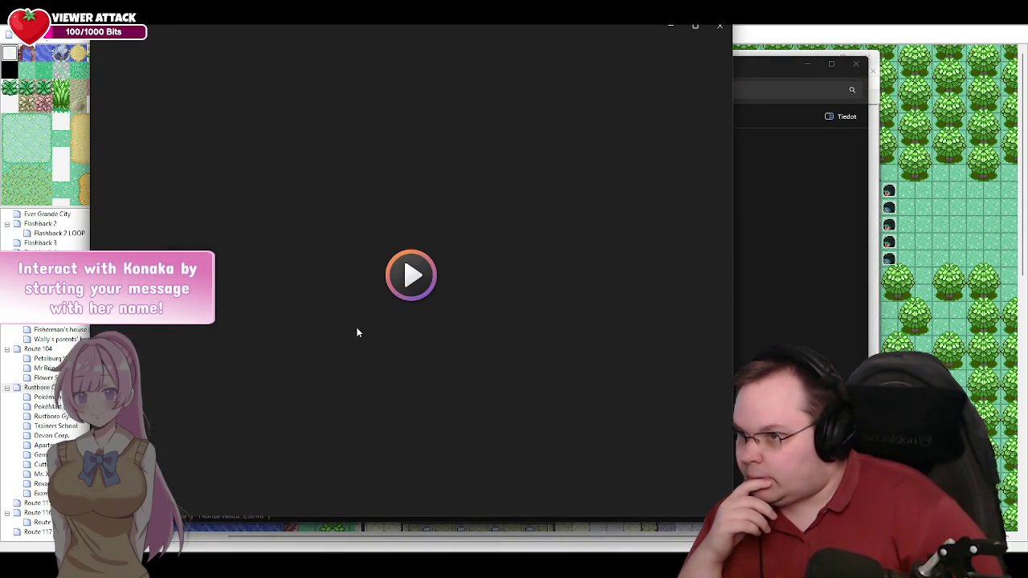
{"action": "key", "text": "alt+F4"}
{"action": "key", "text": "F2"}
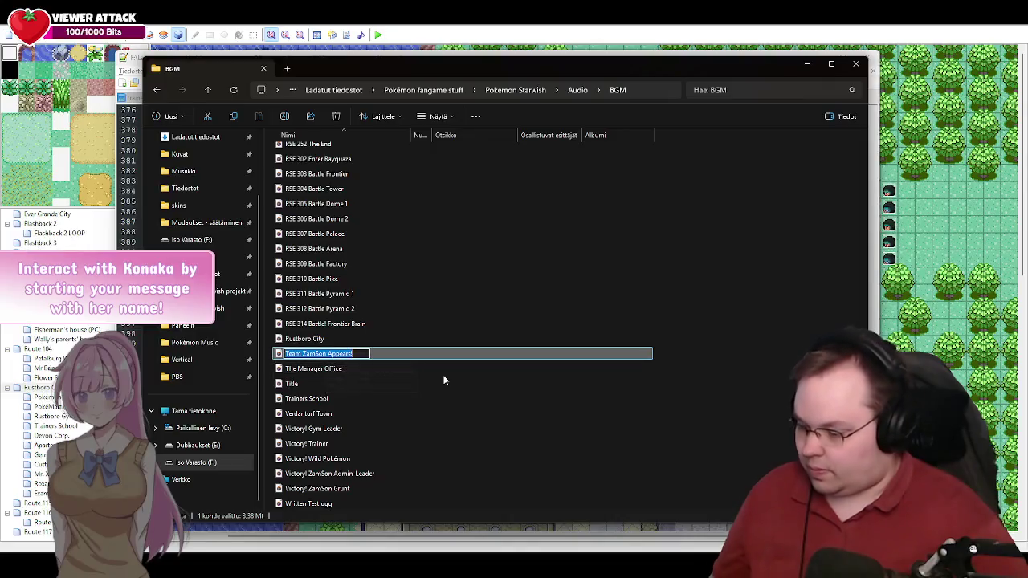
{"action": "key", "text": "Escape"}
{"action": "left_click", "coordinate": [763, 249]}
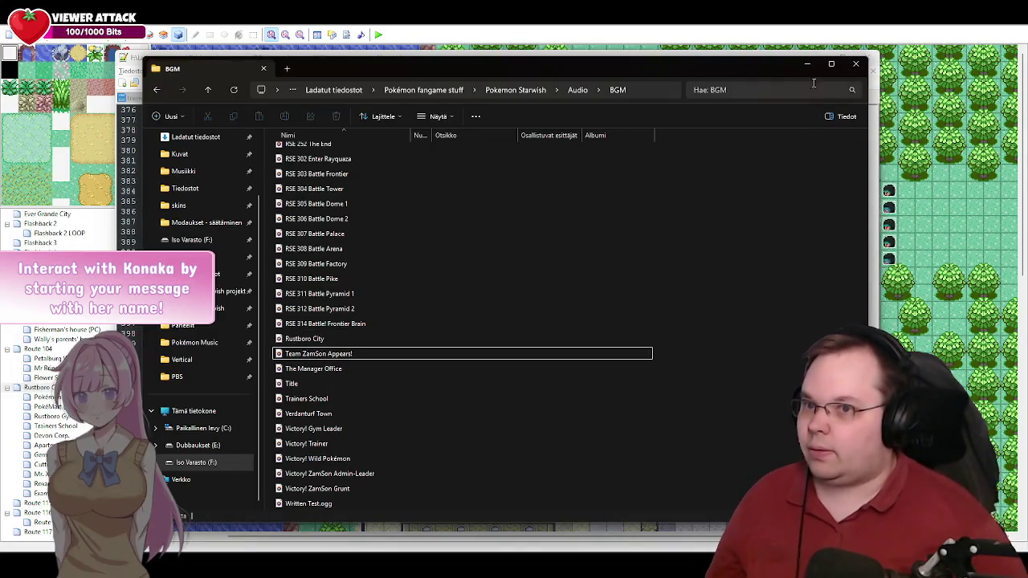
{"action": "left_click", "coordinate": [807, 63]}
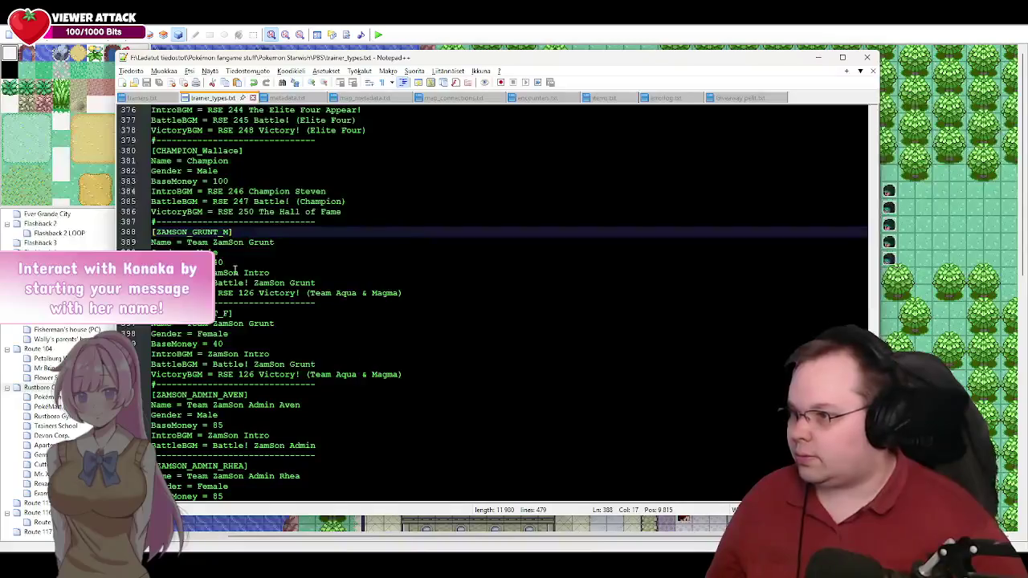
Step: Replace ZamSon Intro with Team ZamSon Appears! as IntroBGM for the male and female grunts
{"action": "left_click_drag", "start_coordinate": [270, 273], "coordinate": [213, 273]}
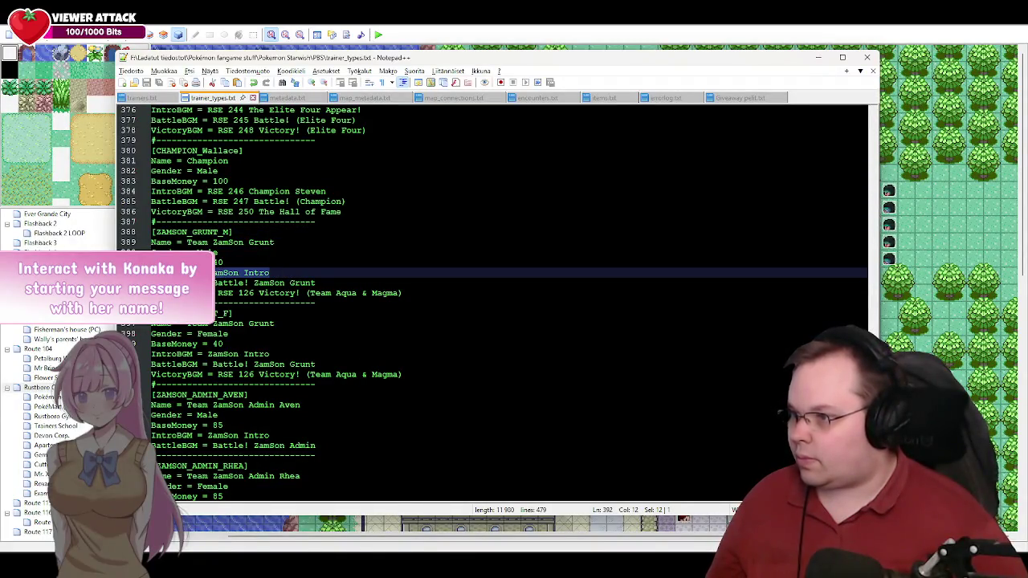
{"action": "key", "text": "ctrl+v"}
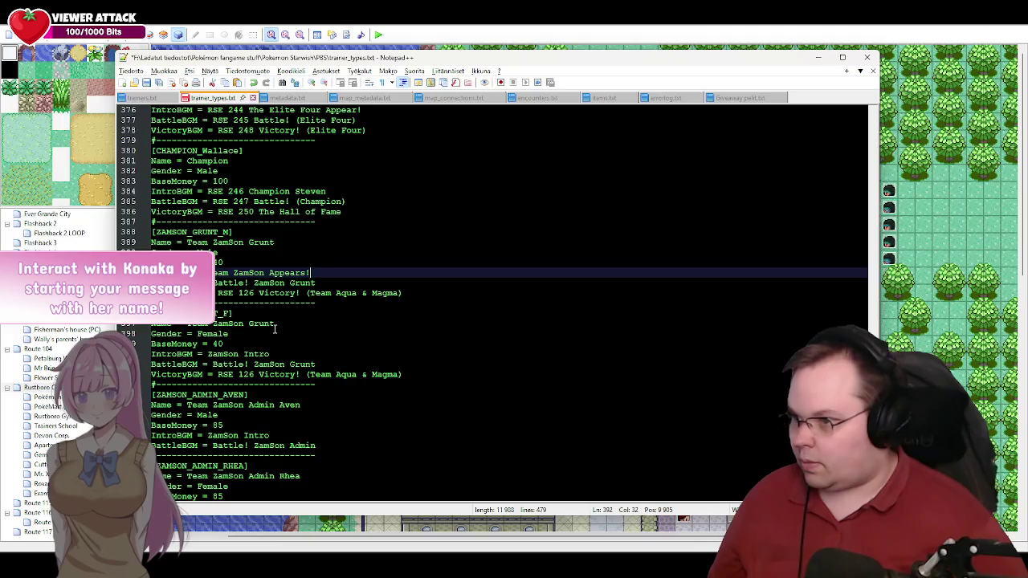
{"action": "left_click_drag", "start_coordinate": [280, 354], "coordinate": [207, 355]}
{"action": "key", "text": "ctrl+v"}
Step: Set IntroBGM to Team ZamSon Appears! for Admins Aven, Rhea and Kael
{"action": "left_click_drag", "start_coordinate": [274, 435], "coordinate": [216, 435]}
{"action": "key", "text": "ctrl+v"}
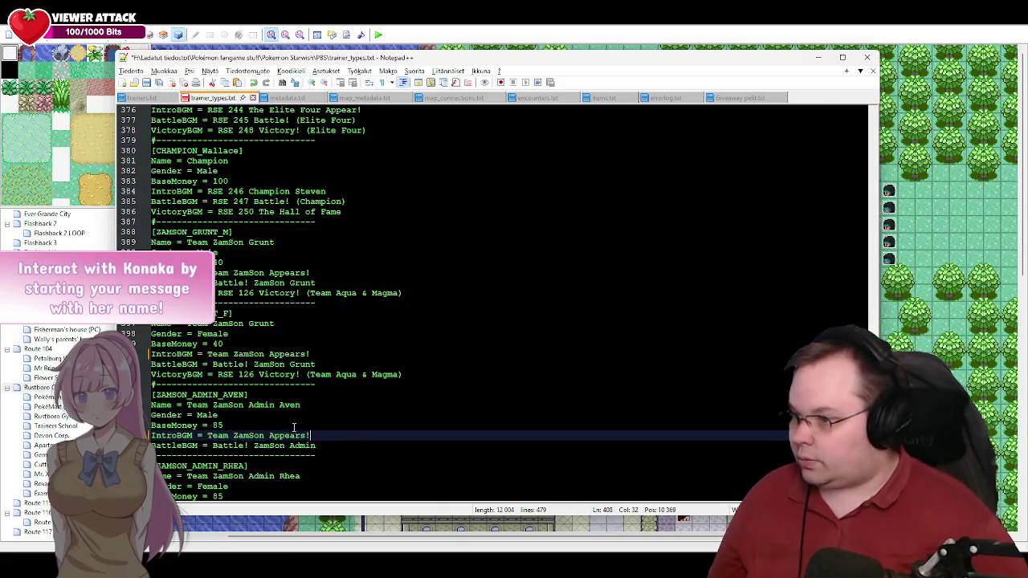
{"action": "scroll", "coordinate": [269, 347], "scroll_direction": "down", "scroll_amount": 5}
{"action": "left_click_drag", "start_coordinate": [274, 354], "coordinate": [215, 357]}
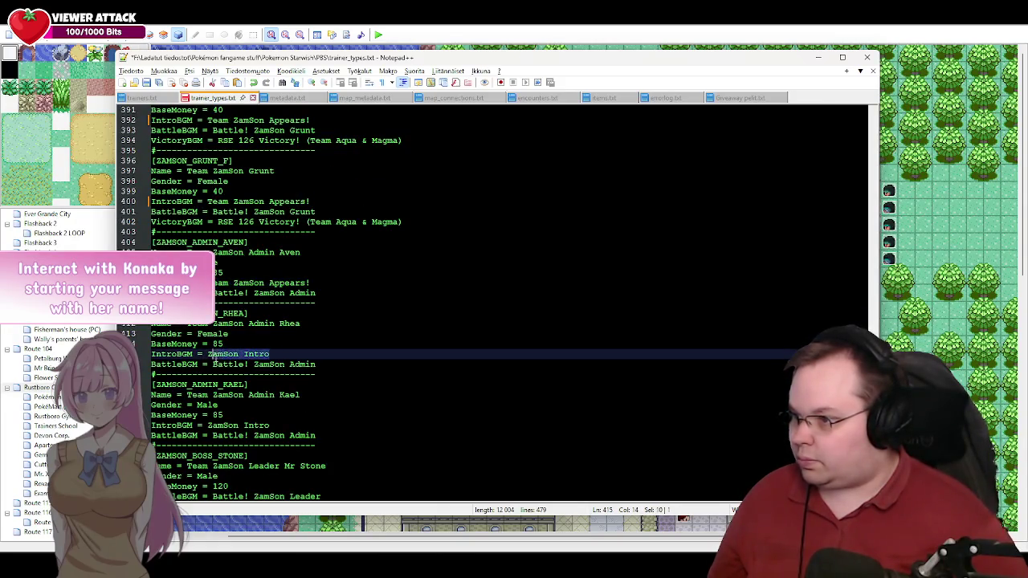
{"action": "key", "text": "ctrl+v"}
{"action": "scroll", "coordinate": [257, 346], "scroll_direction": "down", "scroll_amount": 3}
{"action": "left_click_drag", "start_coordinate": [272, 333], "coordinate": [207, 334]}
{"action": "key", "text": "ctrl+v"}
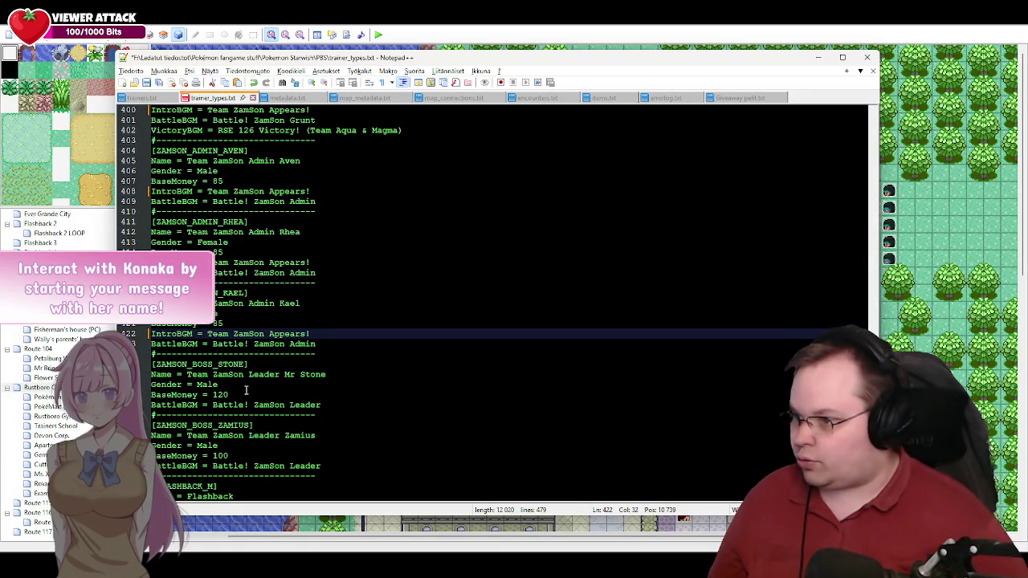
Step: Select the female and male grunts' VictoryBGM values for replacement
{"action": "scroll", "coordinate": [325, 386], "scroll_direction": "down", "scroll_amount": 3}
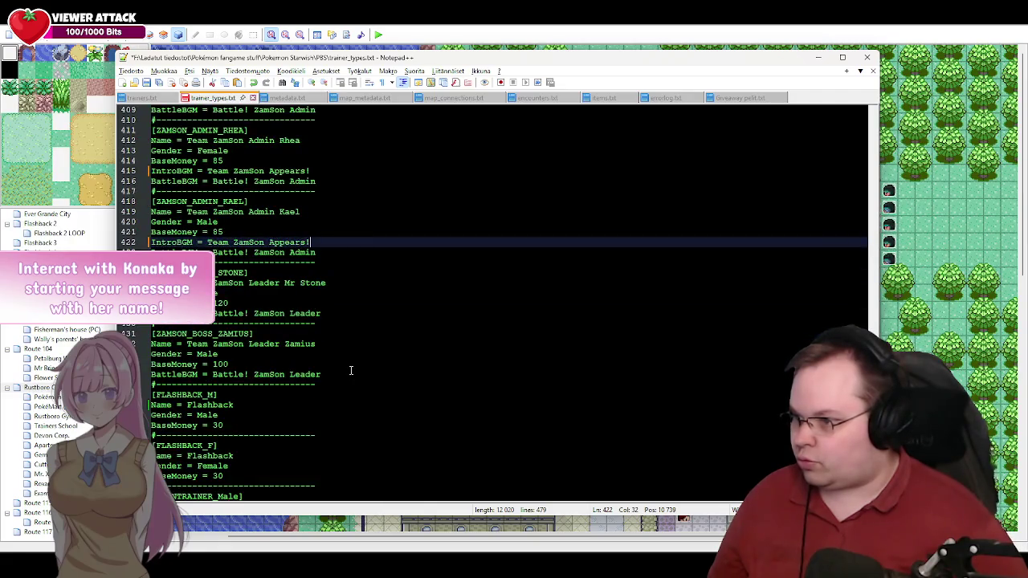
{"action": "scroll", "coordinate": [351, 359], "scroll_direction": "up", "scroll_amount": 13}
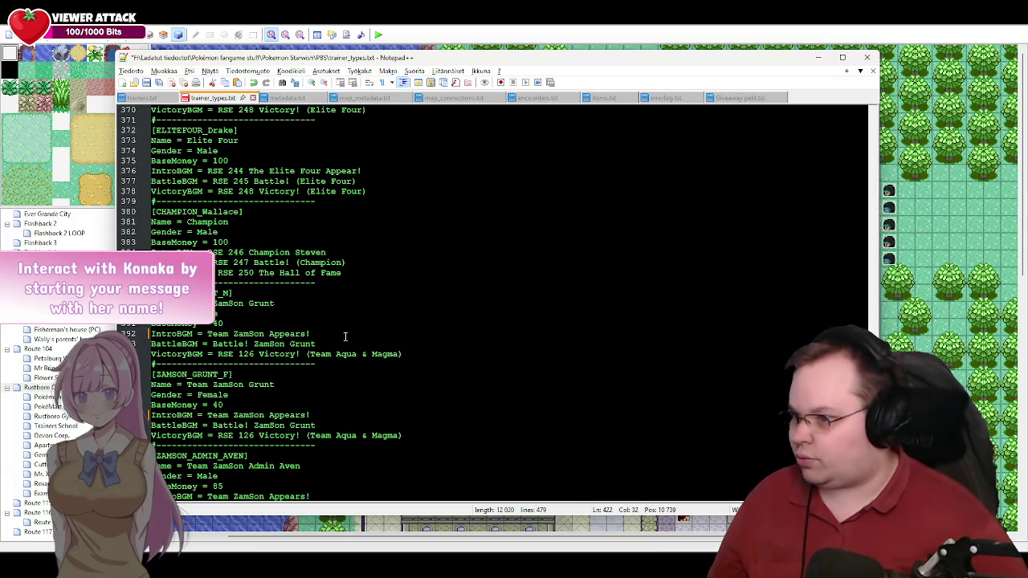
{"action": "scroll", "coordinate": [345, 335], "scroll_direction": "down", "scroll_amount": 9}
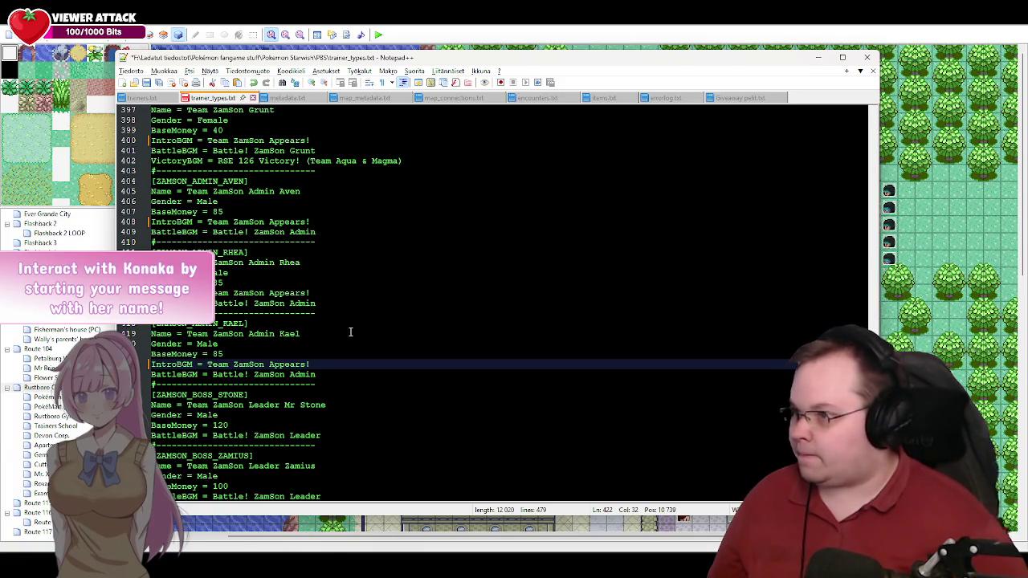
{"action": "scroll", "coordinate": [350, 331], "scroll_direction": "up", "scroll_amount": 3}
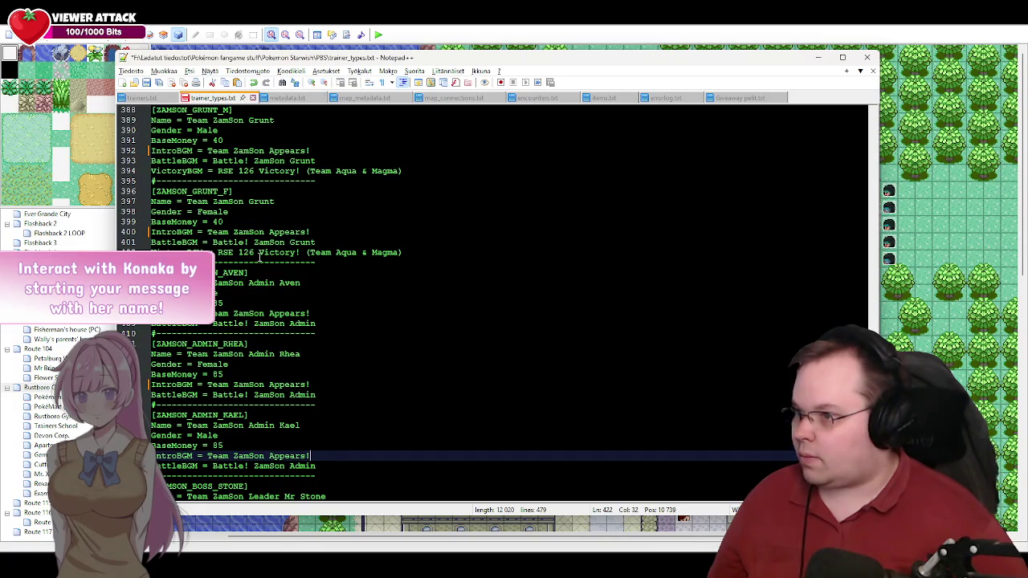
{"action": "left_click_drag", "start_coordinate": [408, 252], "coordinate": [219, 253]}
{"action": "scroll", "coordinate": [321, 255], "scroll_direction": "up", "scroll_amount": 2}
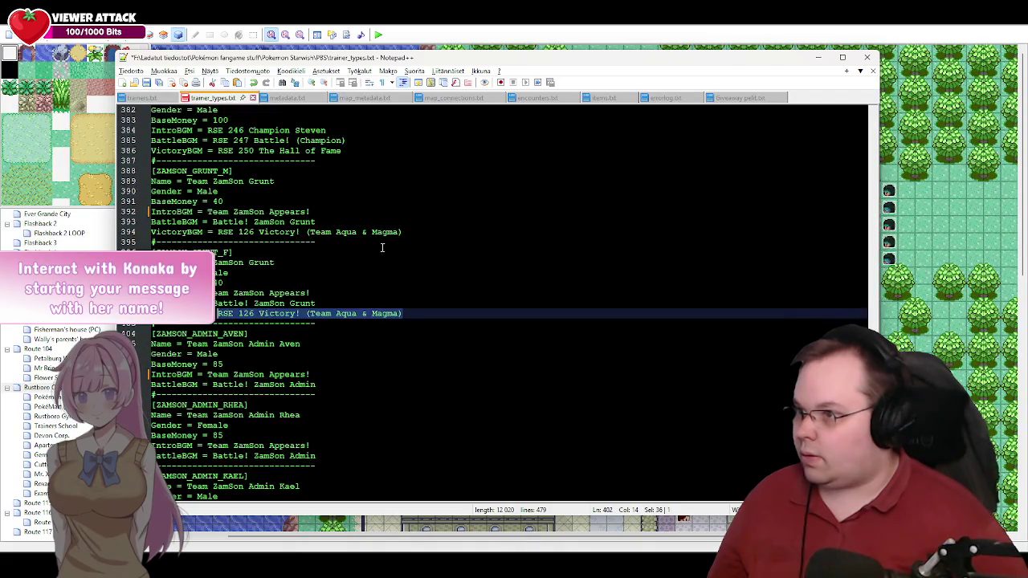
{"action": "left_click_drag", "start_coordinate": [401, 232], "coordinate": [218, 232]}
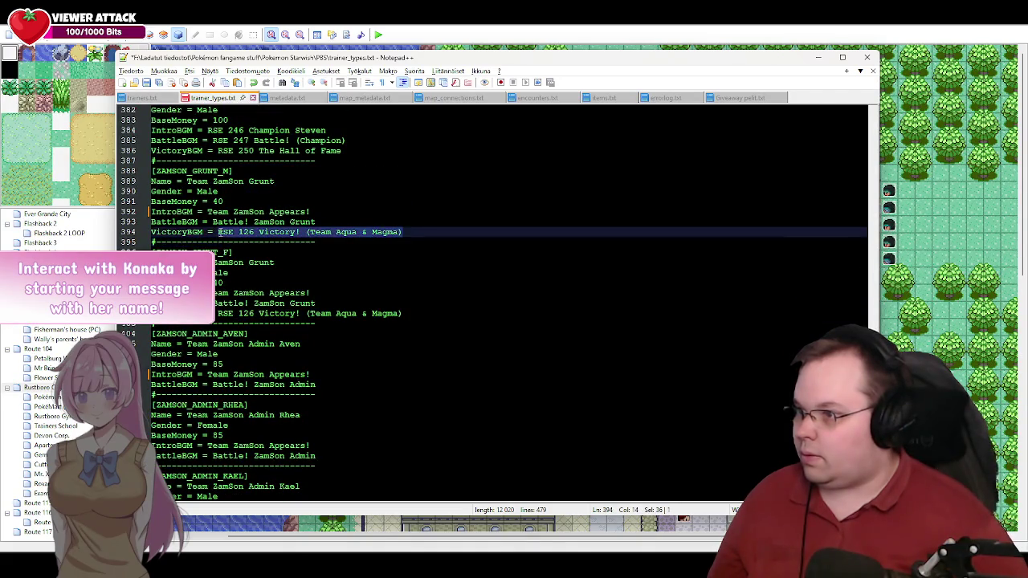
{"action": "key", "text": "alt+Tab"}
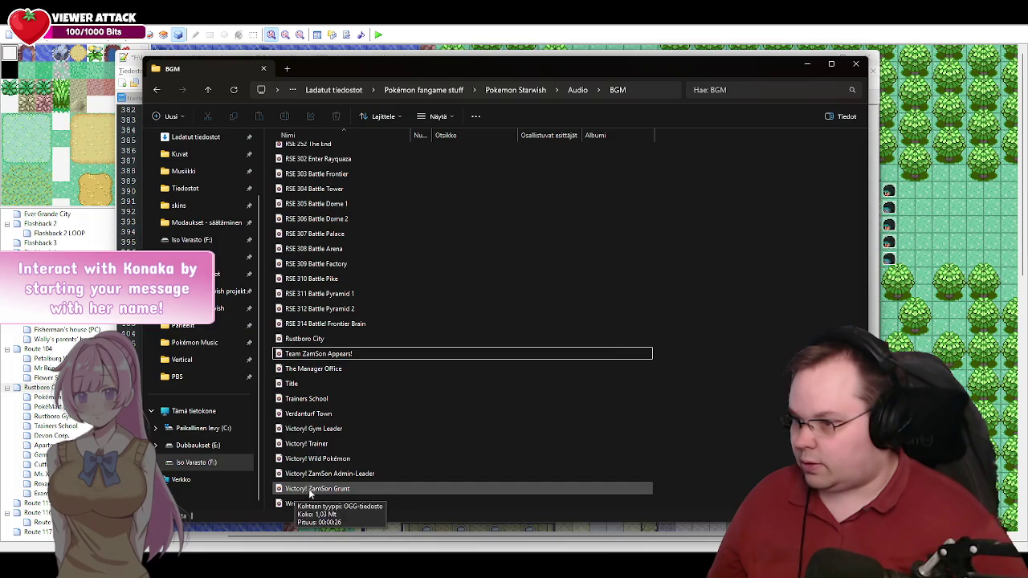
Step: Set VictoryBGM to 'Victory! ZamSon Grunt' for both the male and female grunts
{"action": "left_click", "coordinate": [808, 66]}
{"action": "type", "text": "VictoryBGM = Vi"}
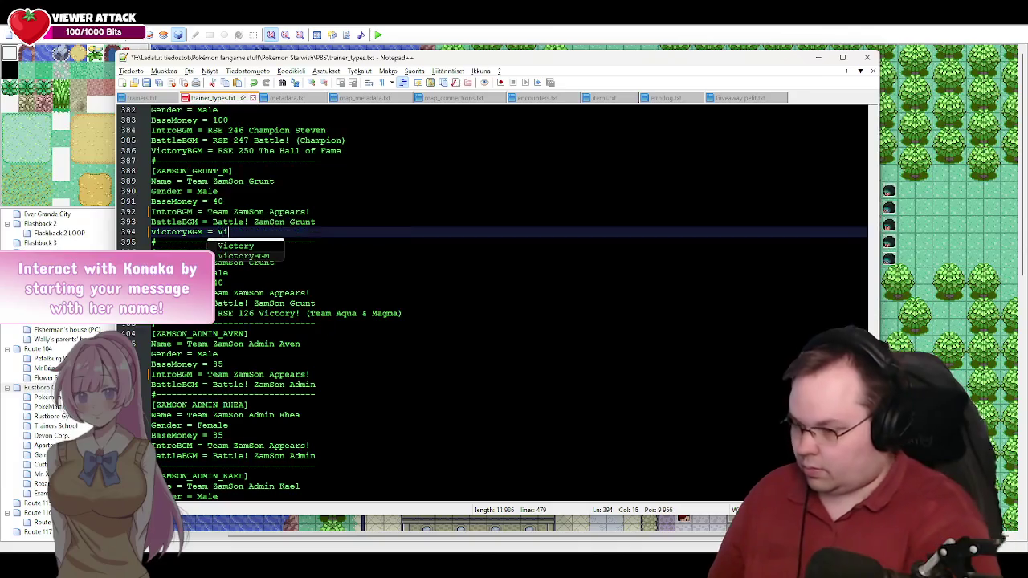
{"action": "type", "text": "ctory! "}
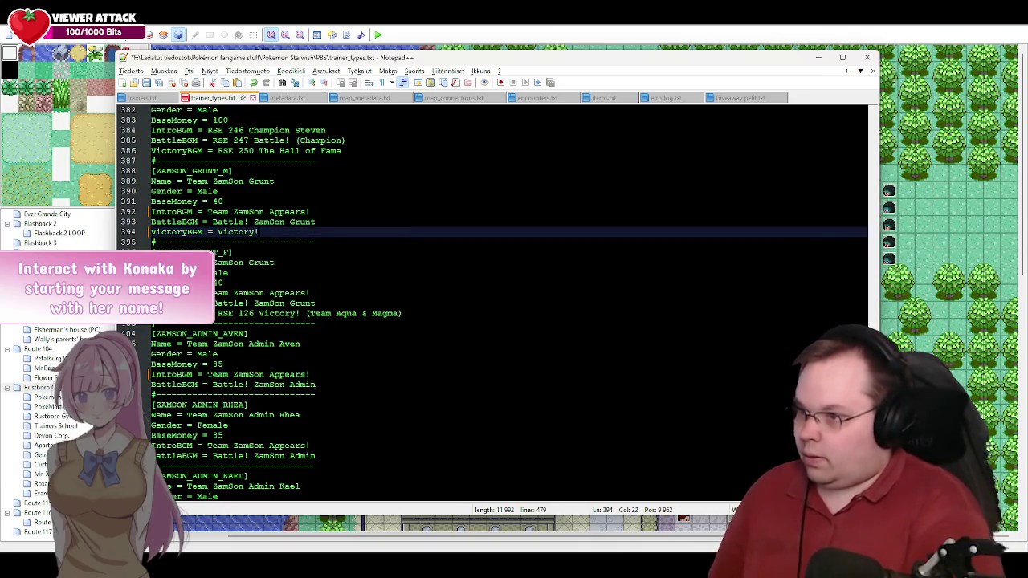
{"action": "type", "text": "ZamSon "}
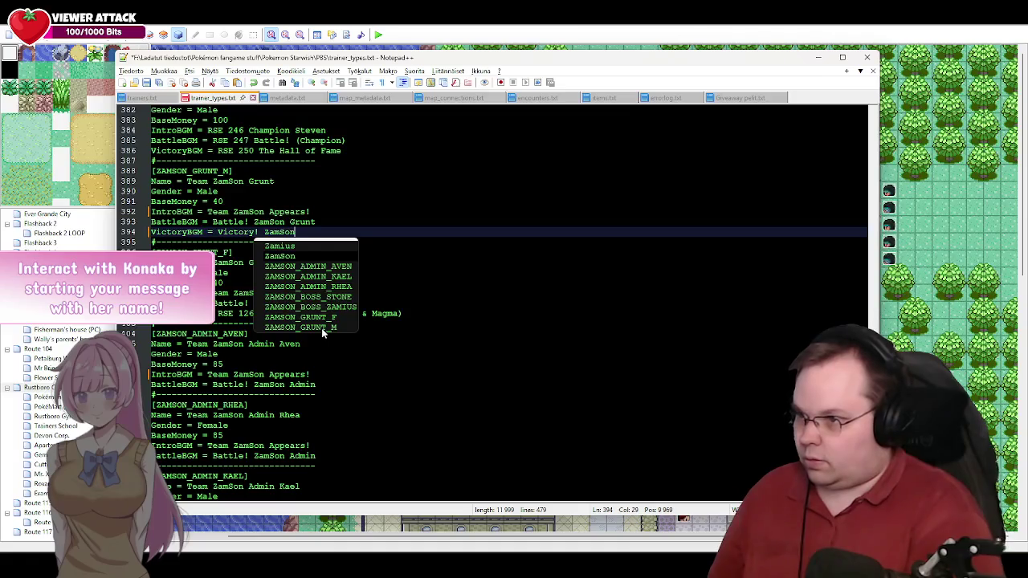
{"action": "type", "text": "Grunt"}
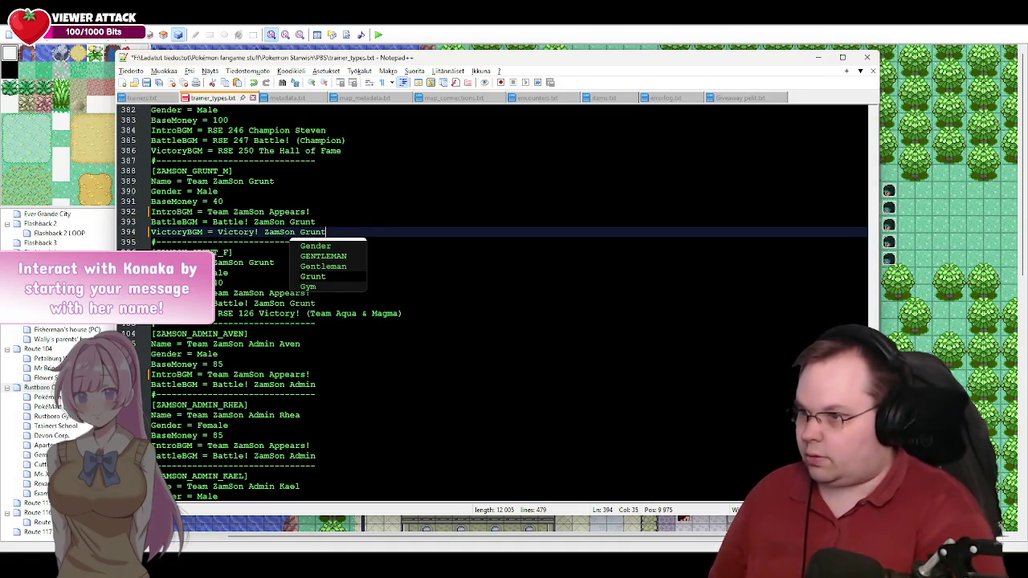
{"action": "key", "text": "Escape"}
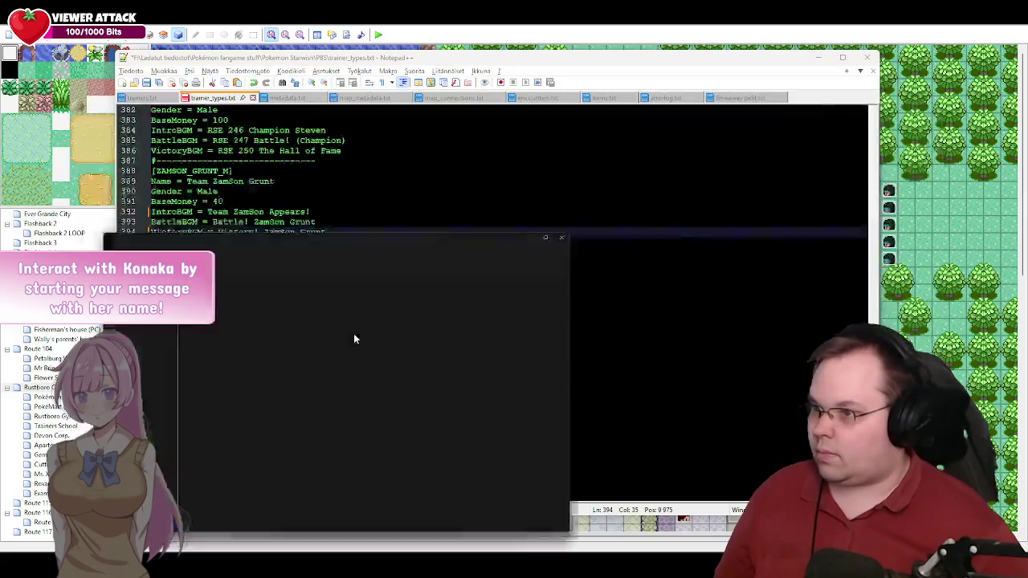
{"action": "key", "text": "alt+Tab"}
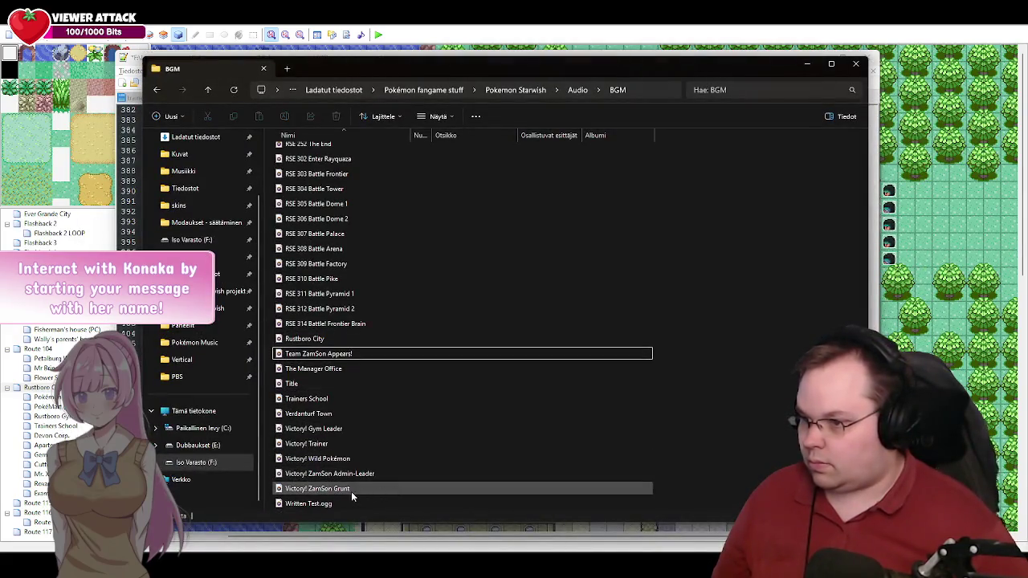
{"action": "key", "text": "alt+Tab"}
{"action": "left_click_drag", "start_coordinate": [329, 233], "coordinate": [222, 234]}
{"action": "key", "text": "ctrl+c"}
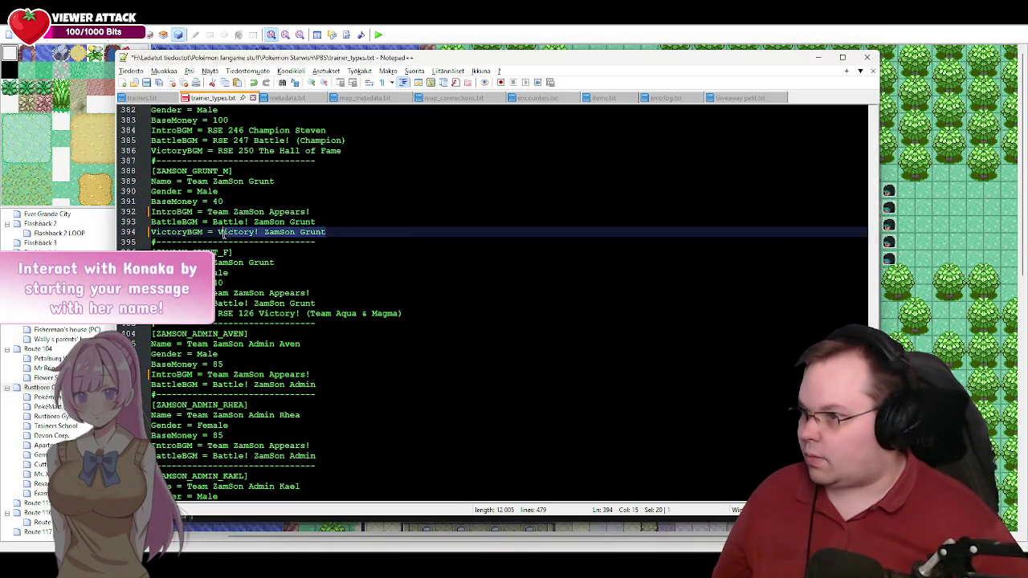
{"action": "left_click_drag", "start_coordinate": [403, 313], "coordinate": [224, 313]}
{"action": "key", "text": "ctrl+v"}
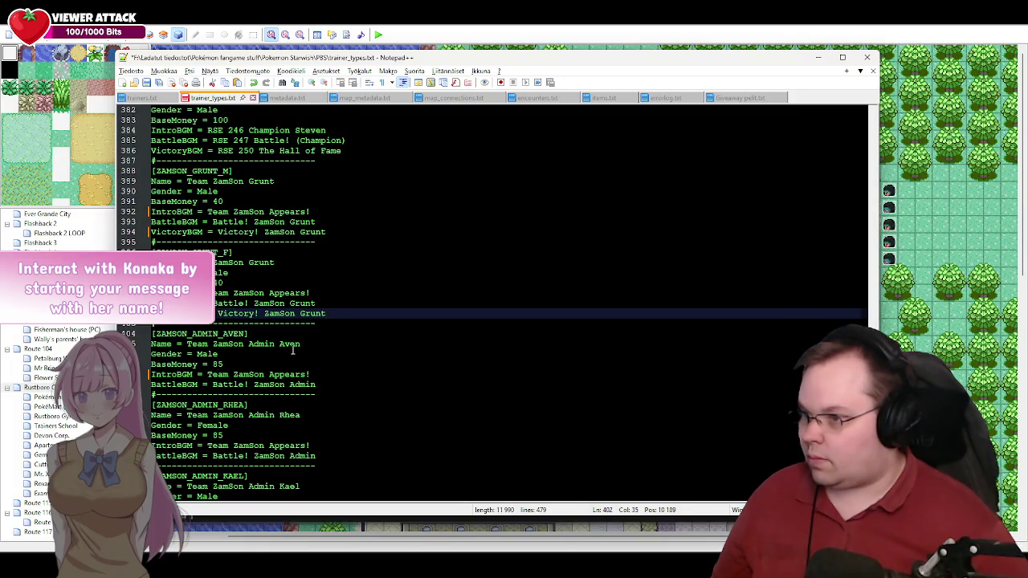
Step: Add 'VictoryBGM = Victory! ZamSon Admin-Leader' under Admin Aven's BattleBGM line
{"action": "scroll", "coordinate": [292, 350], "scroll_direction": "down", "scroll_amount": 1}
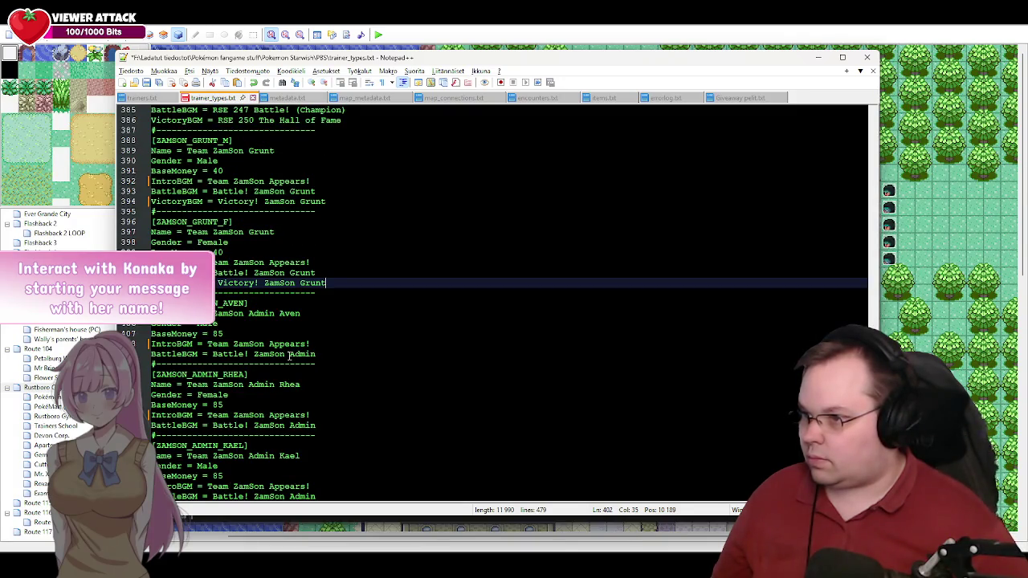
{"action": "left_click_drag", "start_coordinate": [294, 282], "coordinate": [222, 284]}
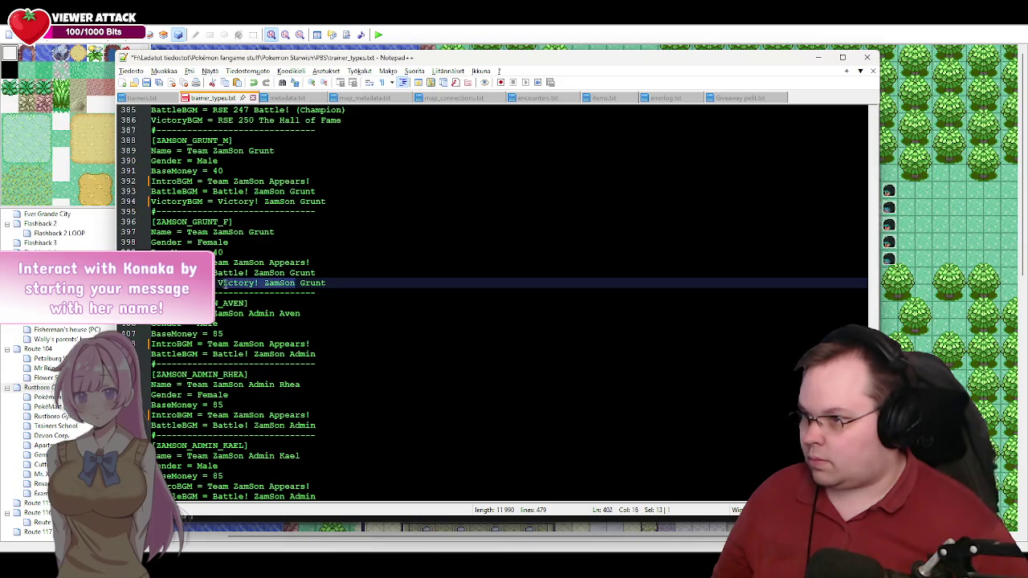
{"action": "left_click_drag", "start_coordinate": [285, 354], "coordinate": [217, 354]}
{"action": "left_click", "coordinate": [324, 354]}
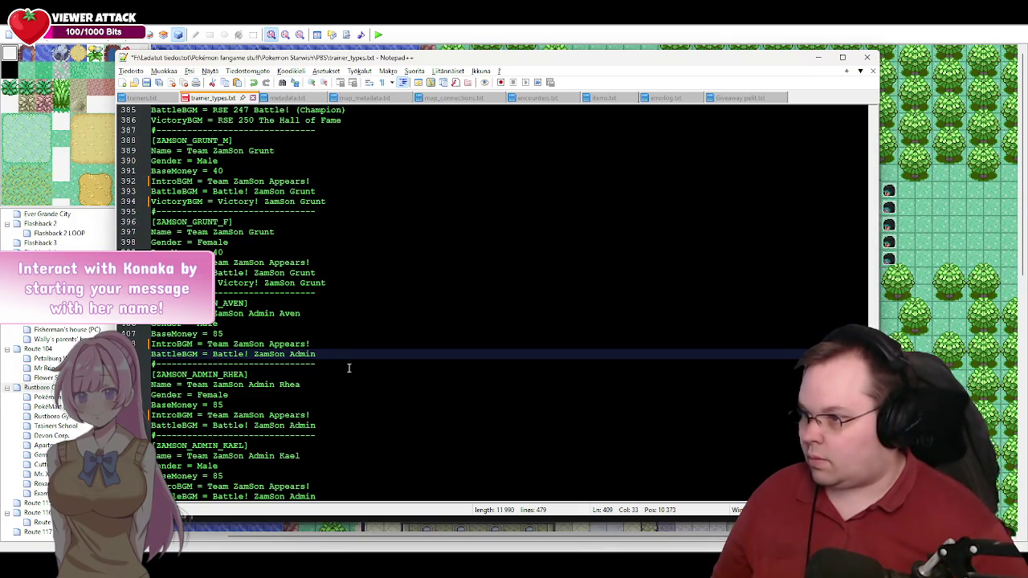
{"action": "key", "text": "Return"}
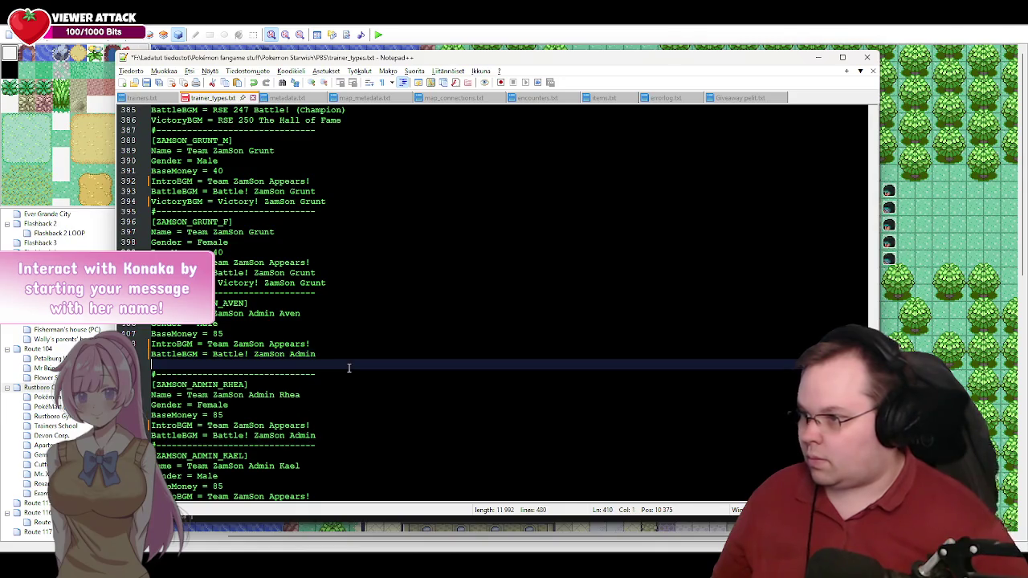
{"action": "type", "text": "Victory"}
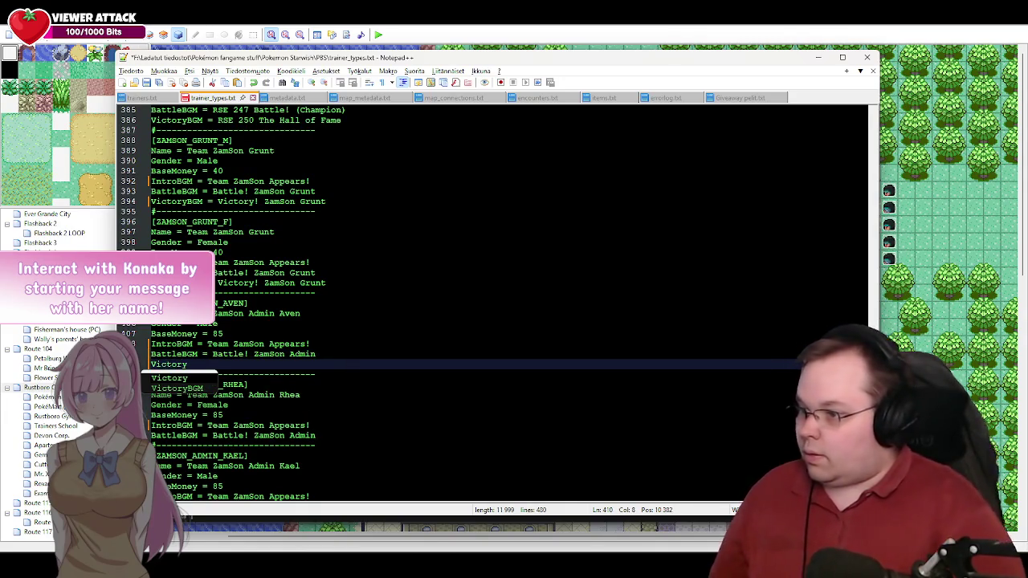
{"action": "key", "text": "Down"}
{"action": "key", "text": "Return"}
{"action": "type", "text": "= Victory! ZamSon"}
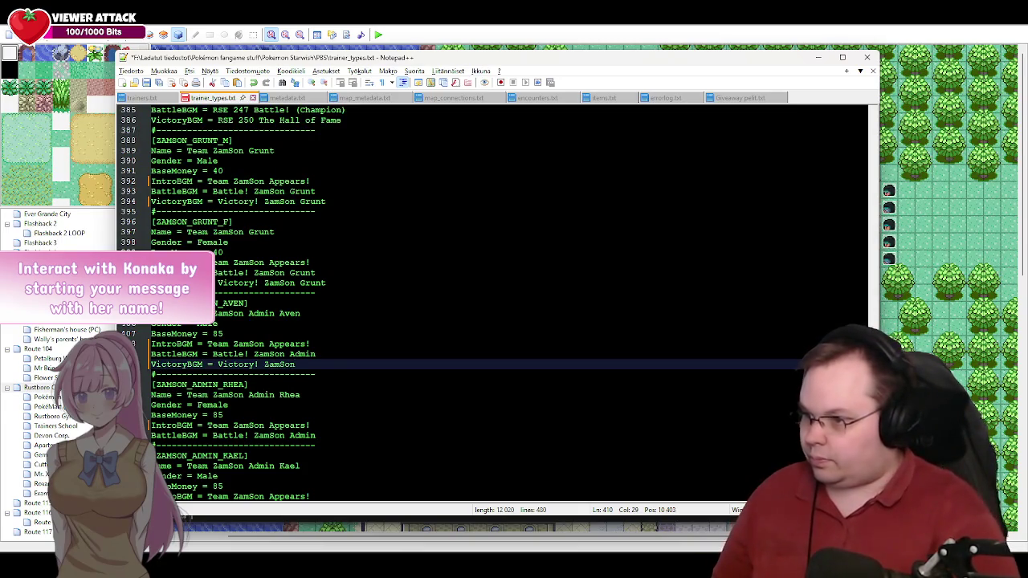
{"action": "type", "text": " Admin-Leader"}
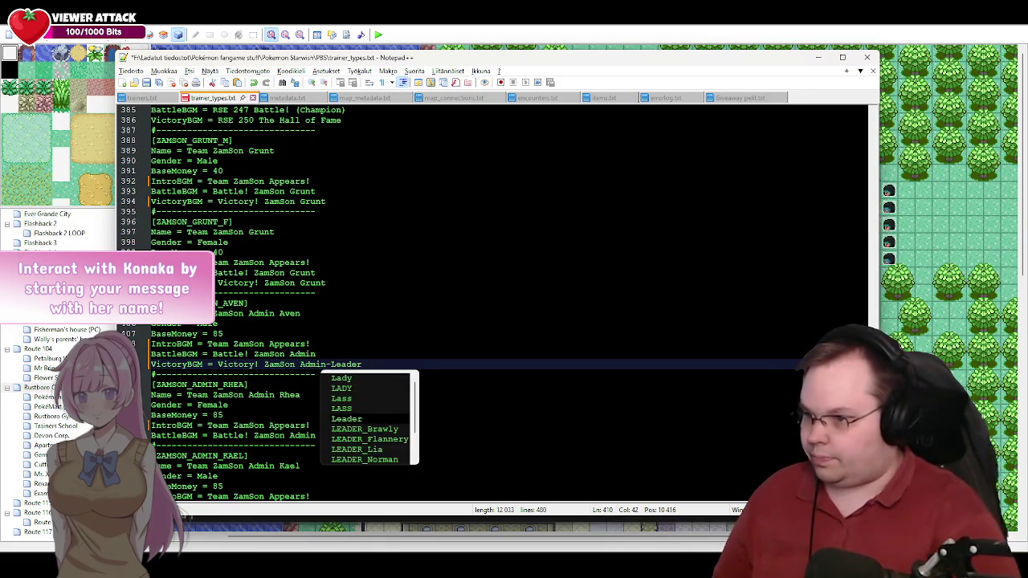
{"action": "key", "text": "Escape"}
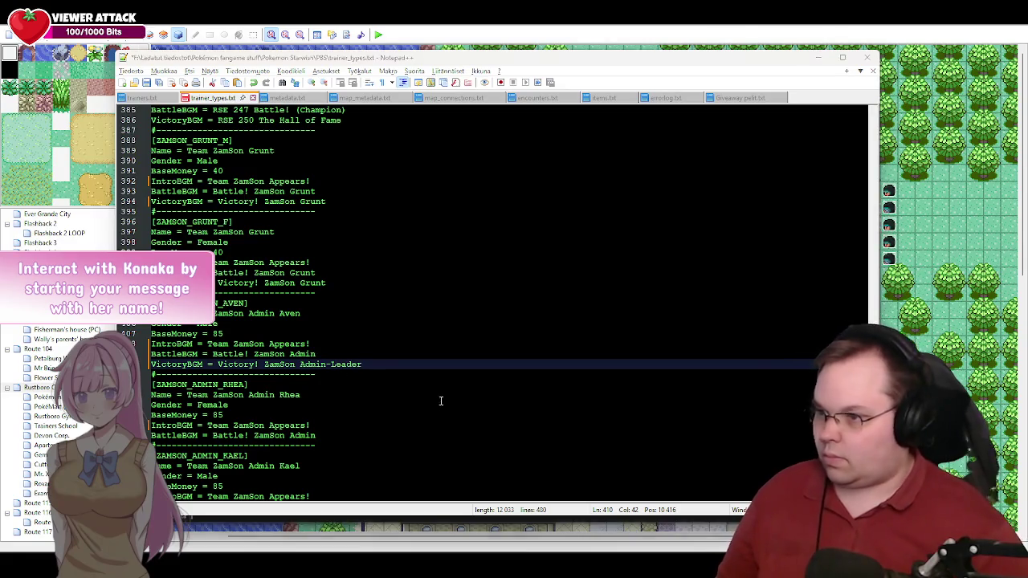
Step: Copy that Admin-Leader victory line and add it under Rhea's and Kael's BattleBGM
{"action": "key", "text": "alt+Tab"}
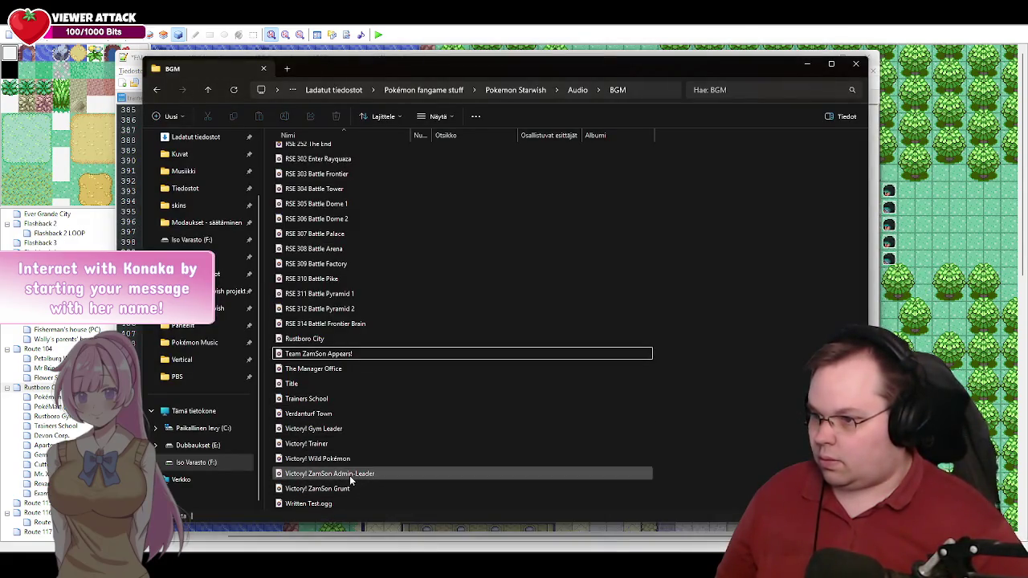
{"action": "key", "text": "alt+Tab"}
{"action": "left_click_drag", "start_coordinate": [367, 364], "coordinate": [155, 365]}
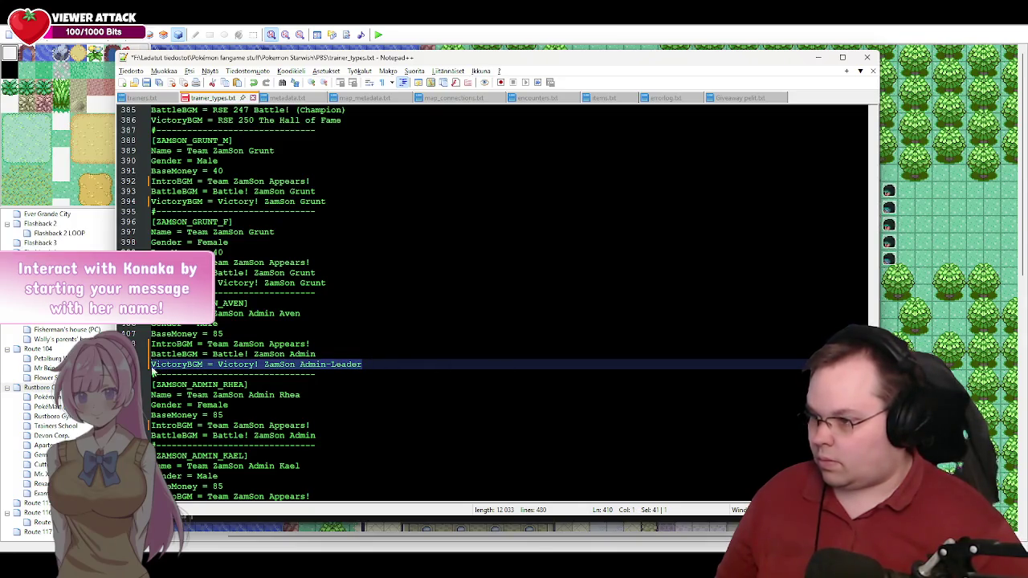
{"action": "left_click", "coordinate": [395, 363]}
{"action": "scroll", "coordinate": [378, 357], "scroll_direction": "down", "scroll_amount": 5}
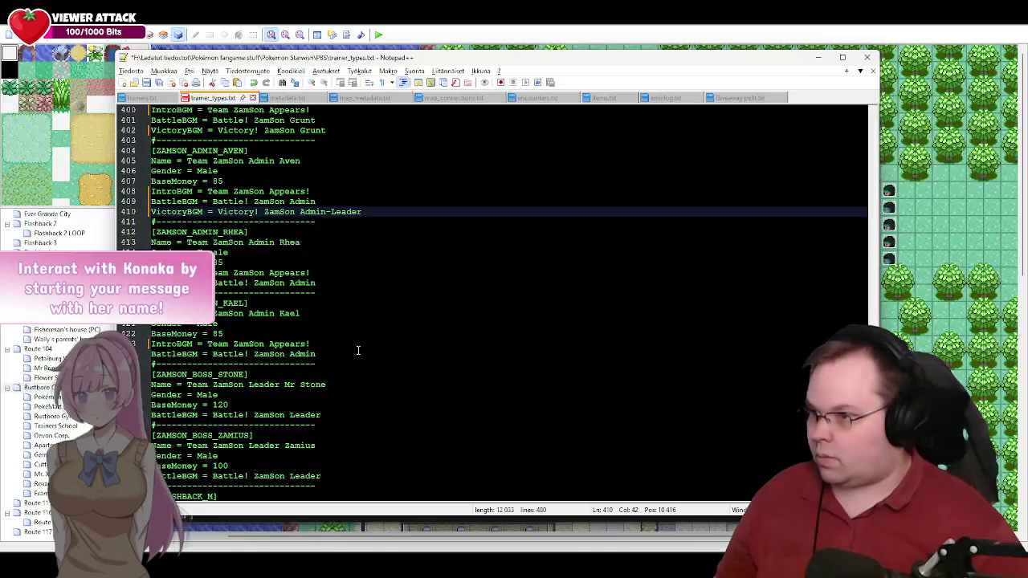
{"action": "left_click", "coordinate": [321, 283]}
{"action": "key", "text": "Return"}
{"action": "type", "text": "VictoryBGM = Victory! ZamSon Admin-Leader"}
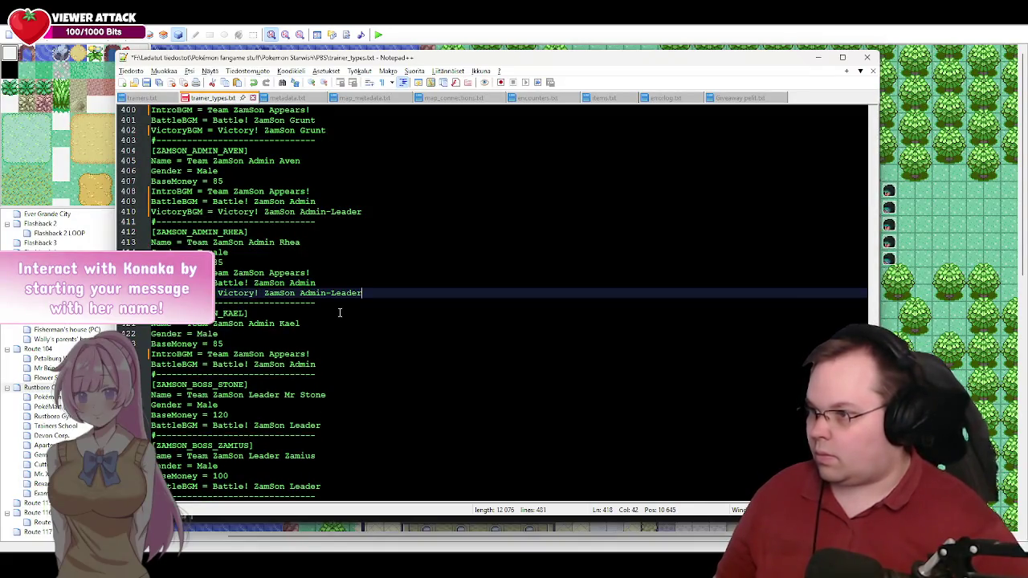
{"action": "left_click", "coordinate": [325, 365]}
{"action": "key", "text": "Return"}
{"action": "type", "text": "VictoryBGM = Victory! ZamSon Admin-Leader"}
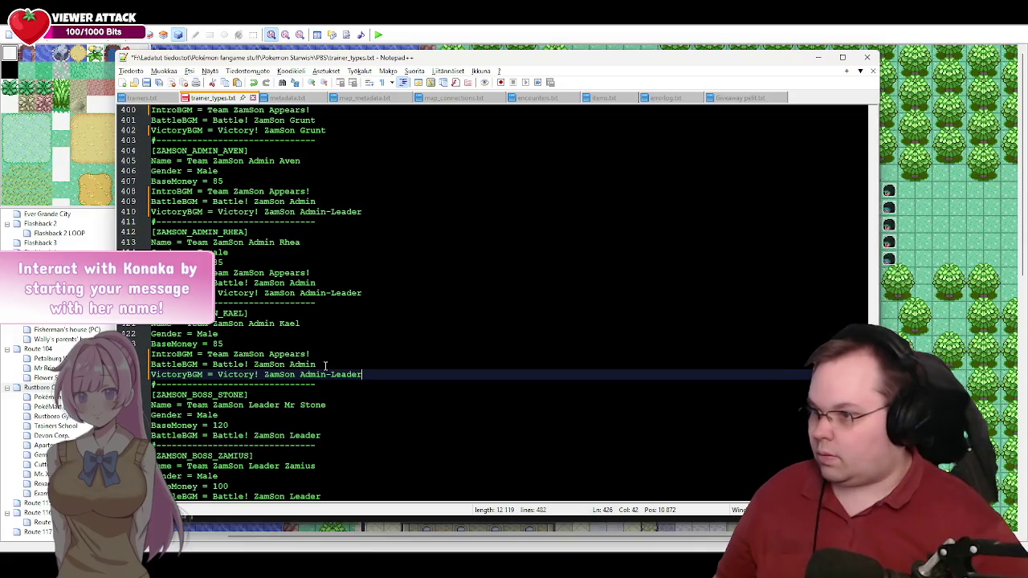
Step: Add the Admin-Leader victory line for Mr Stone and Zamius; make Zamius's BattleBGM 'Battle! ZamSon Leader 2'
{"action": "scroll", "coordinate": [330, 345], "scroll_direction": "down", "scroll_amount": 4}
{"action": "left_click", "coordinate": [330, 314]}
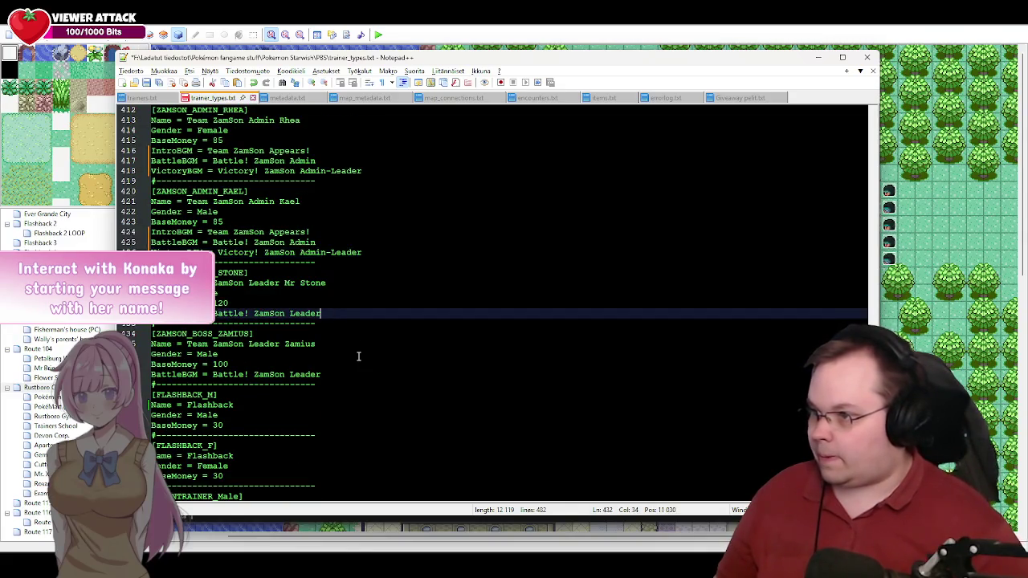
{"action": "key", "text": "Return"}
{"action": "type", "text": "VictoryBGM = Victory! ZamSon Admin-Leader"}
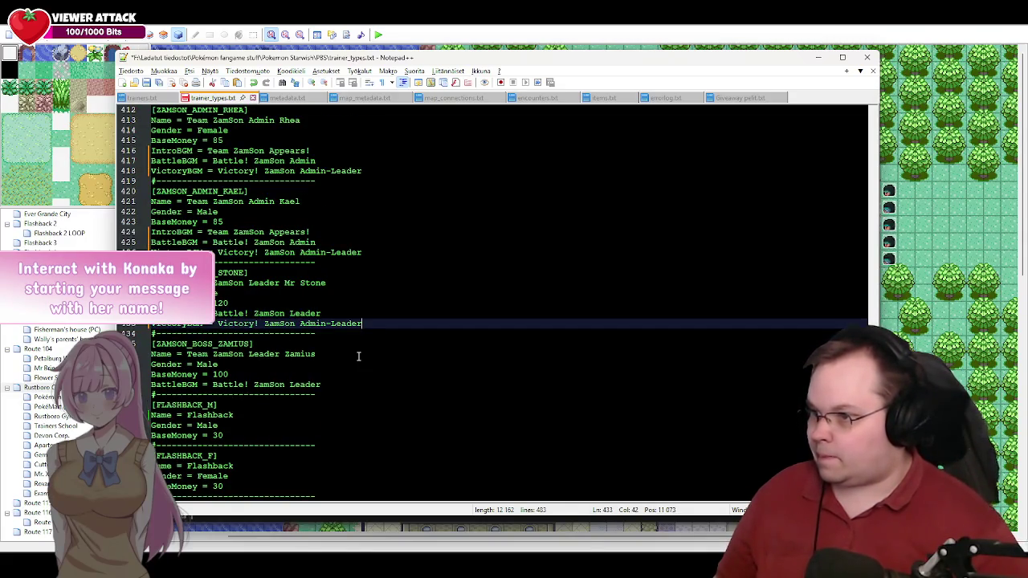
{"action": "left_click", "coordinate": [333, 384]}
{"action": "key", "text": "Return"}
{"action": "type", "text": "VictoryBGM = Victory! ZamSon Admin-Leader"}
{"action": "type", "text": "2"}
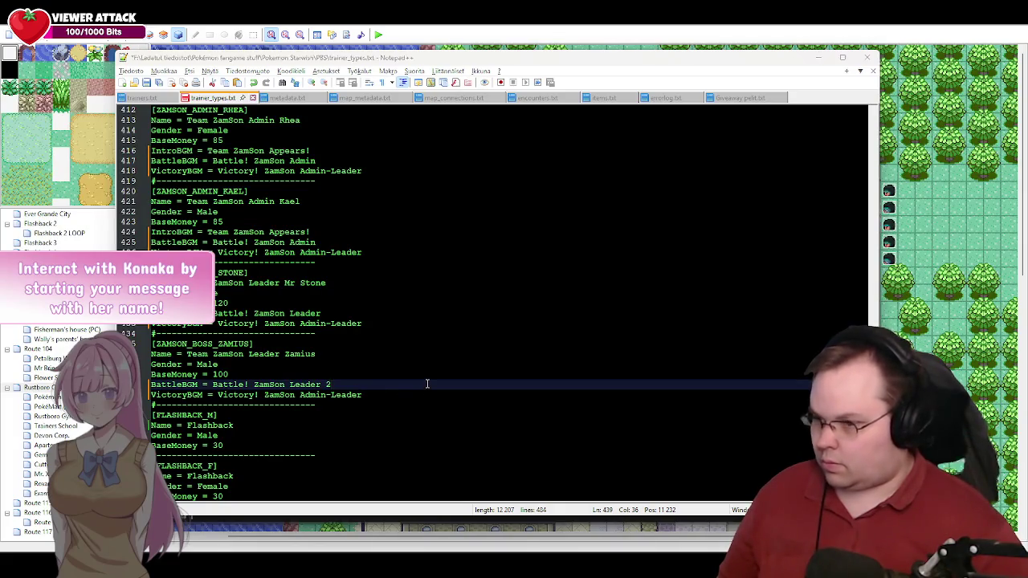
{"action": "key", "text": "alt+Tab"}
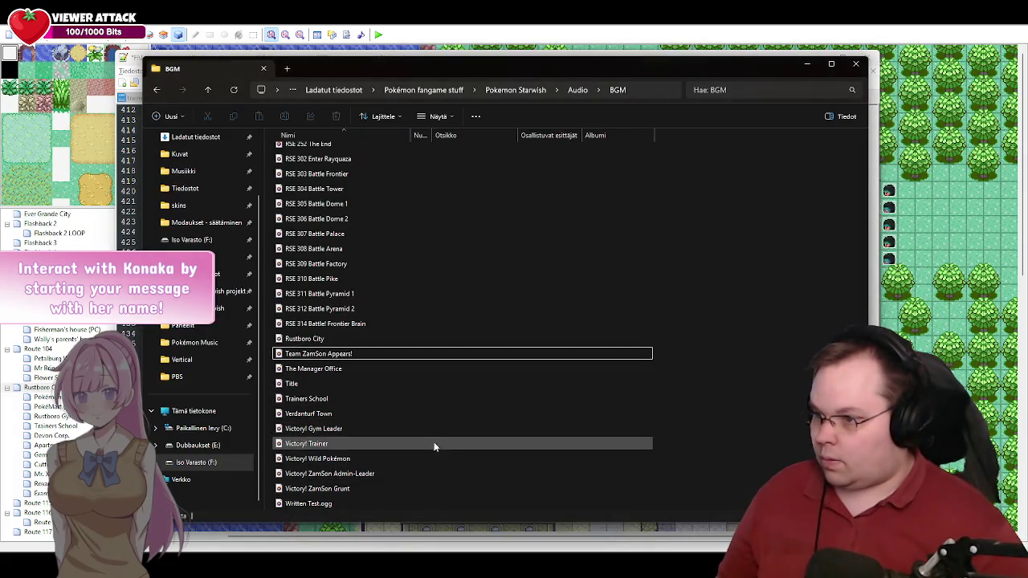
Step: Change Zamius's BattleBGM to 'Battle! Zamius' after scanning the BGM track list
{"action": "mouse_move", "coordinate": [863, 482]}
{"action": "left_mouse_down"}
{"action": "mouse_move", "coordinate": [858, 148]}
{"action": "mouse_move", "coordinate": [863, 169]}
{"action": "left_mouse_up"}
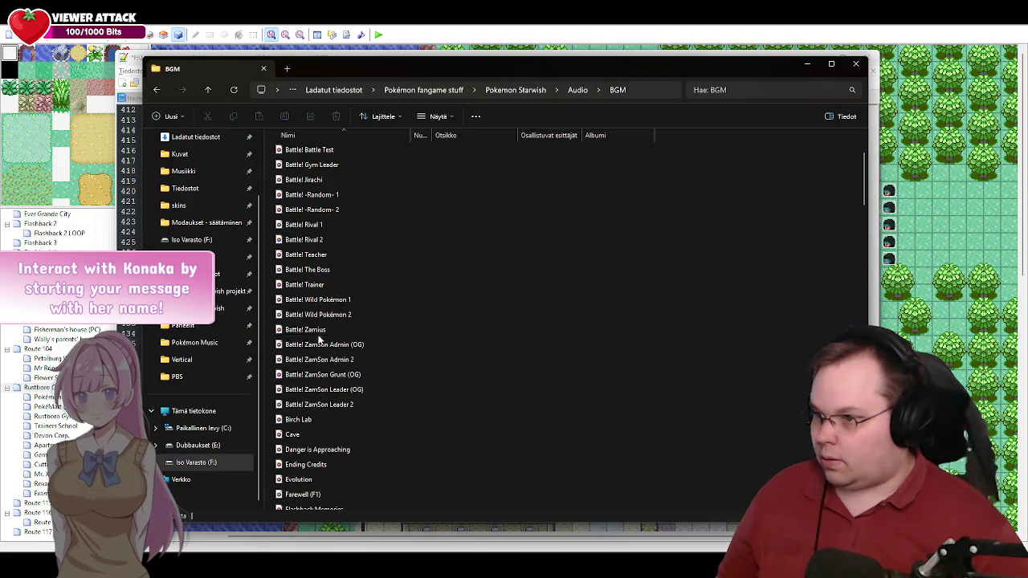
{"action": "left_click", "coordinate": [809, 66]}
{"action": "left_click_drag", "start_coordinate": [338, 385], "coordinate": [265, 385]}
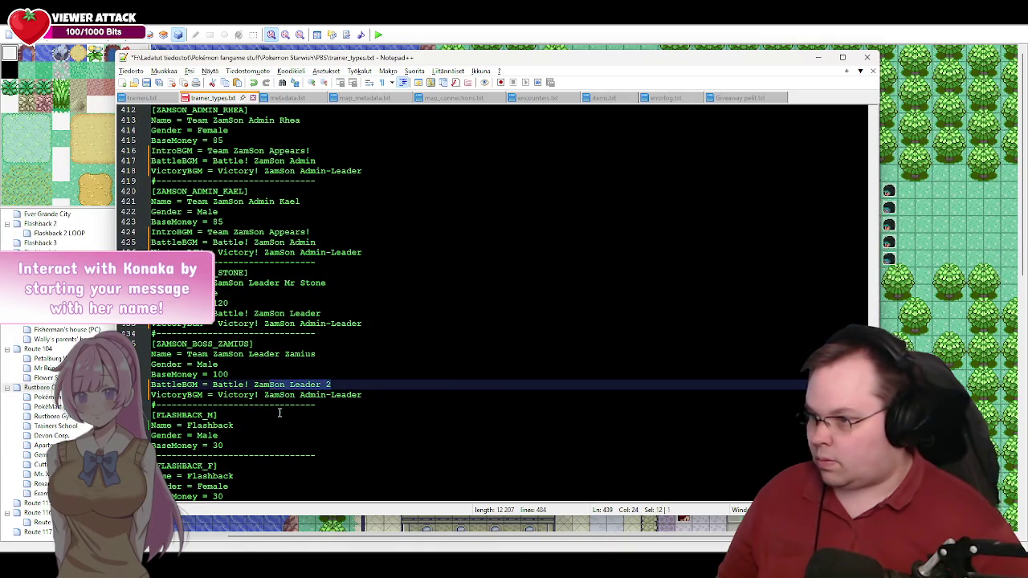
{"action": "type", "text": "ius"}
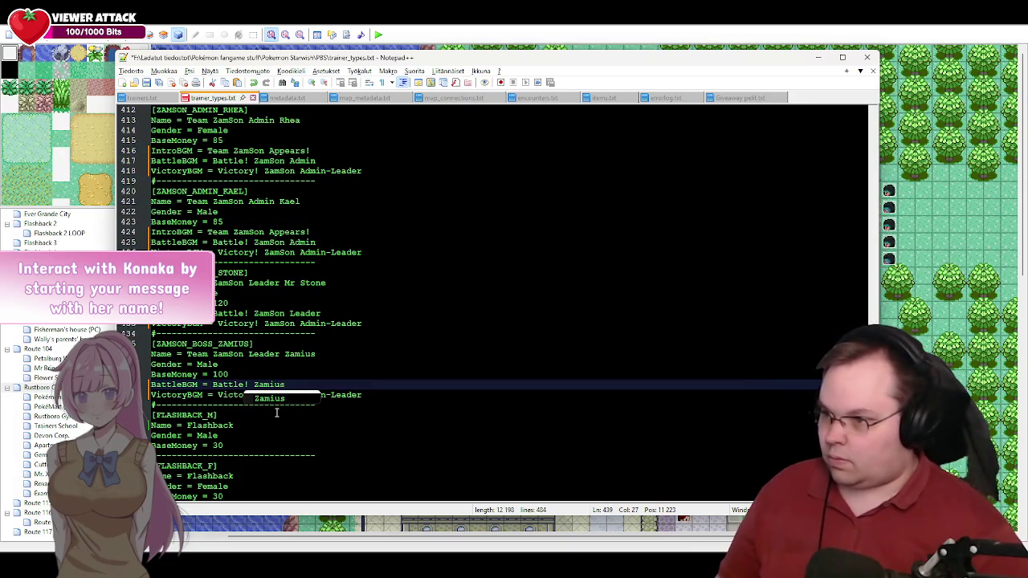
{"action": "key", "text": "Escape"}
Step: Preview the Battle! ZamSon Admin (OG) track, then return to trainer_types.txt
{"action": "key", "text": "alt+Tab"}
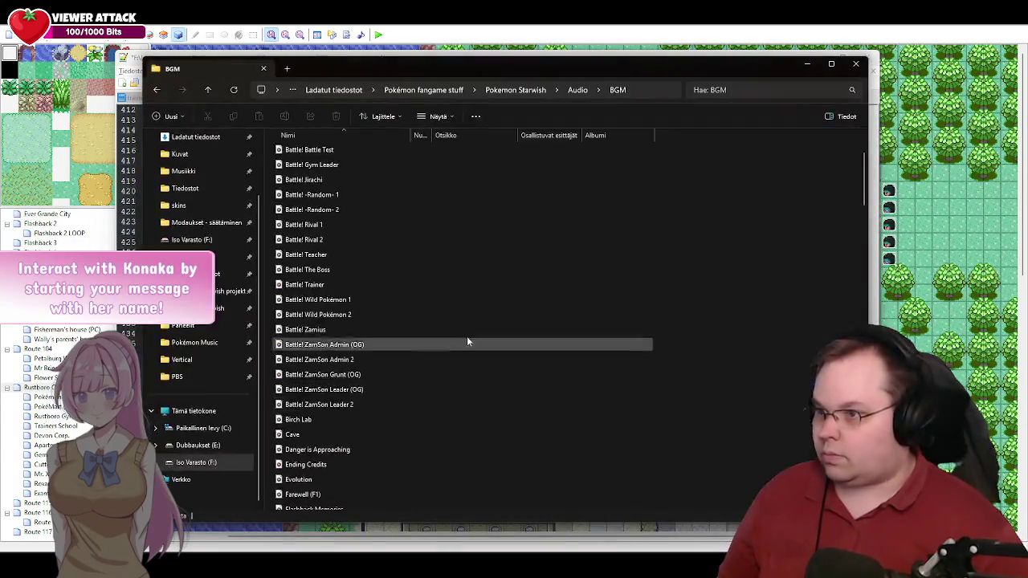
{"action": "left_click", "coordinate": [409, 353]}
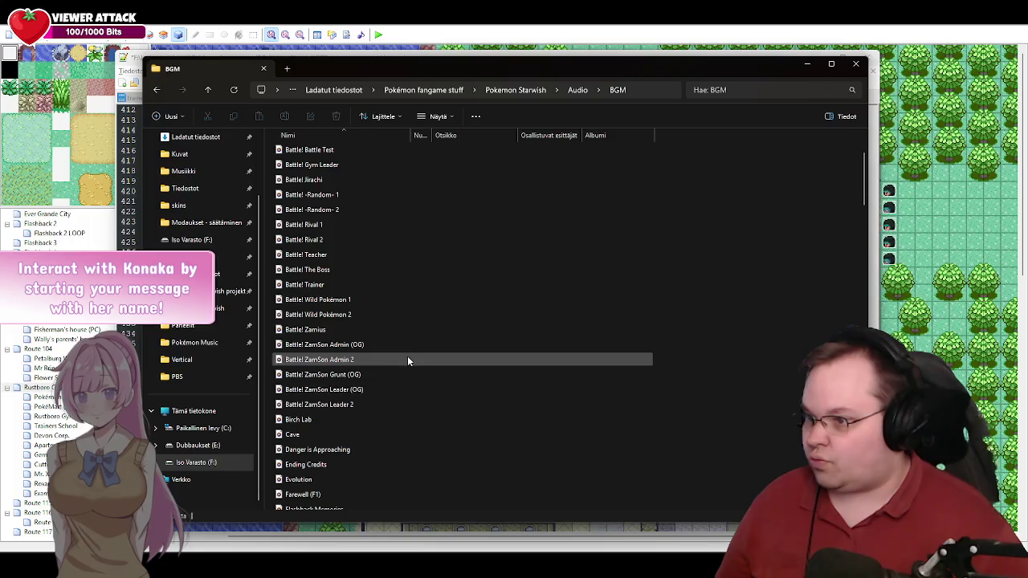
{"action": "left_click", "coordinate": [341, 346]}
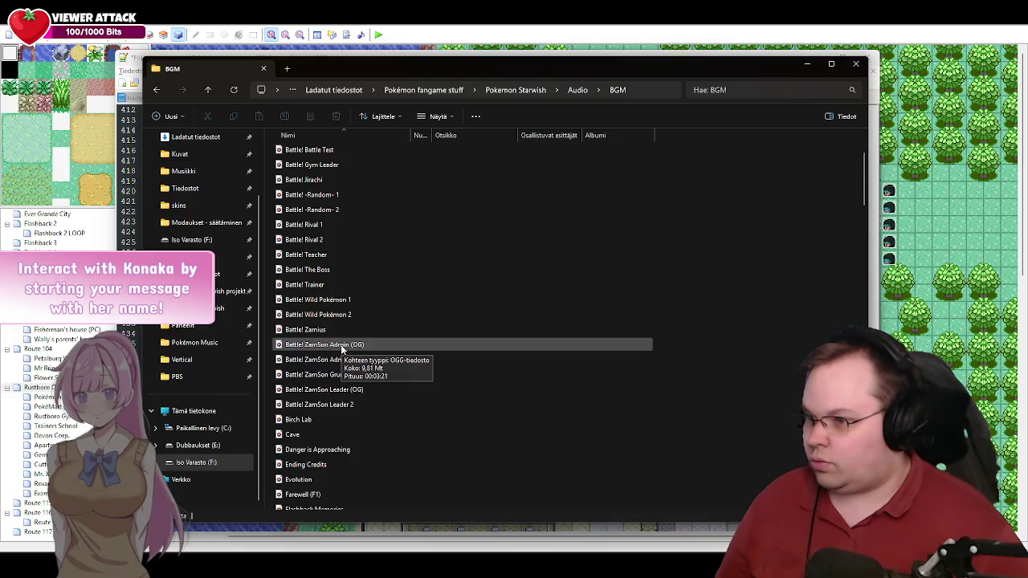
{"action": "double_click", "coordinate": [340, 344]}
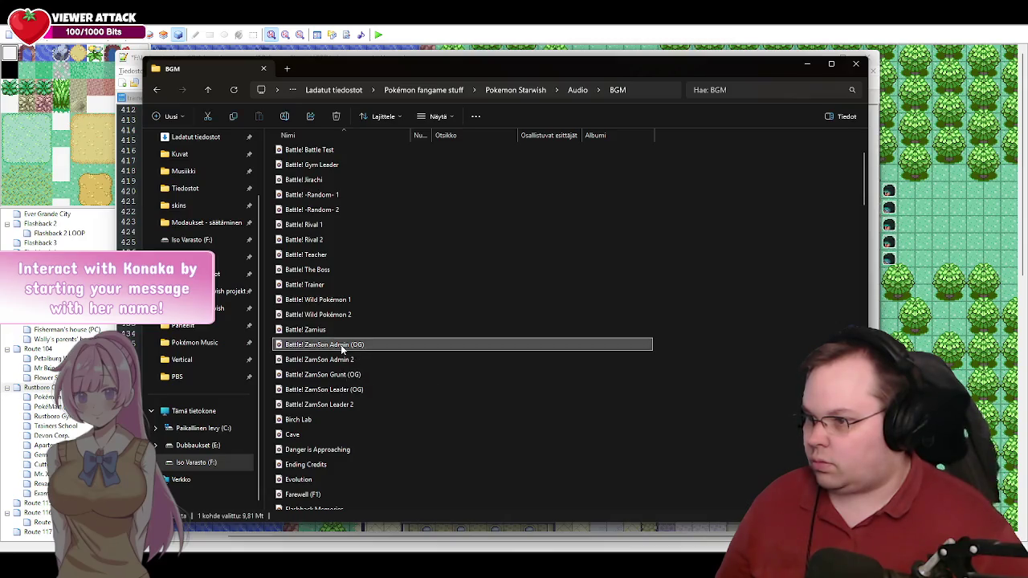
{"action": "left_click", "coordinate": [570, 234]}
{"action": "left_click", "coordinate": [719, 26]}
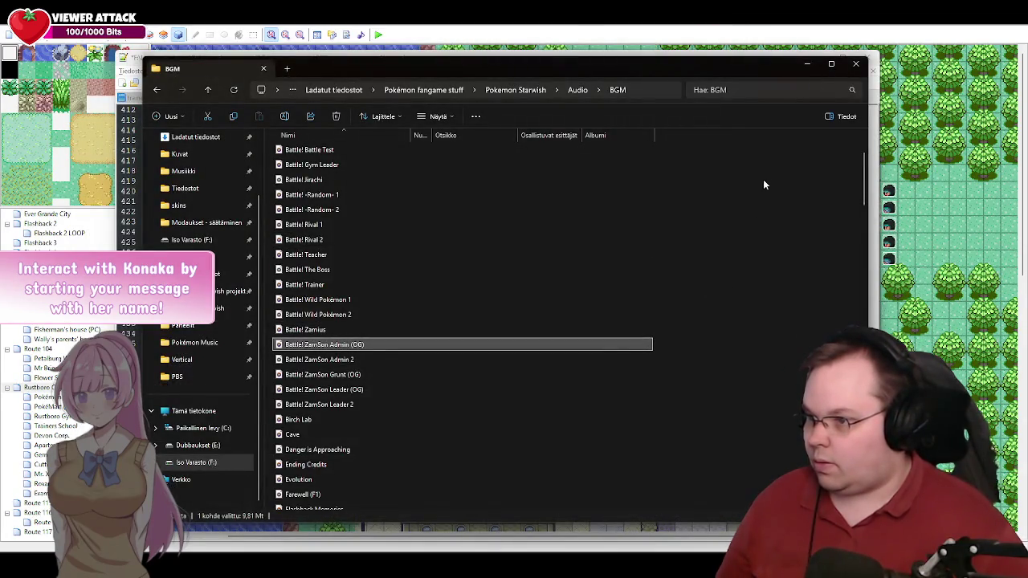
{"action": "left_click", "coordinate": [807, 64]}
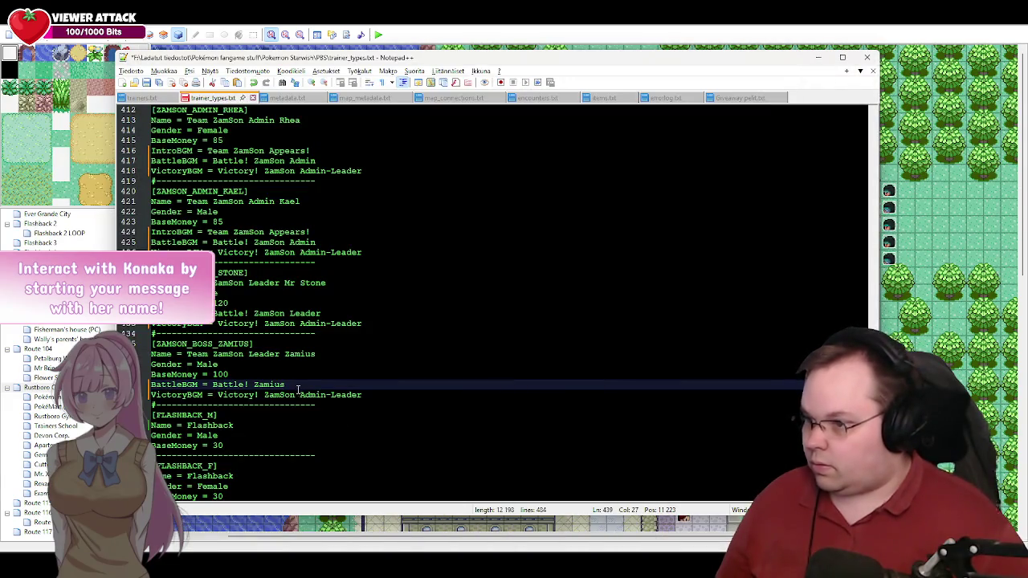
Step: Append ' (OG)' to the BattleBGM of Mr Stone and Admins Kael, Rhea and Aven
{"action": "left_click", "coordinate": [332, 313]}
{"action": "type", "text": "(OG)"}
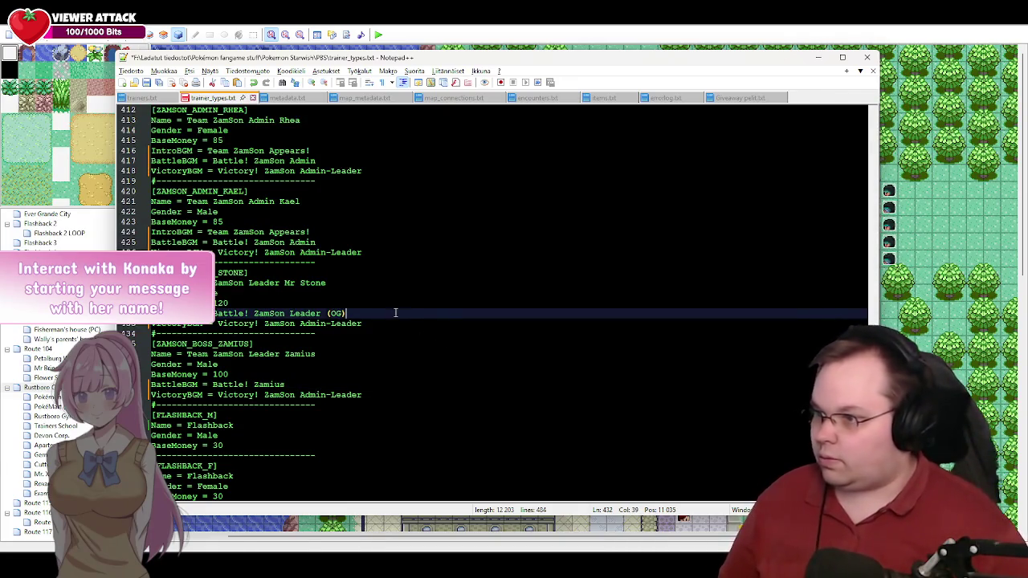
{"action": "scroll", "coordinate": [321, 297], "scroll_direction": "up", "scroll_amount": 2}
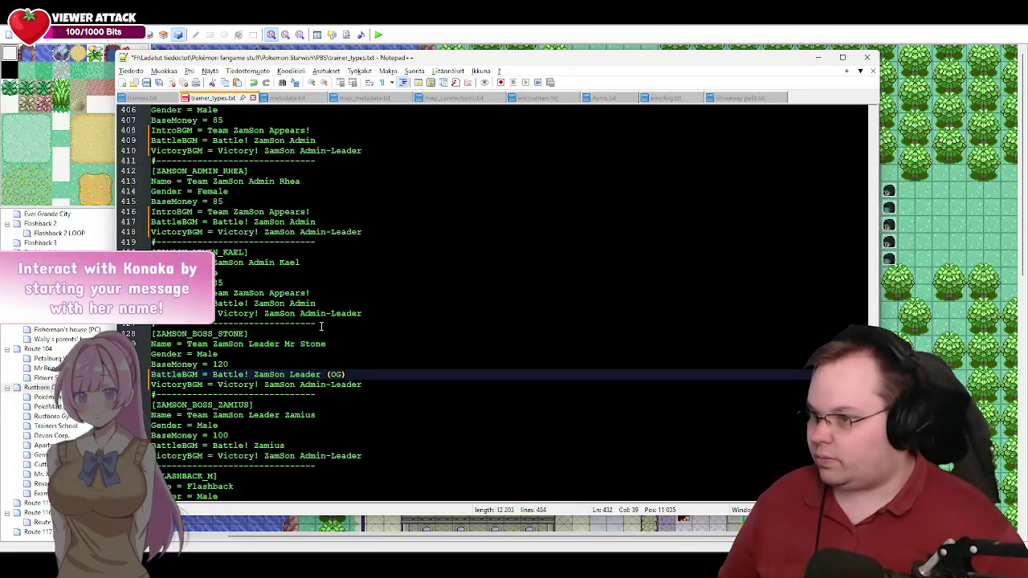
{"action": "left_click", "coordinate": [340, 304]}
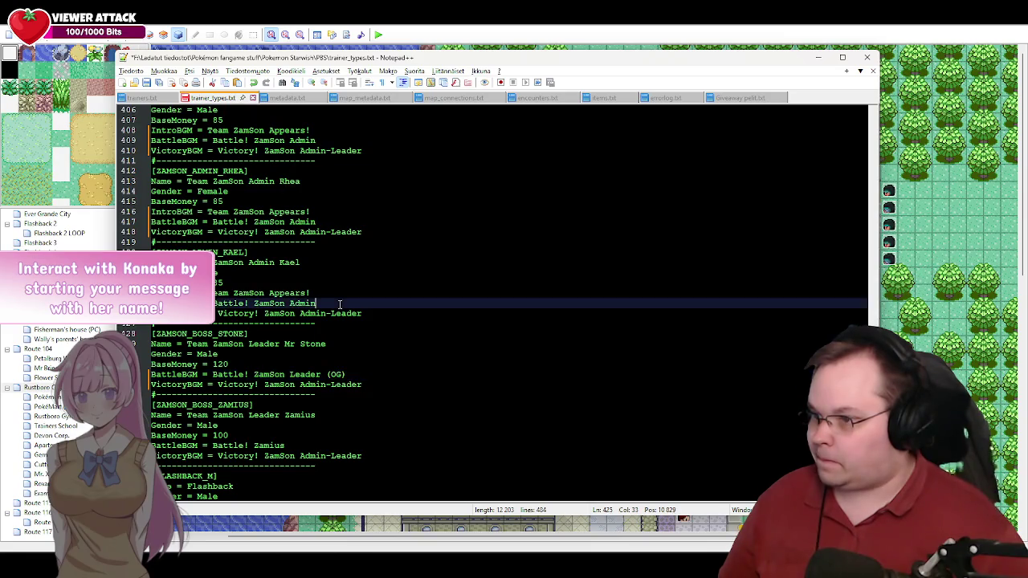
{"action": "type", "text": " (OG)"}
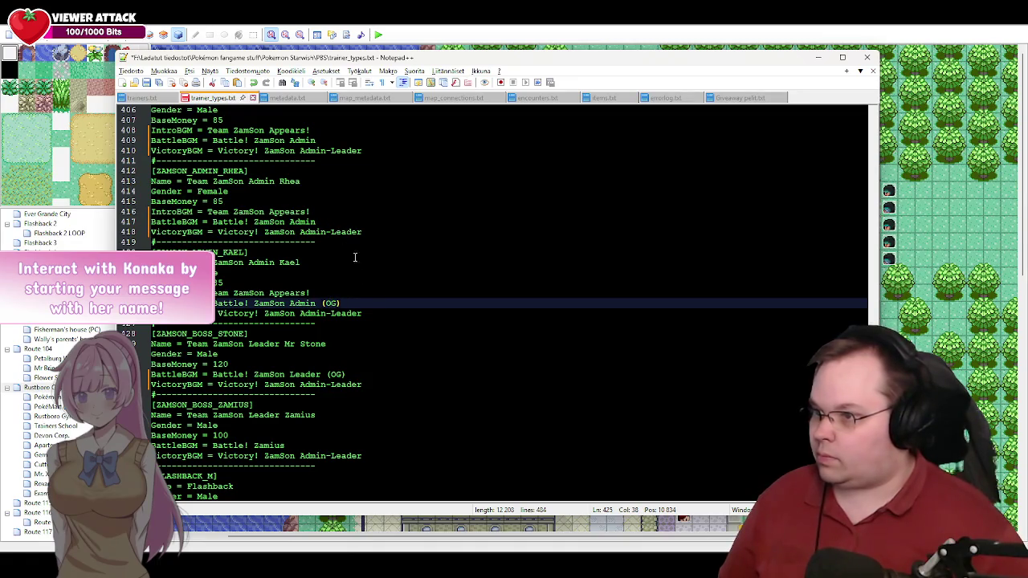
{"action": "left_click", "coordinate": [333, 212]}
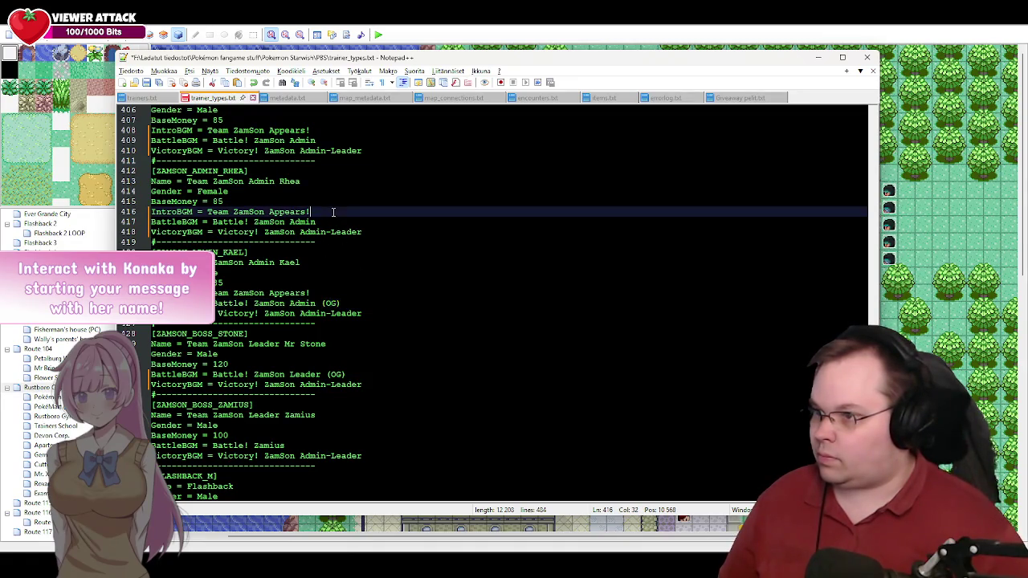
{"action": "left_click", "coordinate": [336, 220]}
{"action": "type", "text": "(OG)"}
{"action": "scroll", "coordinate": [328, 294], "scroll_direction": "up", "scroll_amount": 3}
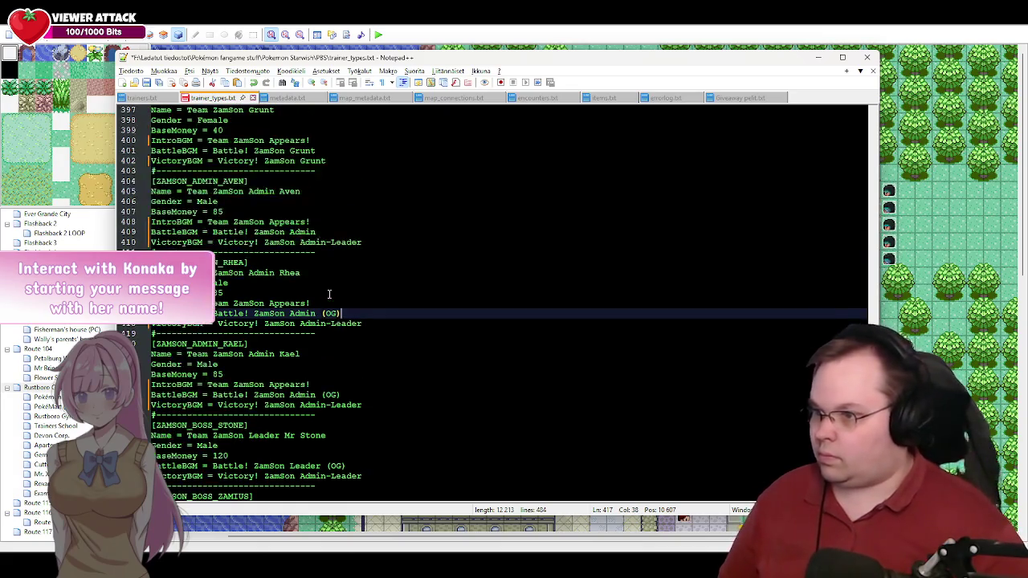
{"action": "left_click", "coordinate": [322, 232]}
{"action": "type", "text": "(OG)"}
Step: Move to the female grunt's BattleBGM and confirm Battle! ZamSon Grunt (OG) exists in BGM
{"action": "scroll", "coordinate": [329, 254], "scroll_direction": "up", "scroll_amount": 3}
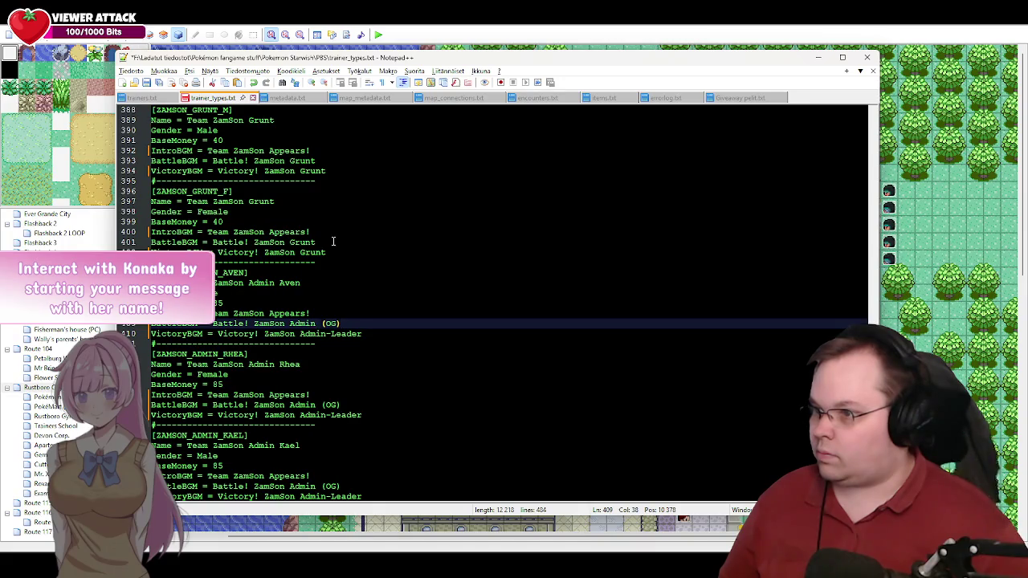
{"action": "left_click", "coordinate": [342, 242]}
{"action": "key", "text": "alt+Tab"}
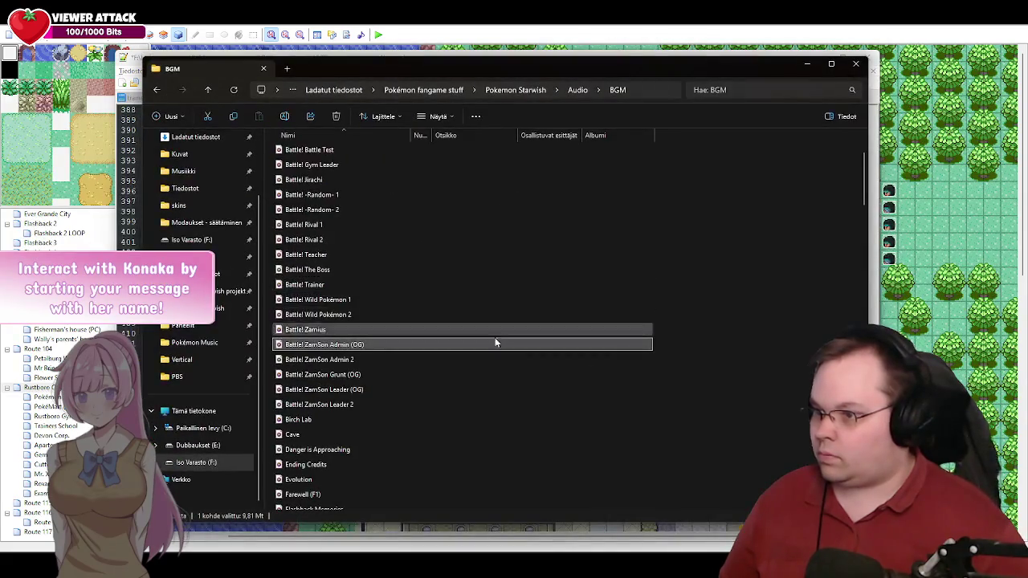
{"action": "left_click", "coordinate": [523, 375]}
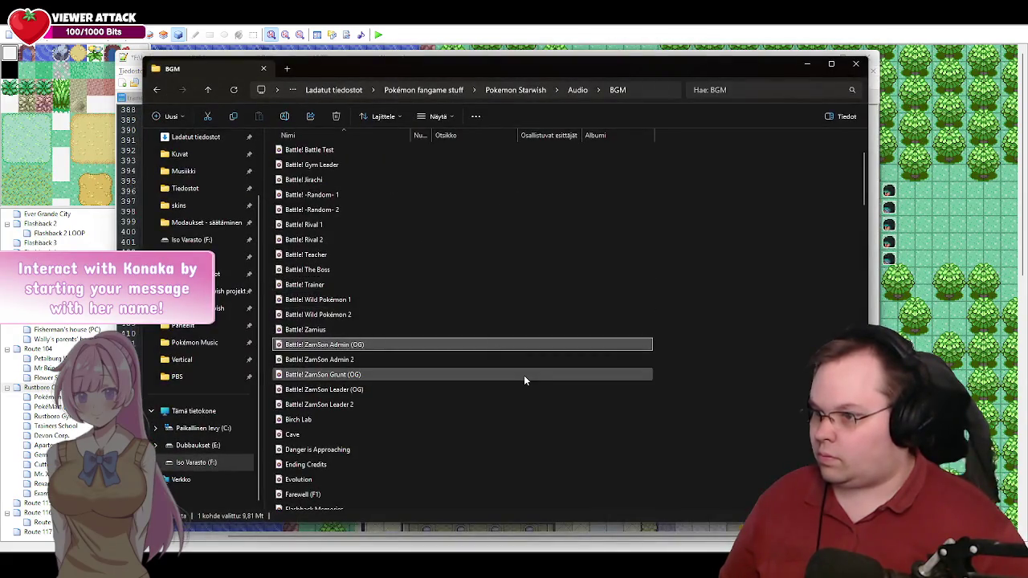
{"action": "left_click", "coordinate": [356, 378]}
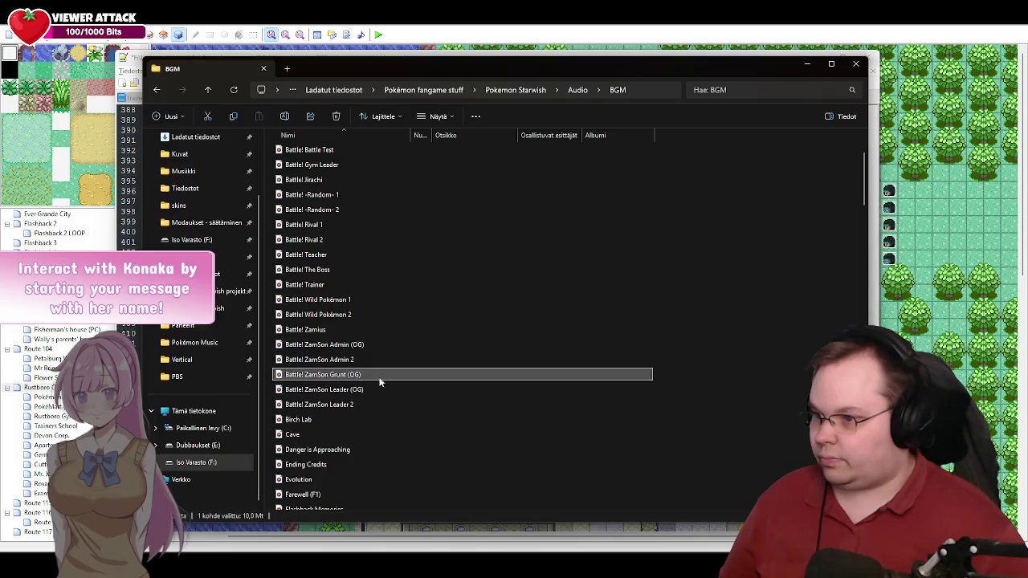
{"action": "left_click", "coordinate": [704, 390]}
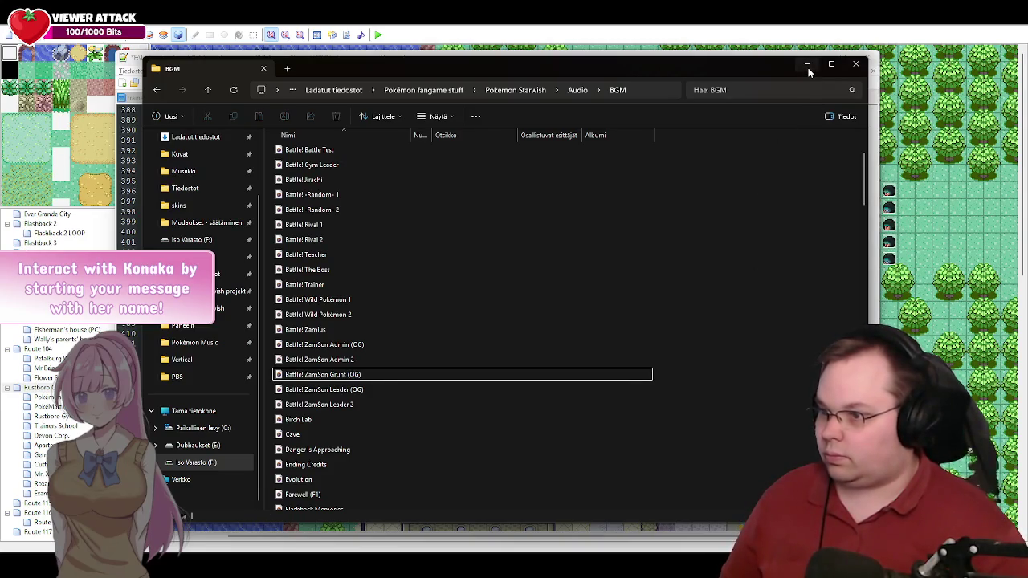
{"action": "left_click", "coordinate": [808, 67]}
Step: Give the grunts' BattleBGM the ' (OG)' suffix and save trainer_types.txt
{"action": "type", "text": "(OG)"}
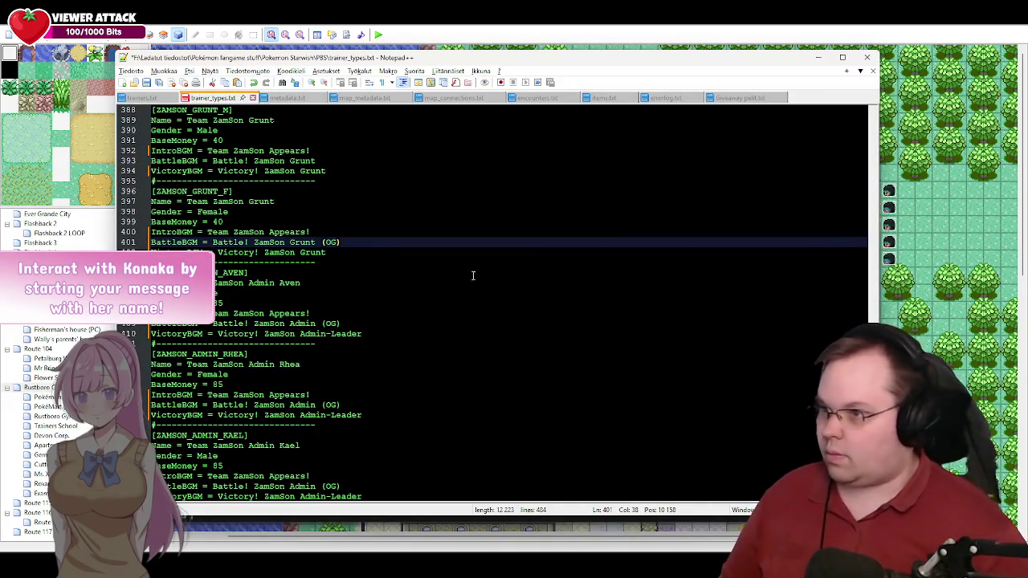
{"action": "left_click", "coordinate": [347, 159]}
{"action": "type", "text": "(OG)"}
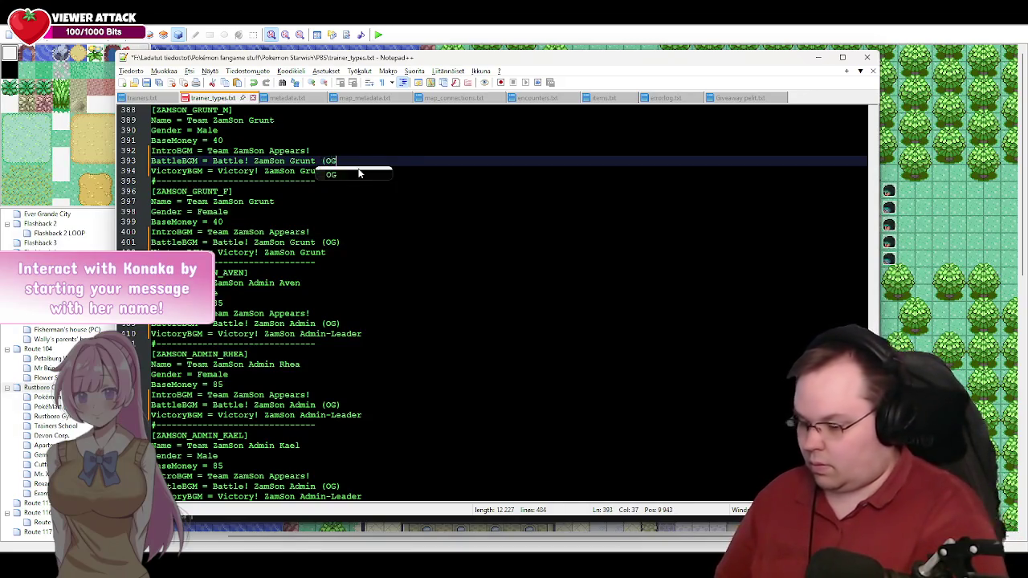
{"action": "key", "text": "ctrl+s"}
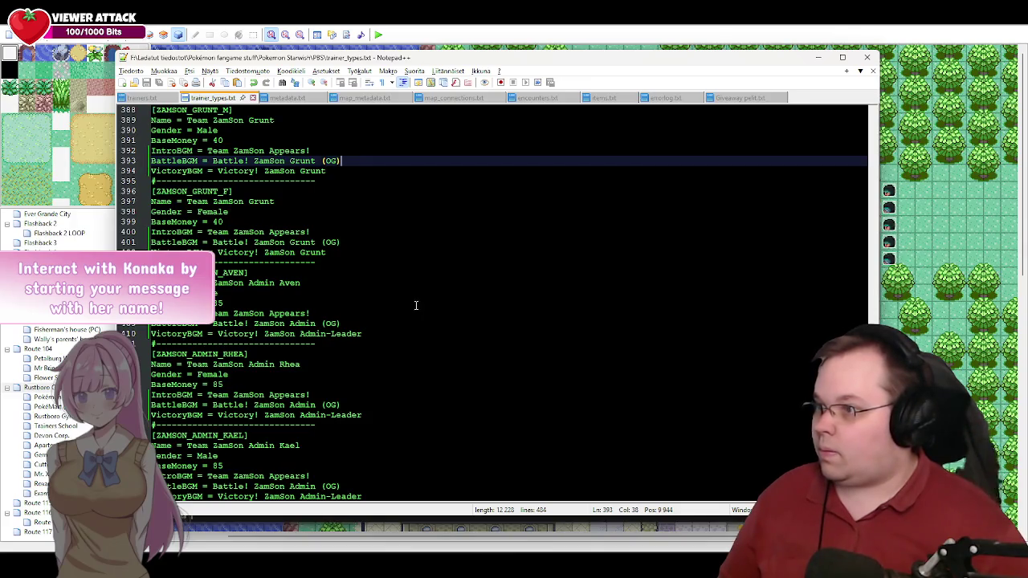
{"action": "scroll", "coordinate": [412, 302], "scroll_direction": "down", "scroll_amount": 4}
{"action": "scroll", "coordinate": [413, 303], "scroll_direction": "up", "scroll_amount": 3}
{"action": "scroll", "coordinate": [413, 302], "scroll_direction": "down", "scroll_amount": 10}
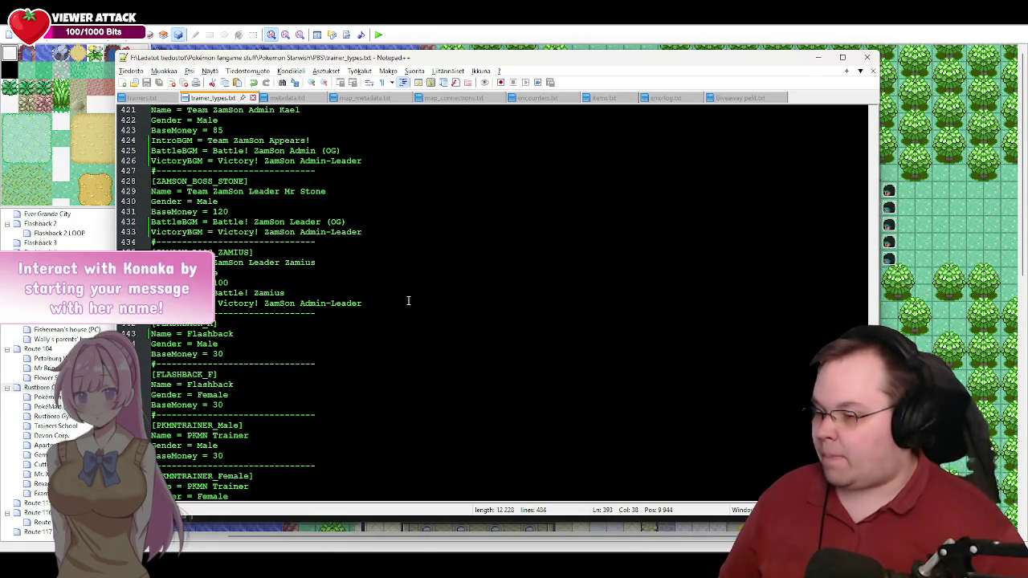
Step: Recheck the BGM track list, then open errorlog.txt and reload its latest contents
{"action": "key", "text": "alt+Tab"}
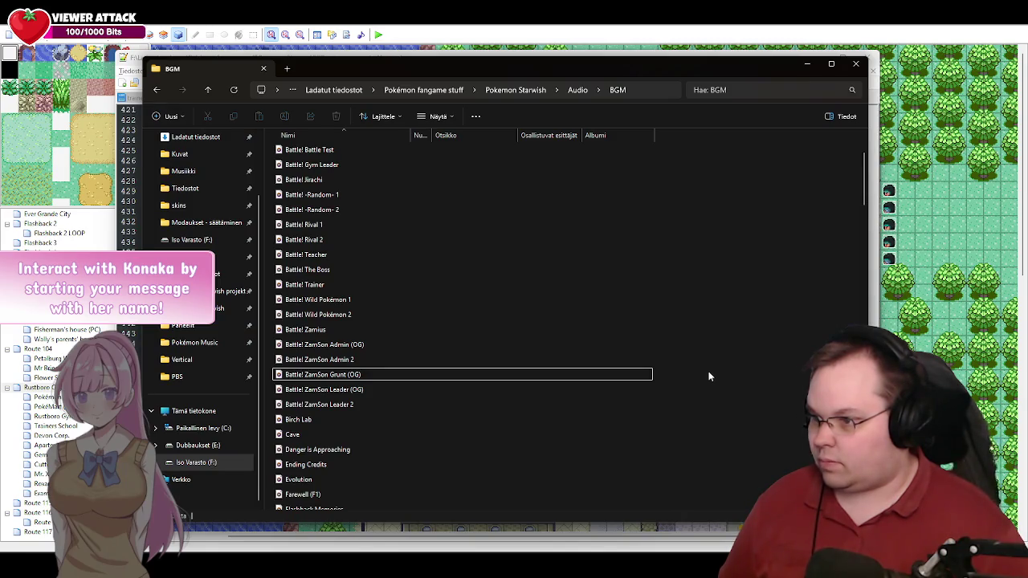
{"action": "scroll", "coordinate": [708, 371], "scroll_direction": "down", "scroll_amount": 2}
{"action": "left_click_drag", "start_coordinate": [862, 207], "coordinate": [863, 494]}
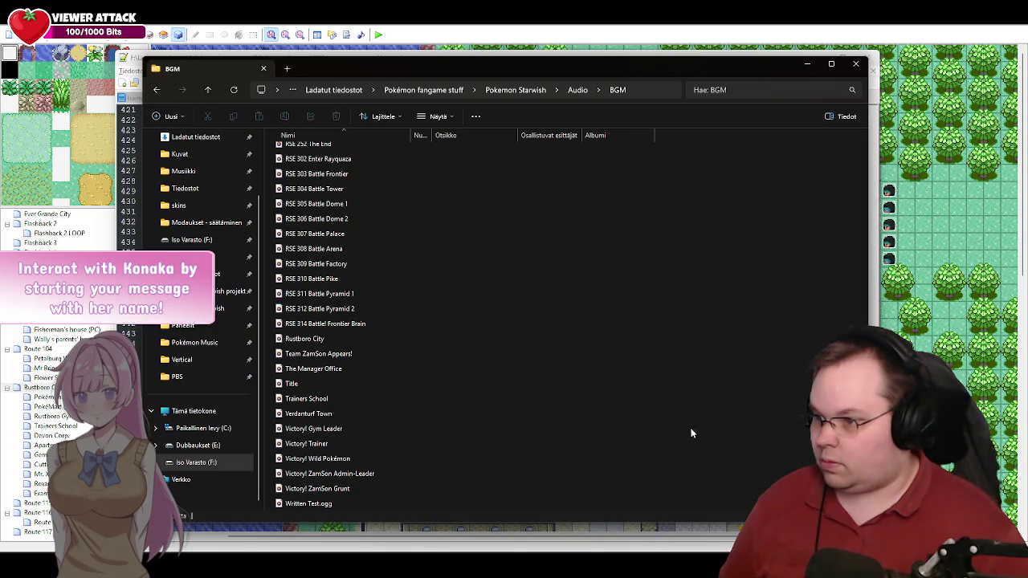
{"action": "left_click", "coordinate": [806, 63]}
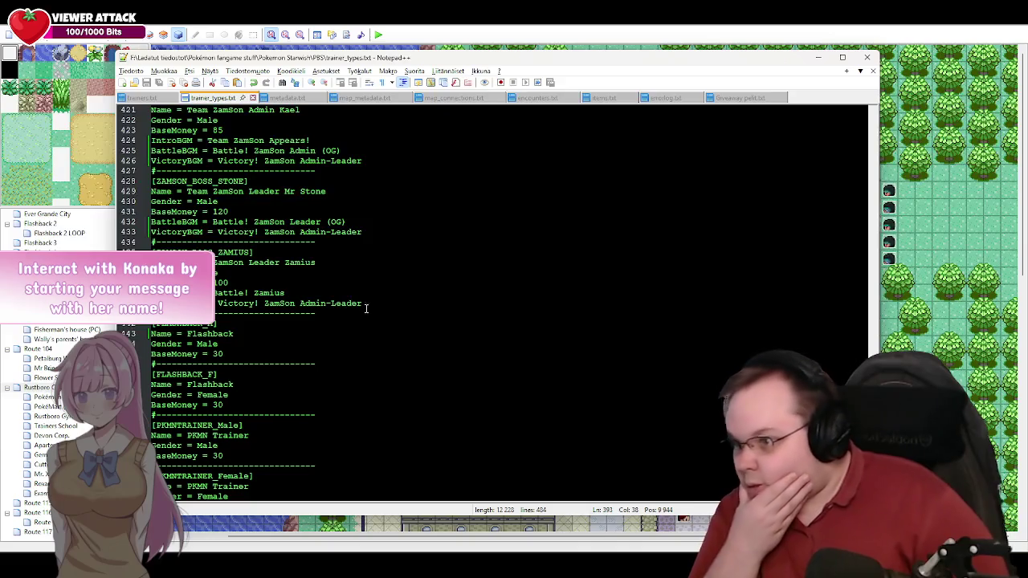
{"action": "scroll", "coordinate": [340, 347], "scroll_direction": "up", "scroll_amount": 2}
{"action": "scroll", "coordinate": [340, 347], "scroll_direction": "up", "scroll_amount": 2}
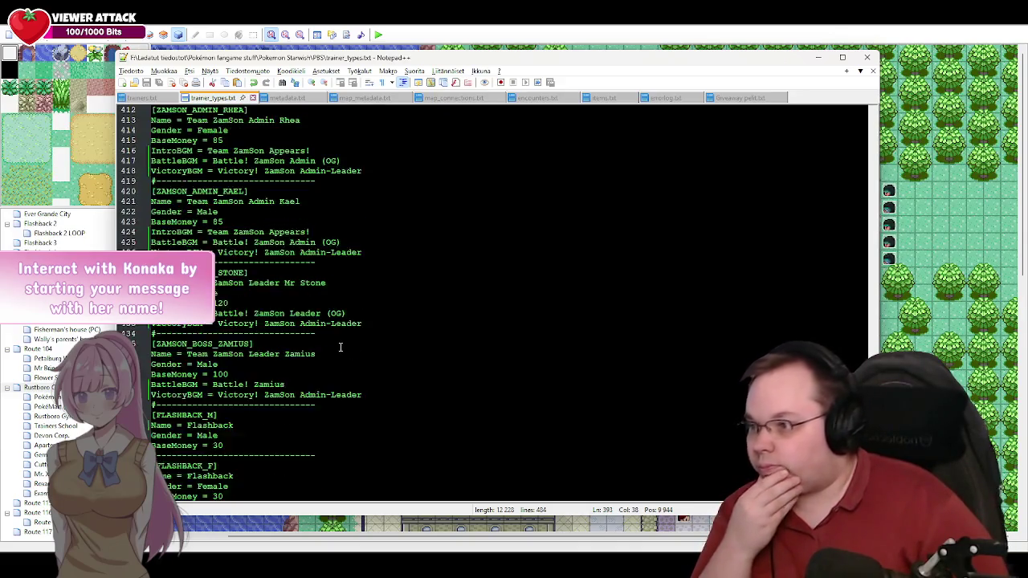
{"action": "scroll", "coordinate": [350, 340], "scroll_direction": "up", "scroll_amount": 11}
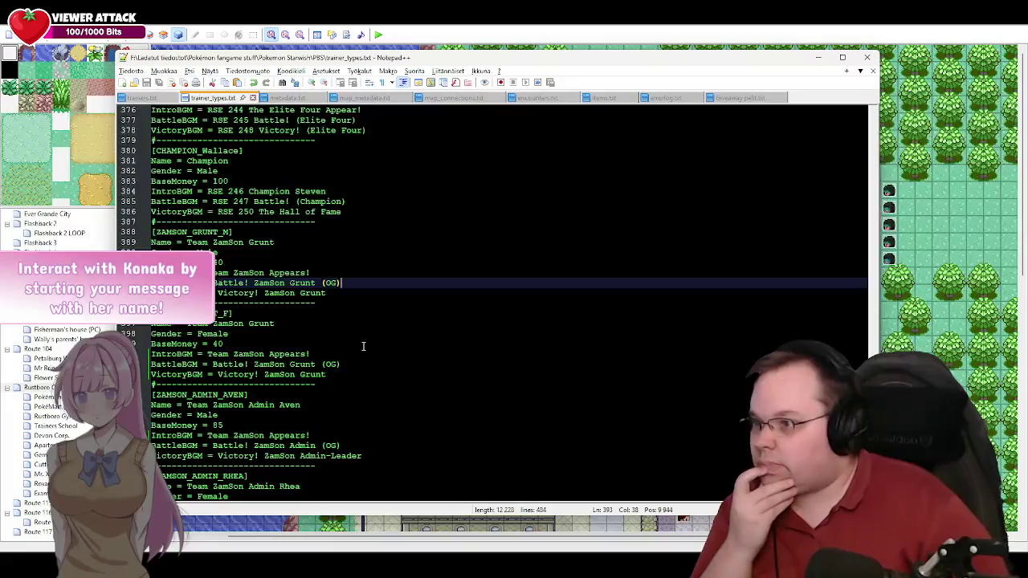
{"action": "scroll", "coordinate": [397, 351], "scroll_direction": "down", "scroll_amount": 2}
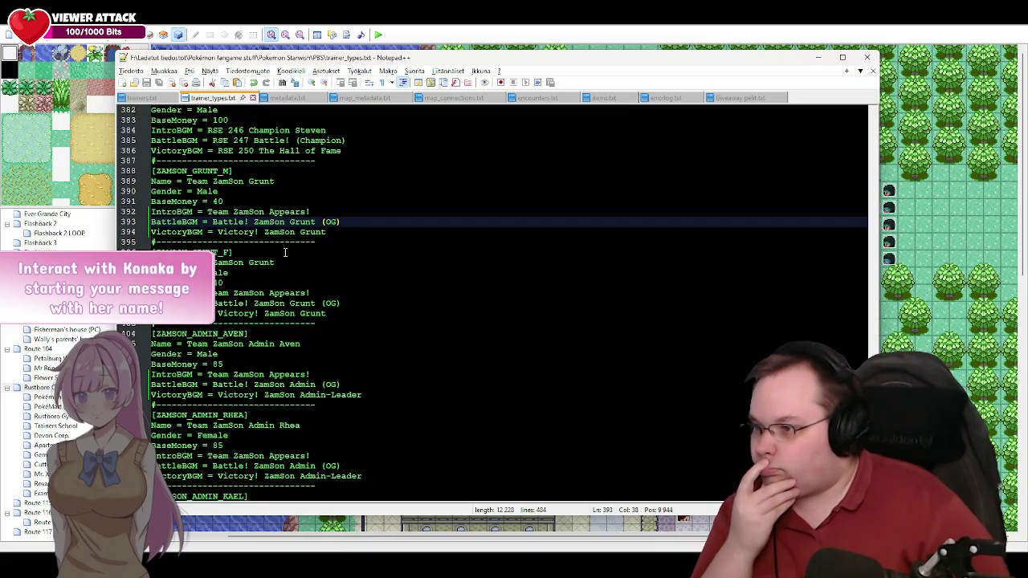
{"action": "left_click", "coordinate": [285, 253]}
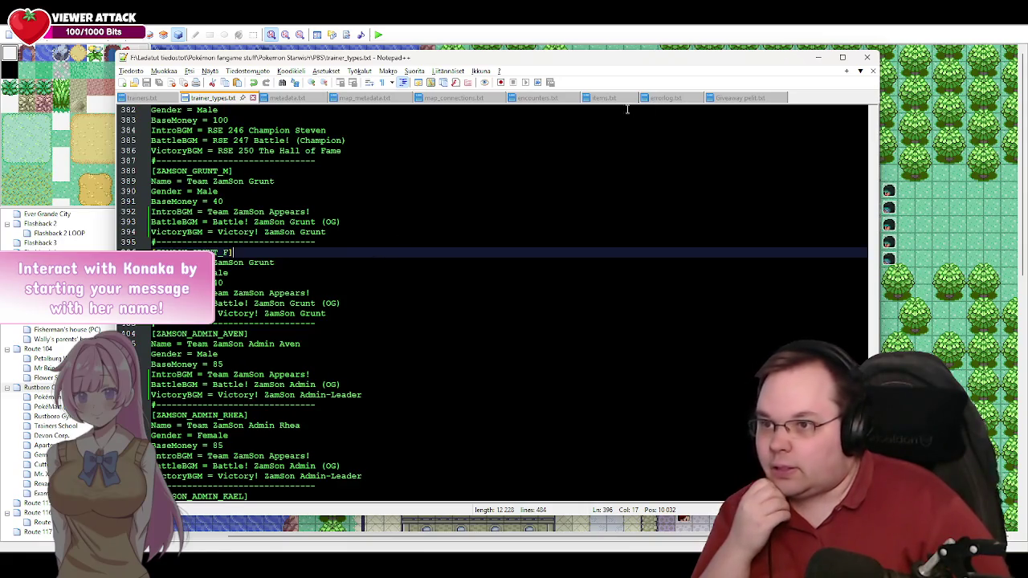
{"action": "left_click", "coordinate": [665, 97]}
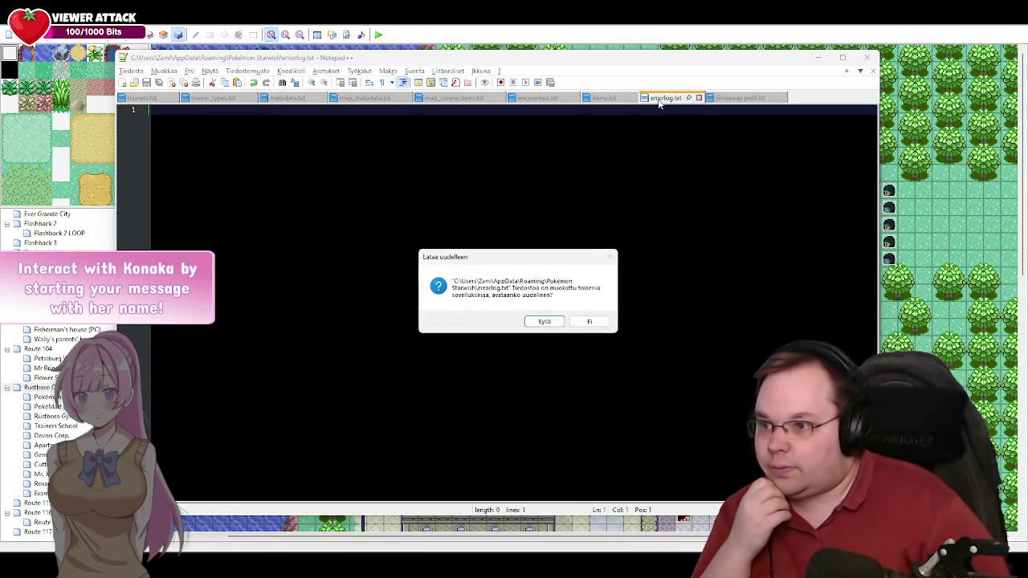
{"action": "left_click", "coordinate": [546, 321]}
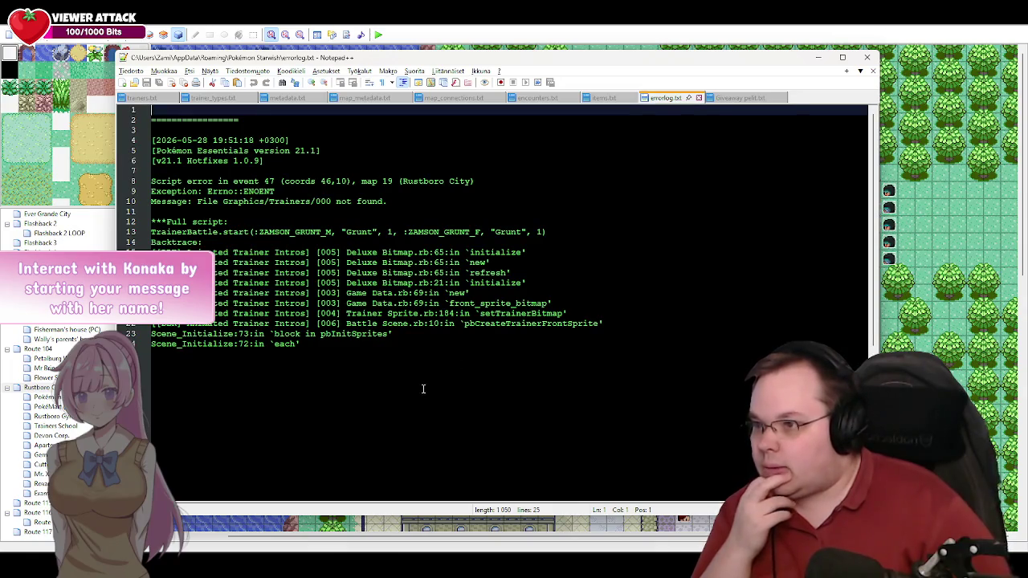
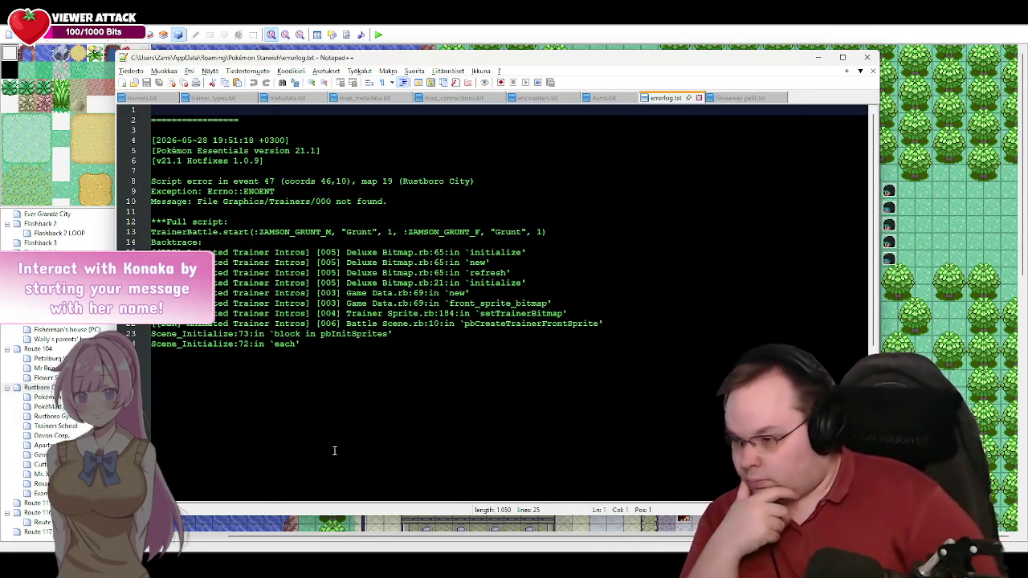
Step: Switch to File Explorer and go up to the Pokemon Starwish folder
{"action": "key", "text": "alt+Tab"}
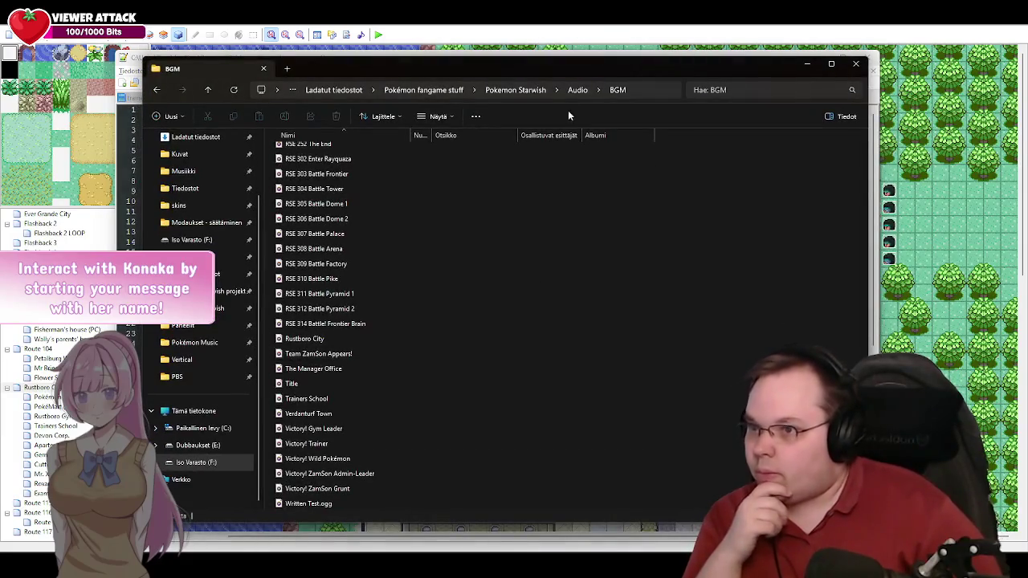
{"action": "left_click", "coordinate": [510, 89]}
Step: In Graphics\Trainers, rename ZAMSONGRUNT_M to ZAMSON_GRUNT_M
{"action": "double_click", "coordinate": [314, 212]}
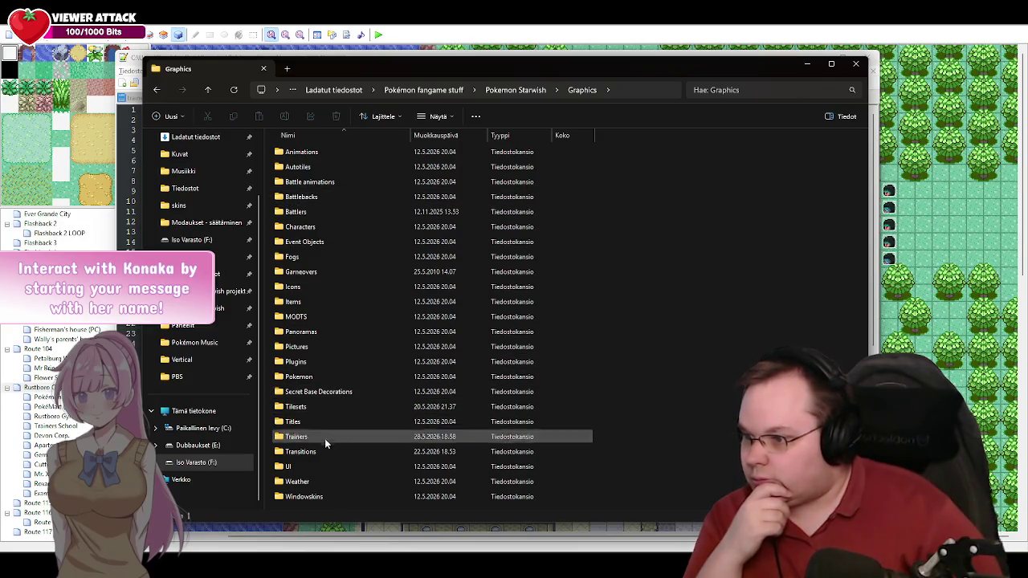
{"action": "double_click", "coordinate": [305, 437]}
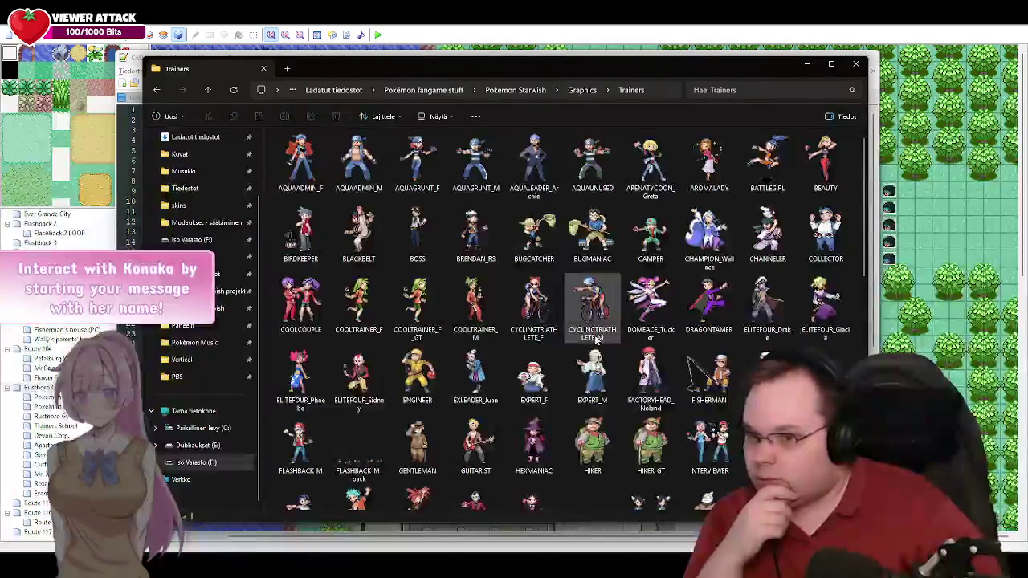
{"action": "scroll", "coordinate": [614, 350], "scroll_direction": "down", "scroll_amount": 10}
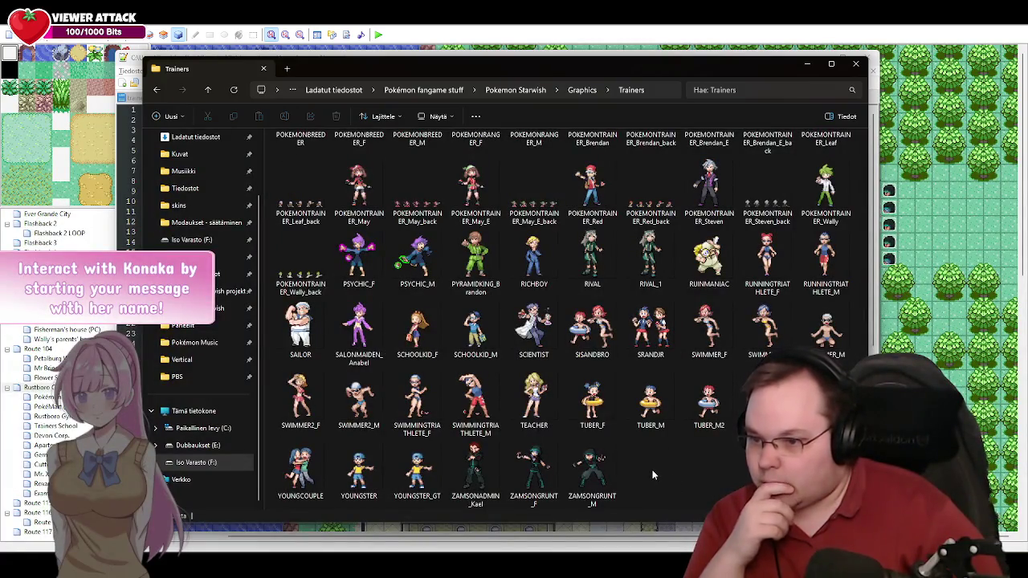
{"action": "left_click", "coordinate": [592, 498]}
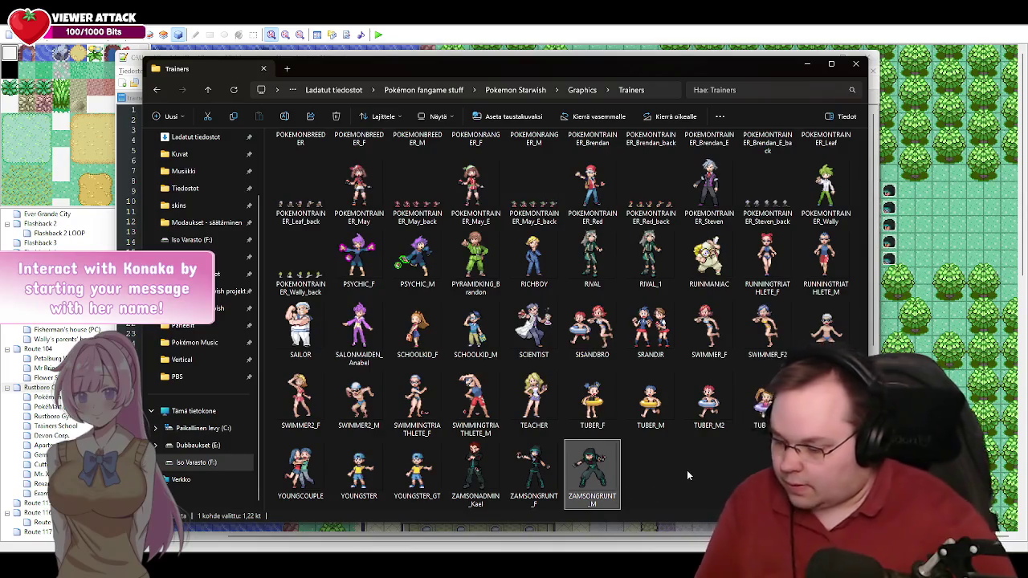
{"action": "key", "text": "F2"}
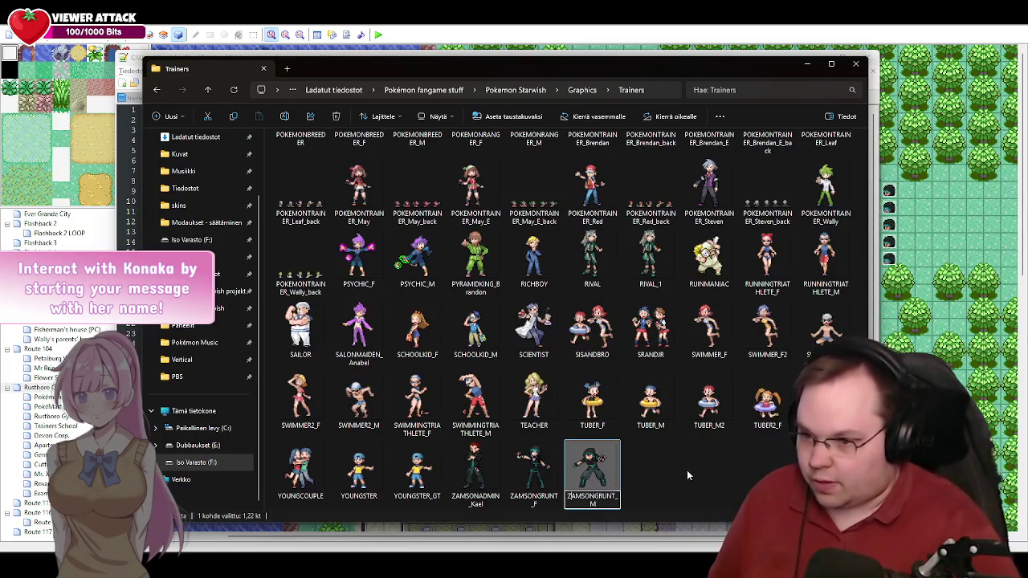
{"action": "key", "text": "Home"}
{"action": "key", "text": "Right"}
{"action": "key", "text": "Right"}
{"action": "key", "text": "Right"}
{"action": "type", "text": "_"}
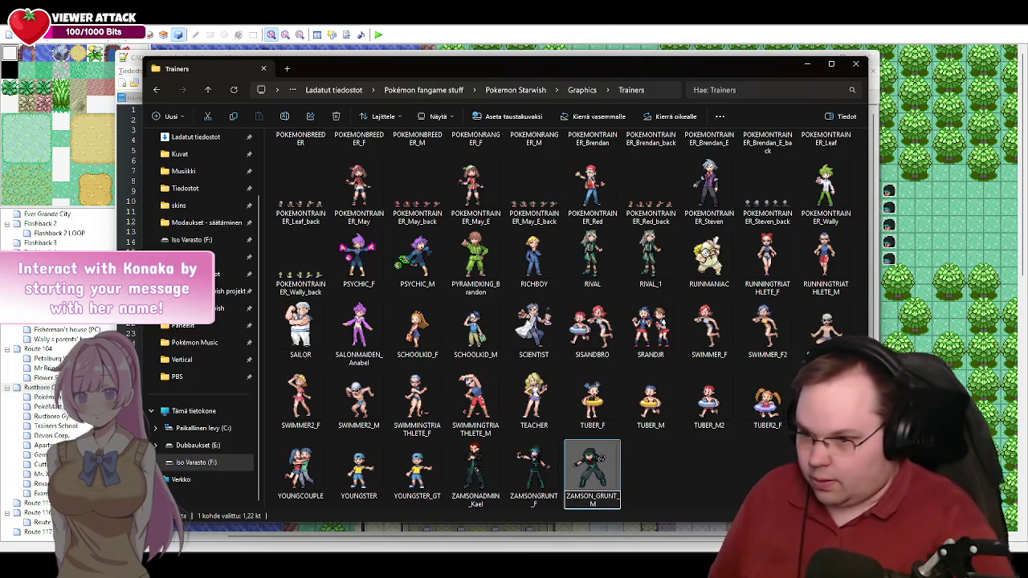
{"action": "key", "text": "Return"}
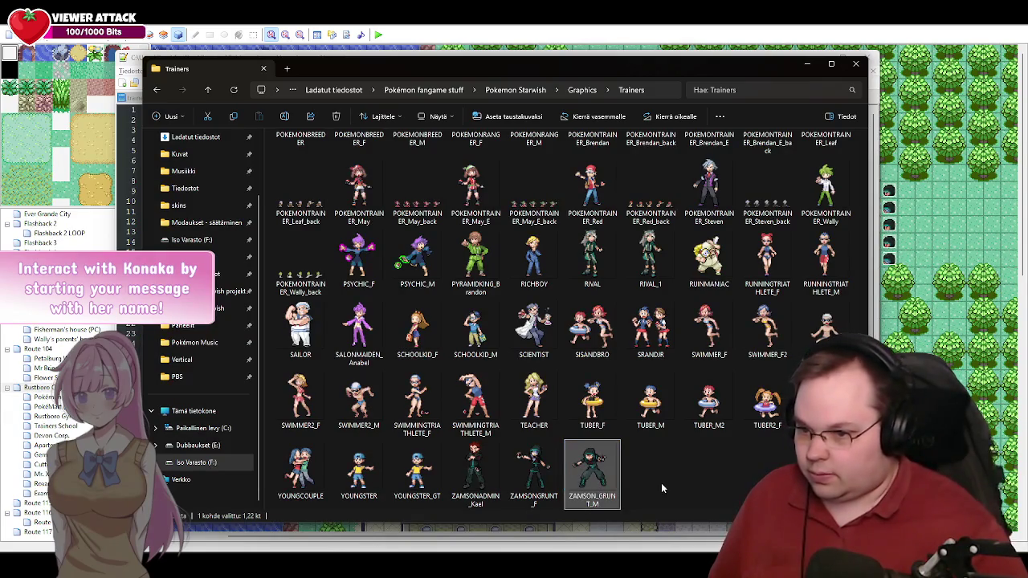
Step: Rename ZAMSONGRUNT_F to ZAMSON_GRUNT_F
{"action": "left_click", "coordinate": [530, 497]}
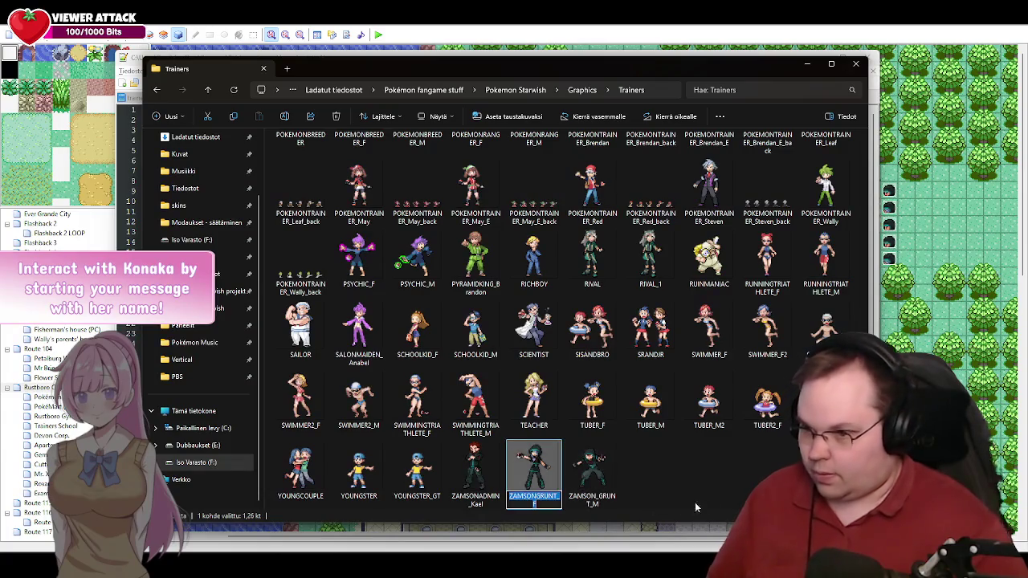
{"action": "key", "text": "F2"}
{"action": "key", "text": "Left"}
{"action": "key", "text": "Left"}
{"action": "key", "text": "Left"}
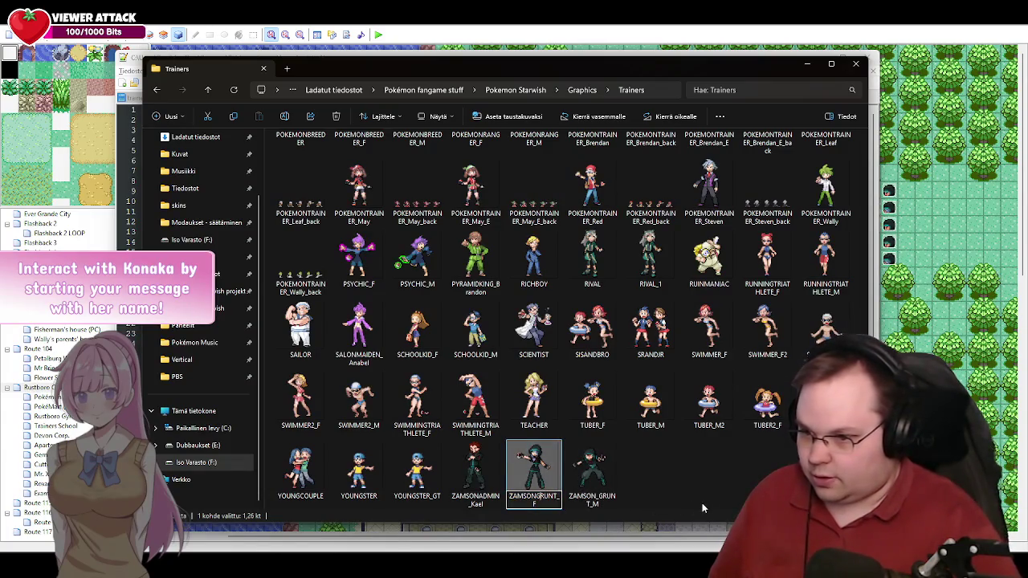
{"action": "type", "text": "_"}
{"action": "key", "text": "Return"}
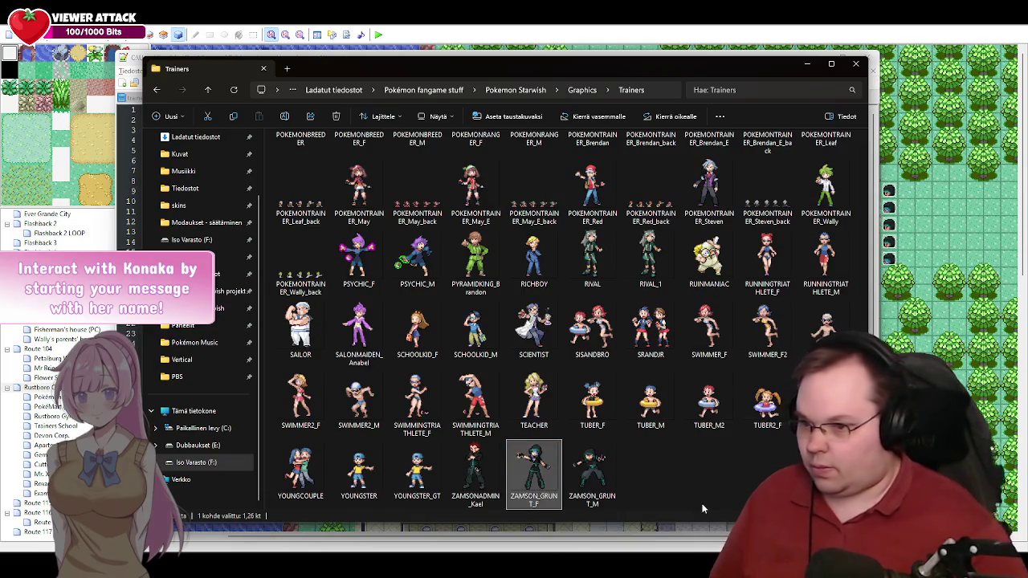
Step: Rename ZAMSONADMIN_Kael to ZAMSON_ADMIN_Kael, refresh, and return to the Notepad++ error log
{"action": "left_click", "coordinate": [476, 489]}
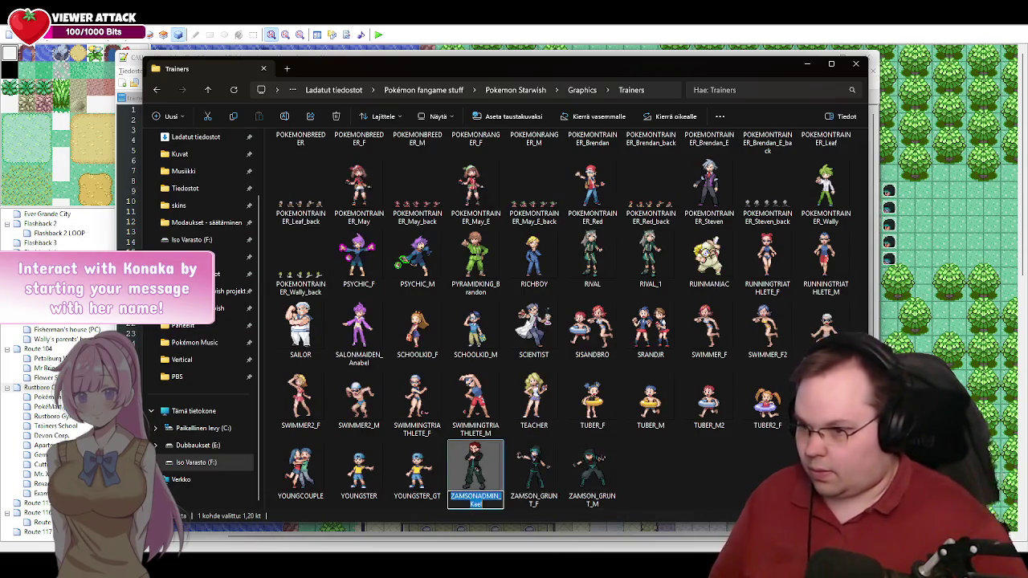
{"action": "key", "text": "F2"}
{"action": "key", "text": "Left"}
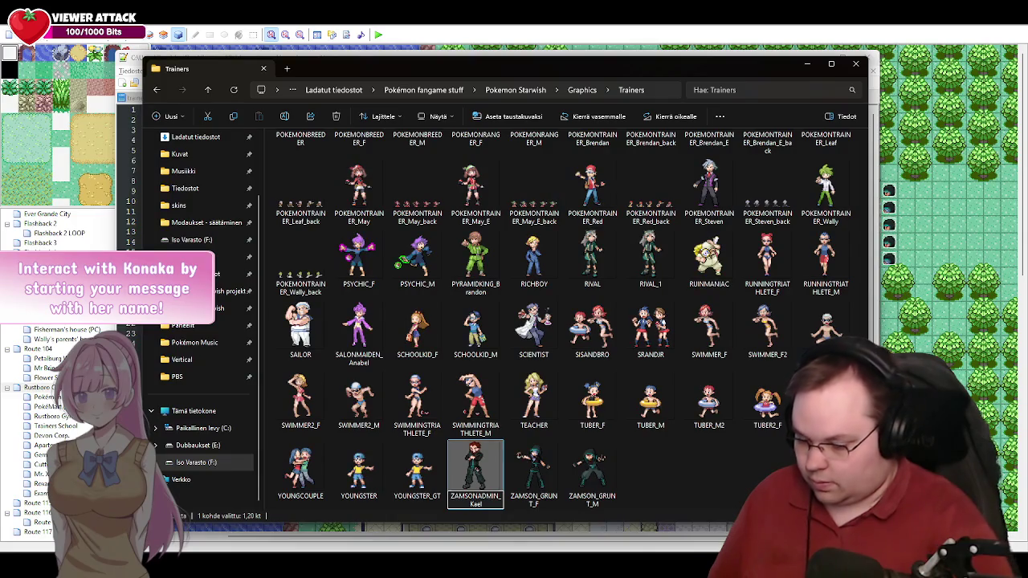
{"action": "key", "text": "Right"}
{"action": "key", "text": "Right"}
{"action": "key", "text": "Right"}
{"action": "type", "text": "_"}
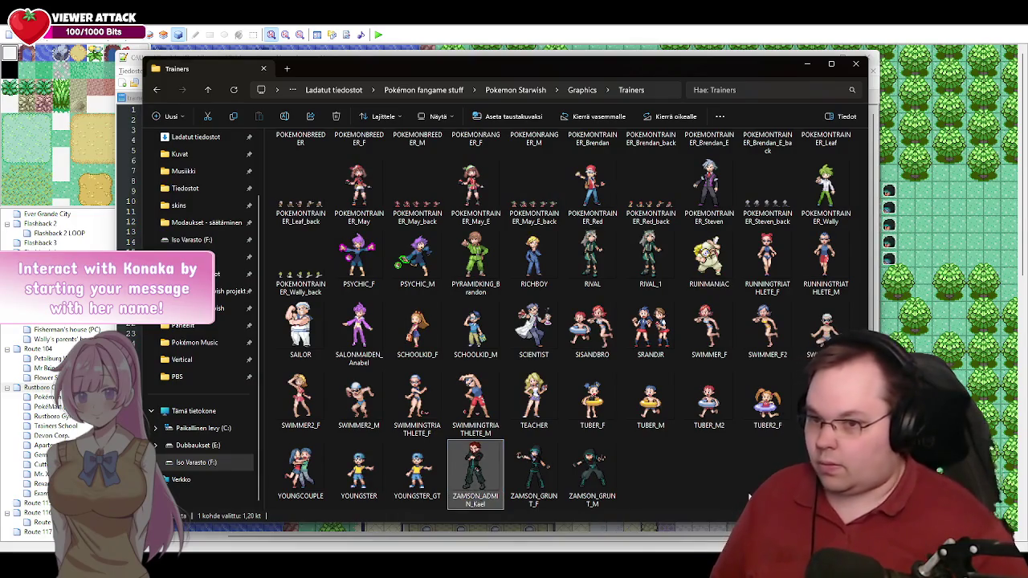
{"action": "left_click", "coordinate": [727, 466]}
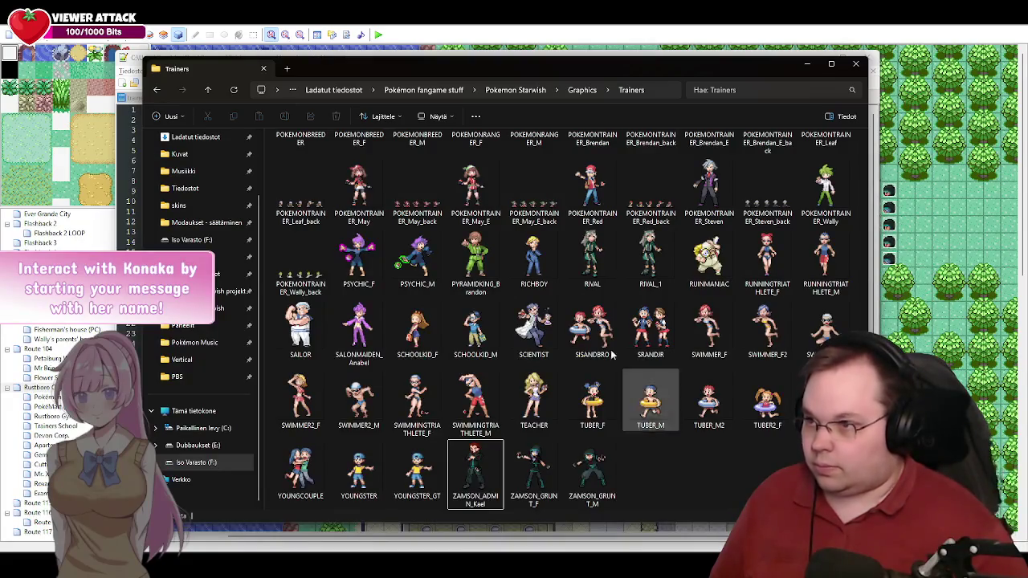
{"action": "left_click", "coordinate": [234, 90]}
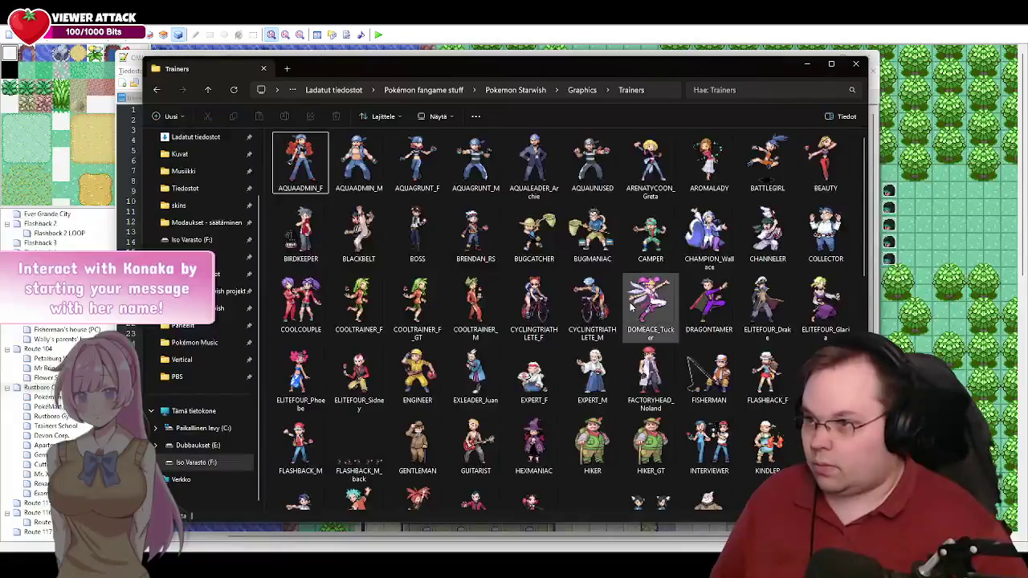
{"action": "left_click", "coordinate": [525, 91]}
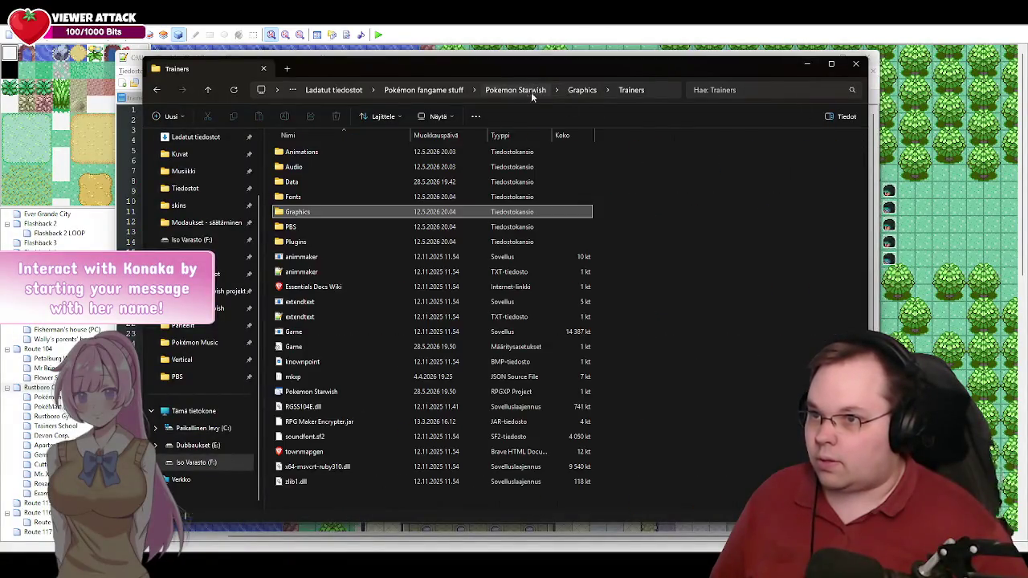
{"action": "key", "text": "alt+Tab"}
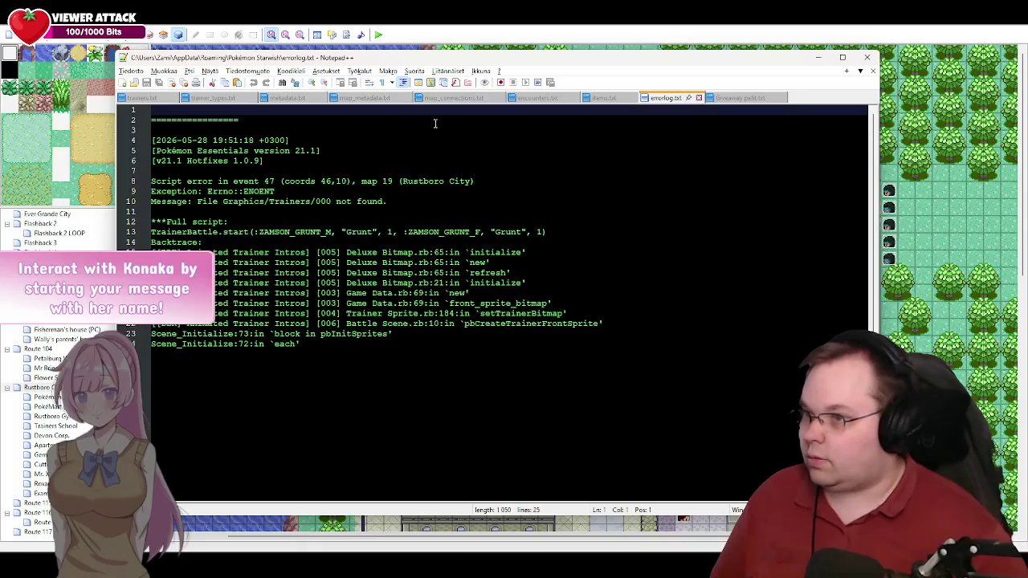
Step: Empty and save errorlog.txt, view trainers.txt, then return to RPG Maker XP
{"action": "key", "text": "ctrl+a"}
{"action": "key", "text": "Delete"}
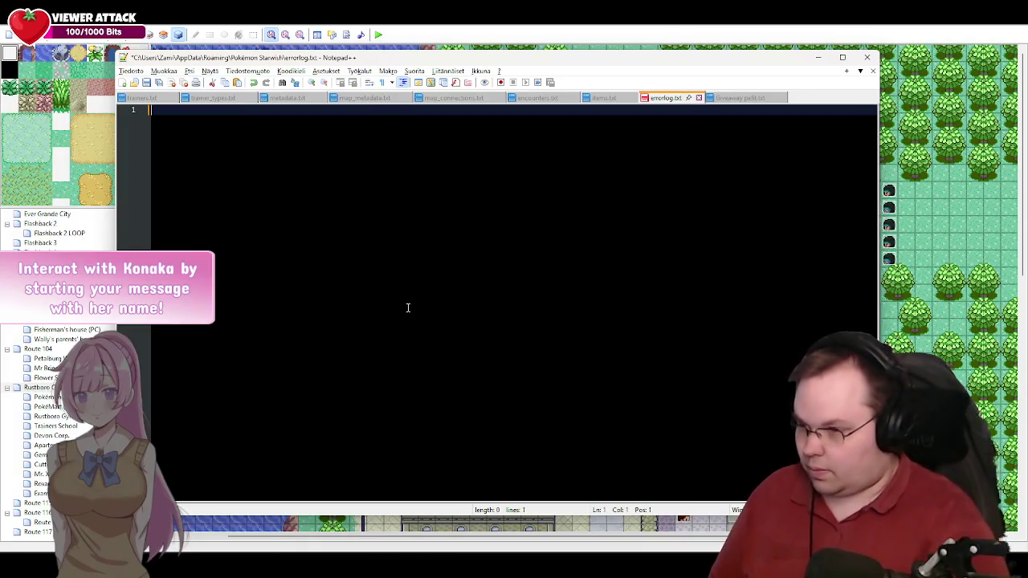
{"action": "key", "text": "ctrl+s"}
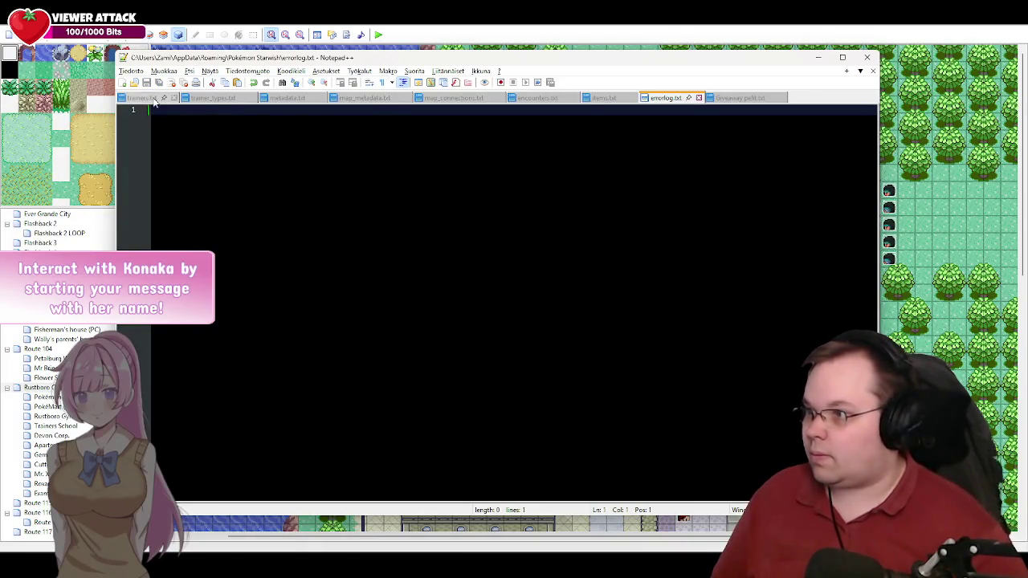
{"action": "left_click", "coordinate": [141, 98]}
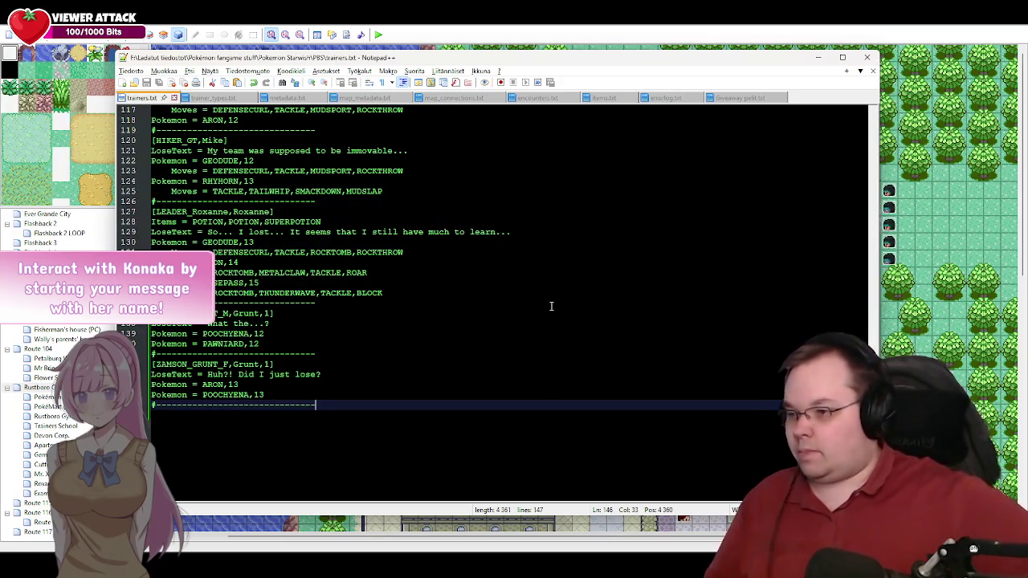
{"action": "key", "text": "alt+Tab"}
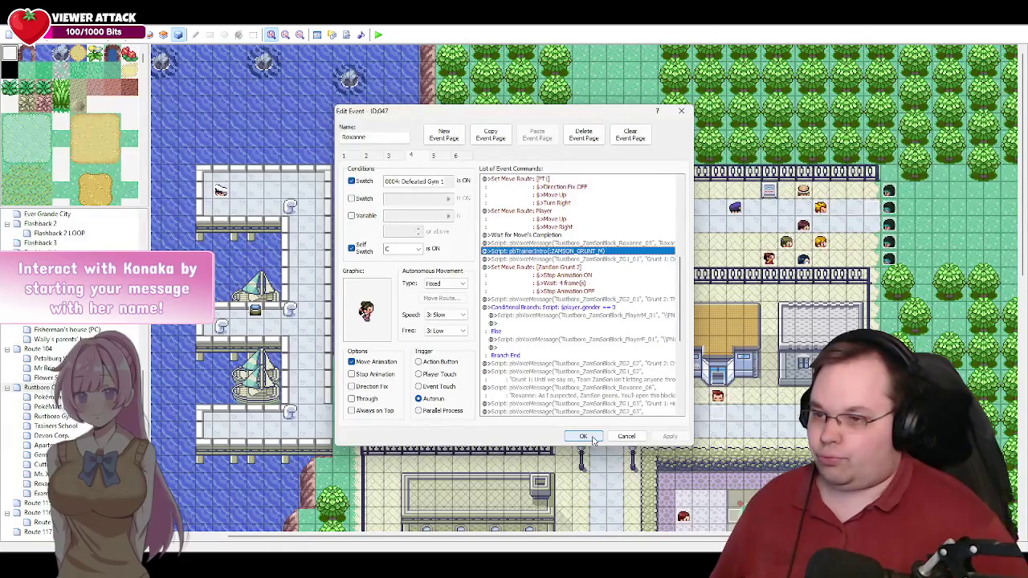
Step: Accept the Roxanne event edits with OK and start an F12 playtest
{"action": "left_click", "coordinate": [594, 438]}
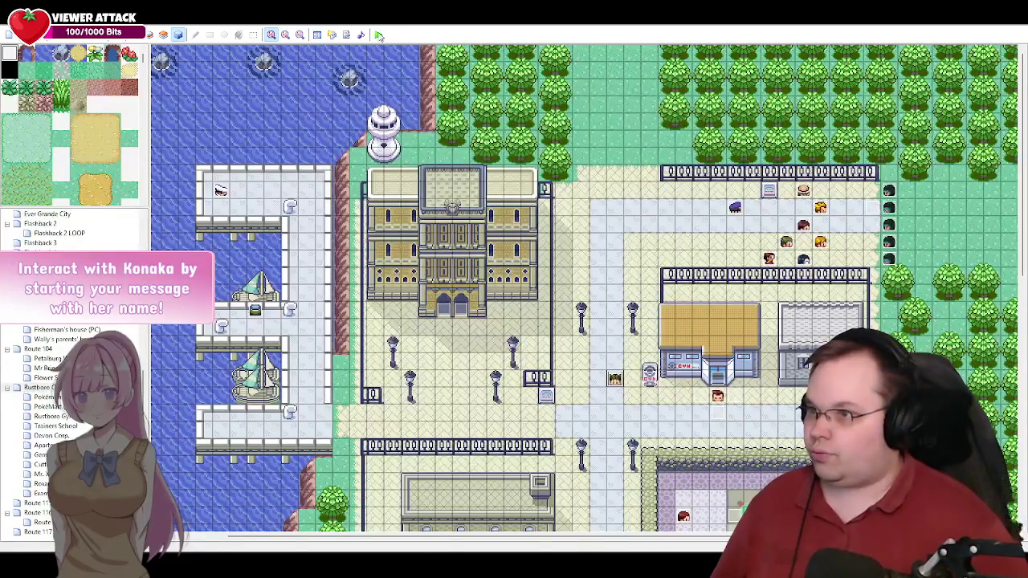
{"action": "key", "text": "F12"}
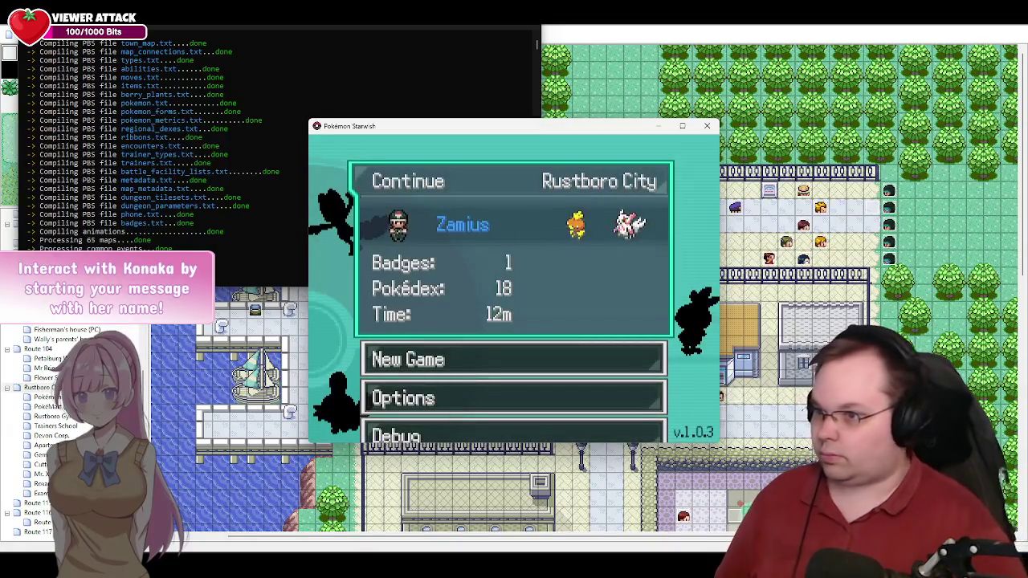
Step: Load the Rustboro save and advance Roxanne's and the grunts' dialogue, dismissing voice clip popups
{"action": "key", "text": "Return"}
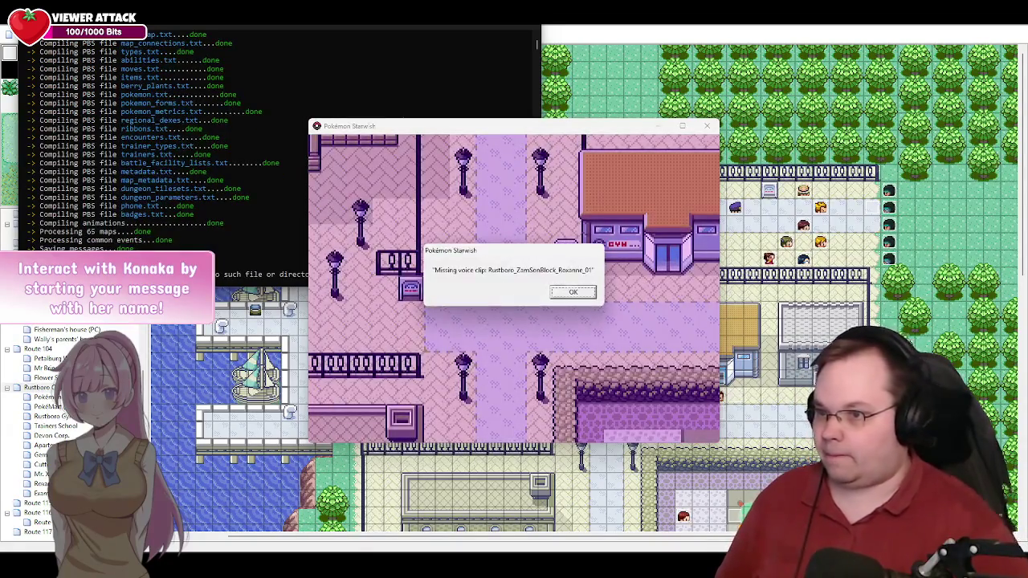
{"action": "key", "text": "Return"}
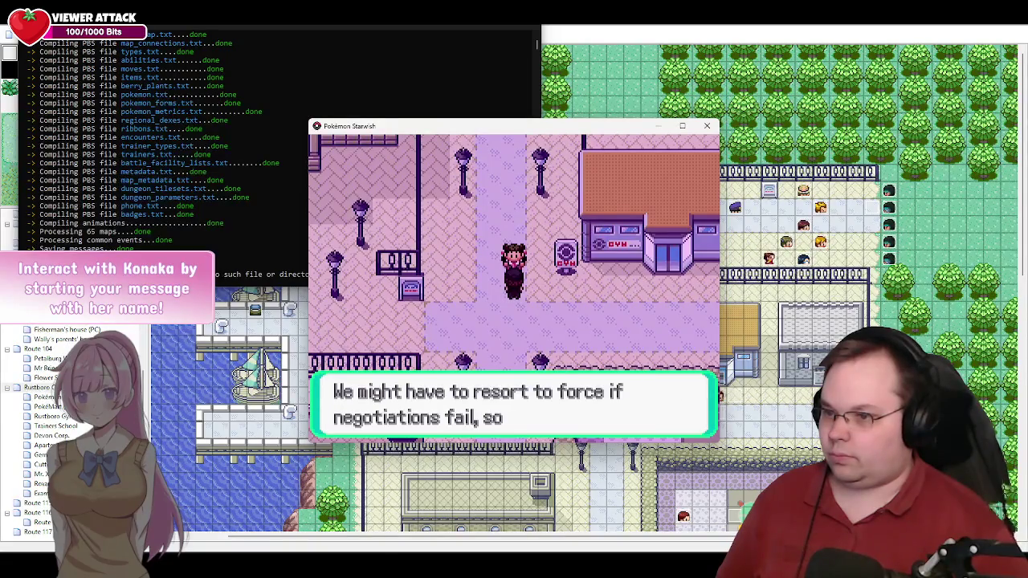
{"action": "key", "text": "Return"}
{"action": "key", "text": "Return"}
{"action": "key", "text": "Return"}
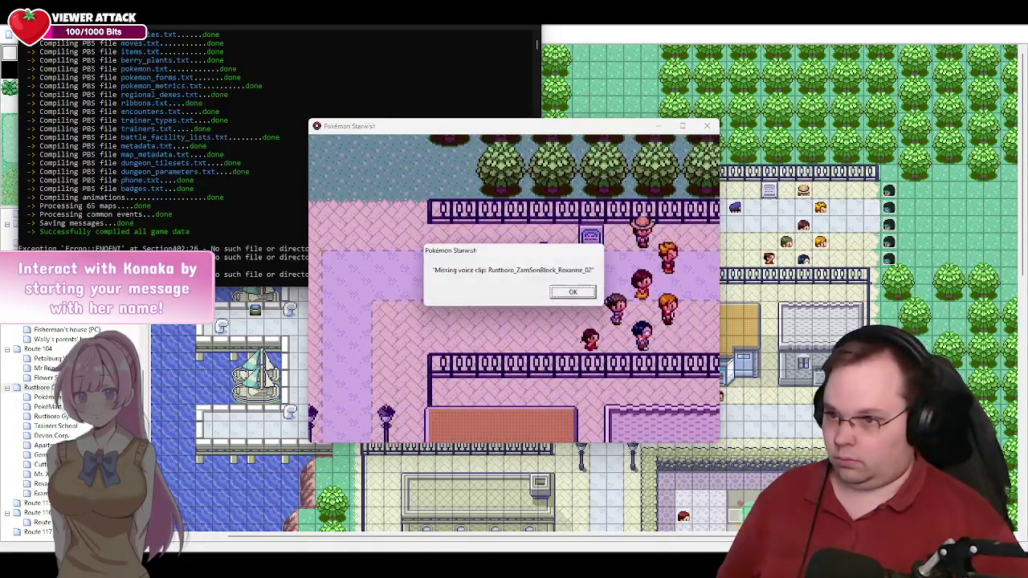
{"action": "key", "text": "Return"}
{"action": "key", "text": "Return"}
{"action": "key", "text": "Return"}
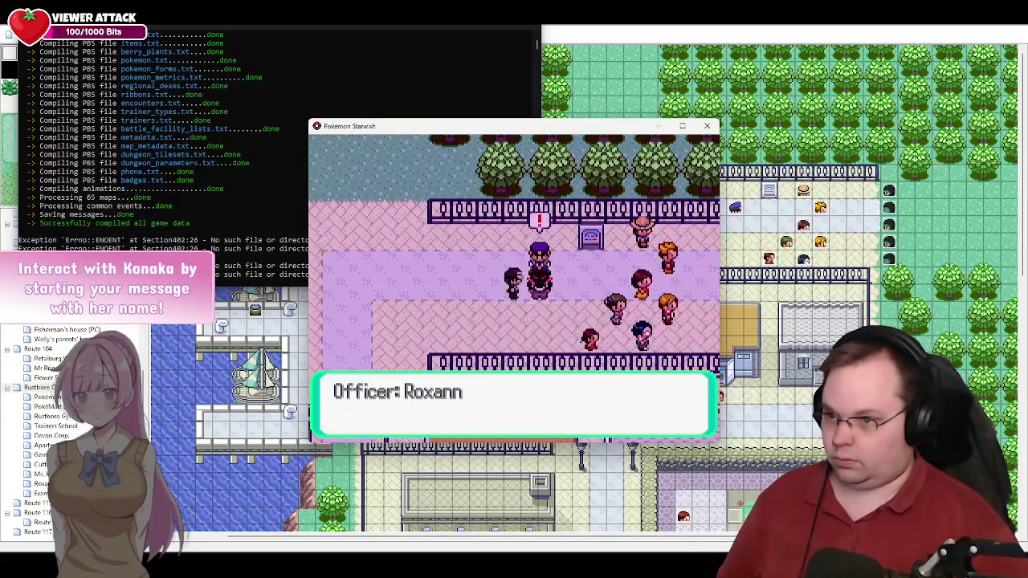
{"action": "key", "text": "Return"}
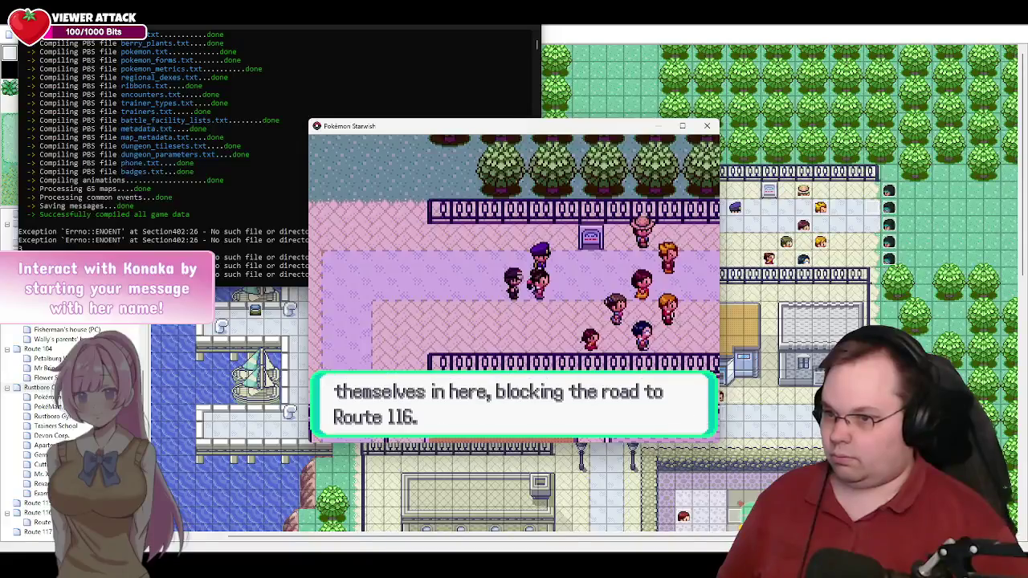
{"action": "key", "text": "Return"}
{"action": "key", "text": "Return"}
{"action": "key", "text": "Return"}
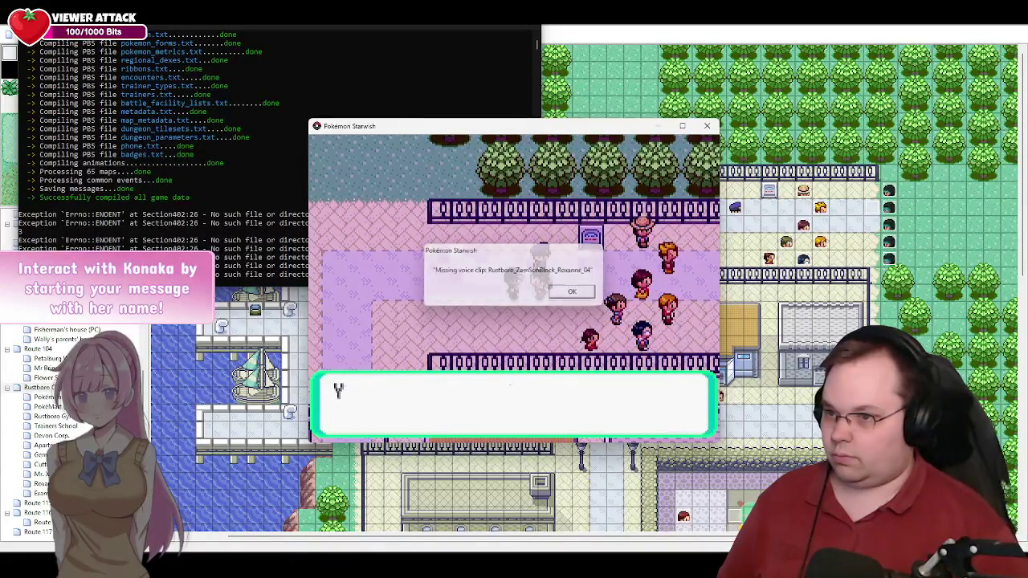
{"action": "key", "text": "Return"}
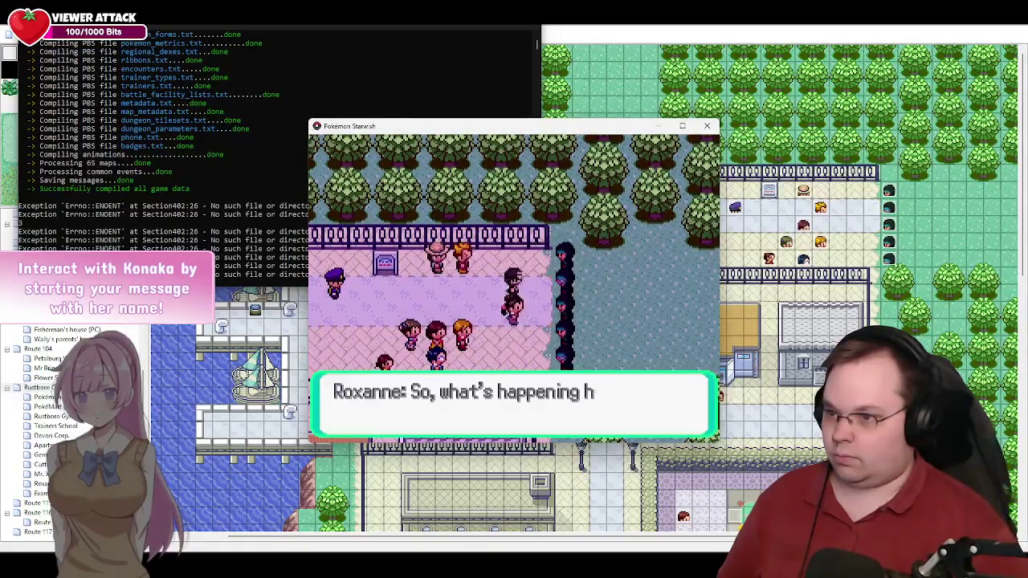
{"action": "key", "text": "Return"}
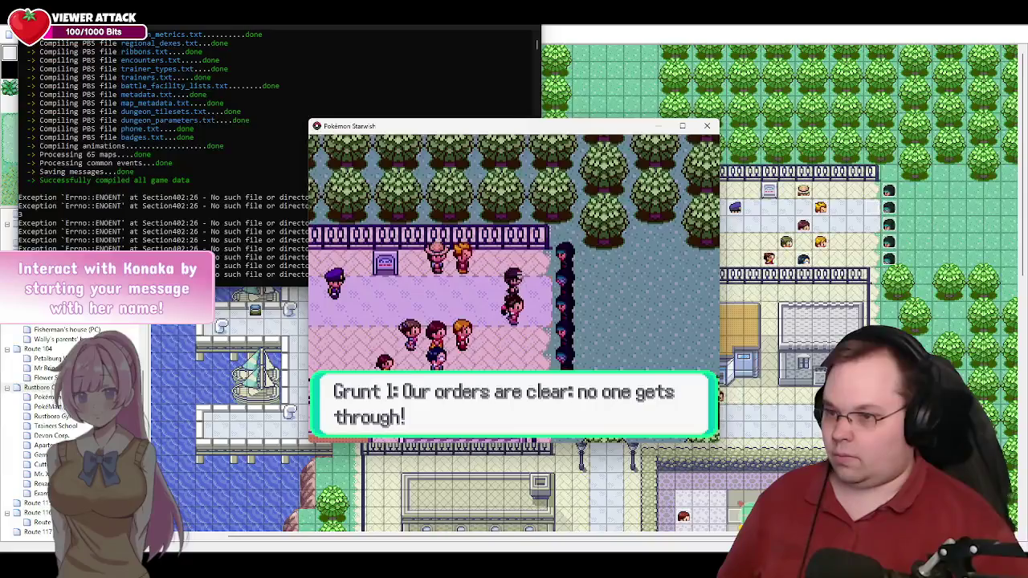
{"action": "key", "text": "Return"}
{"action": "key", "text": "Return"}
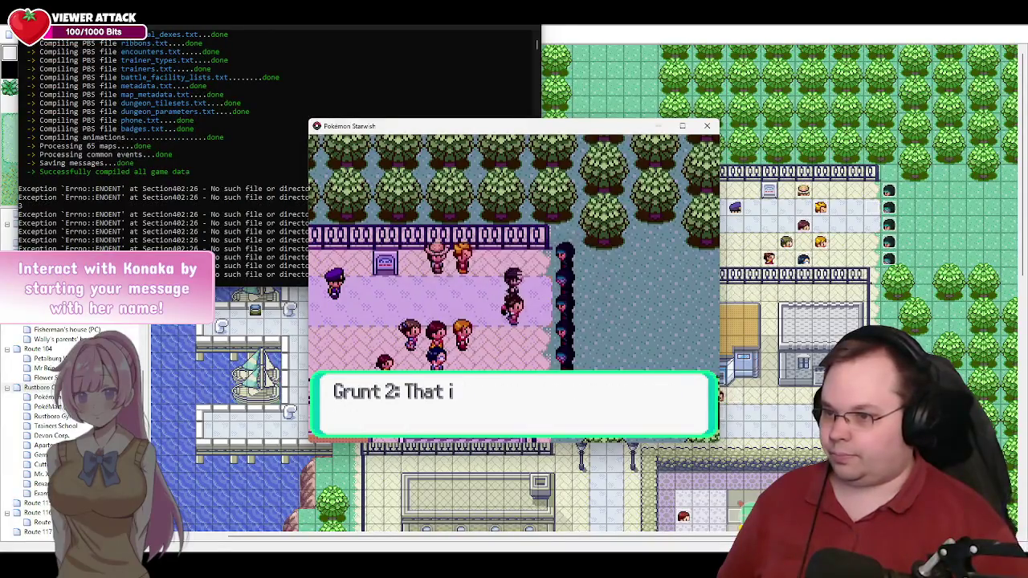
{"action": "key", "text": "Return"}
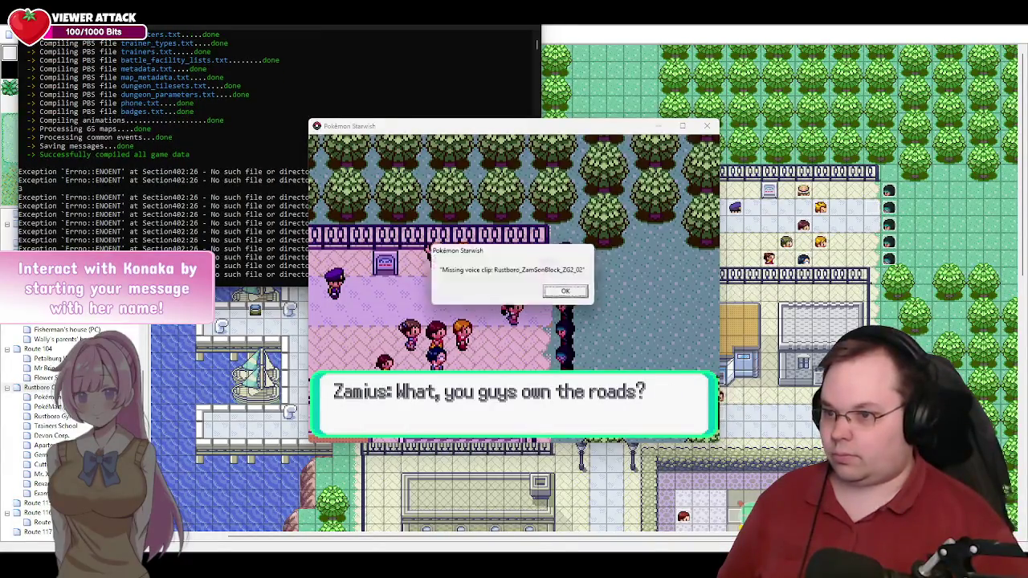
{"action": "key", "text": "Return"}
{"action": "key", "text": "Return"}
{"action": "key", "text": "Return"}
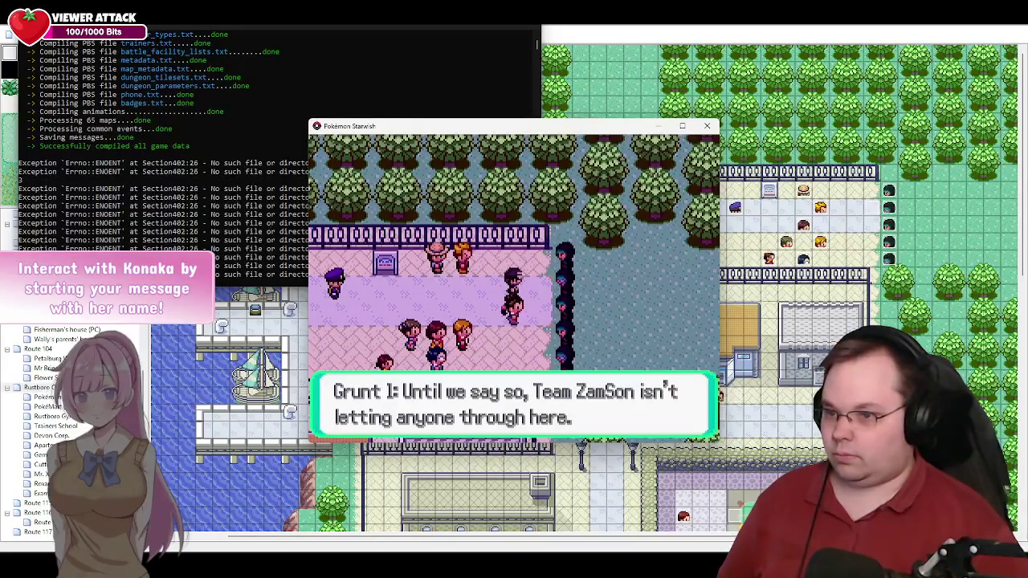
{"action": "key", "text": "Return"}
{"action": "key", "text": "Return"}
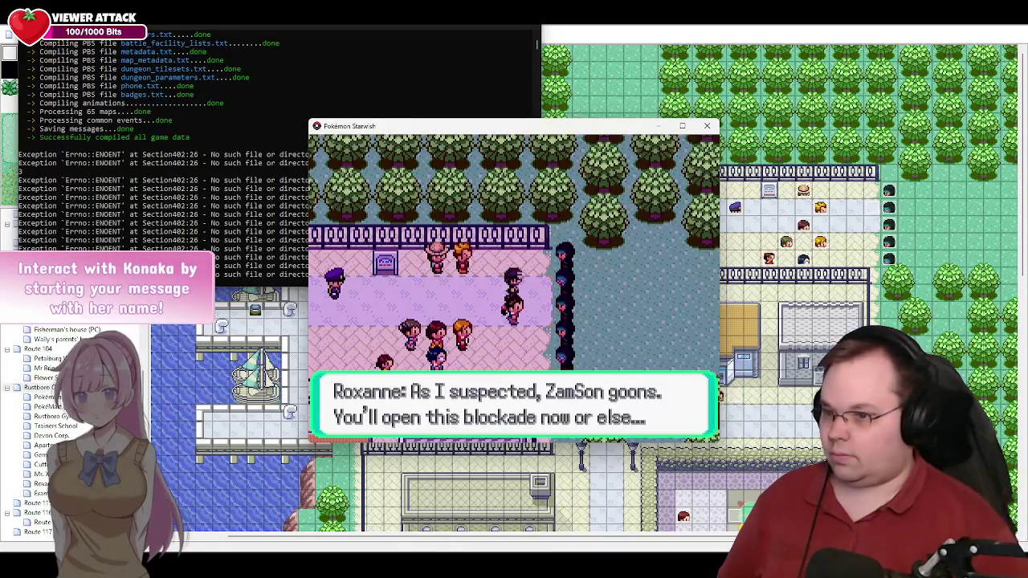
{"action": "key", "text": "Return"}
{"action": "key", "text": "Return"}
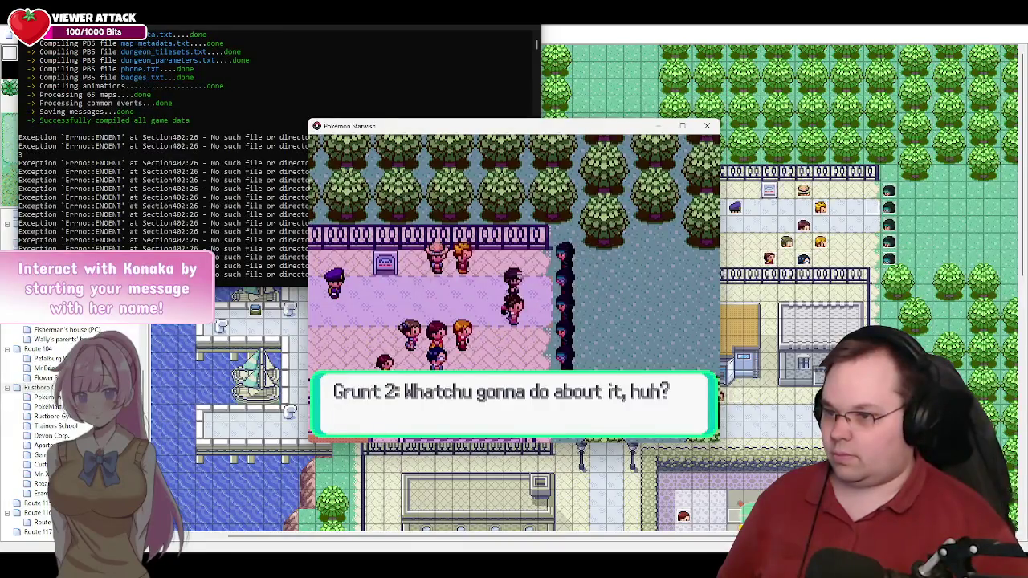
{"action": "key", "text": "Return"}
{"action": "key", "text": "Return"}
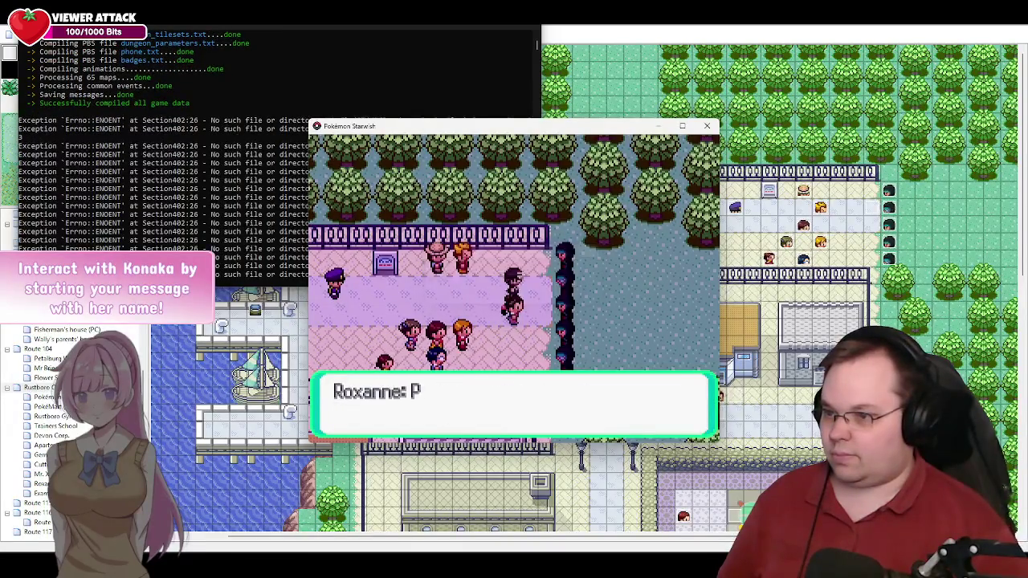
{"action": "key", "text": "Return"}
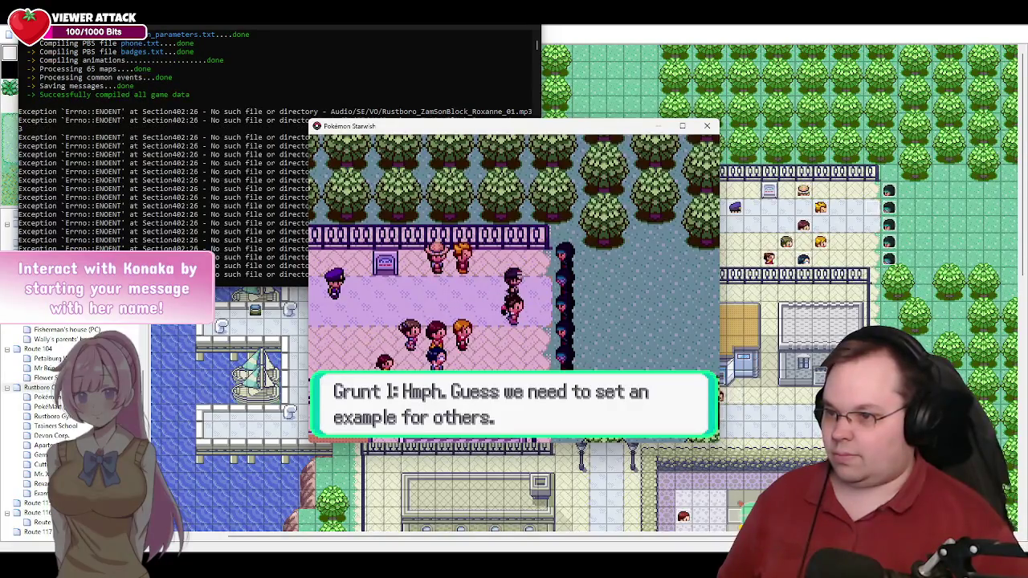
{"action": "key", "text": "Return"}
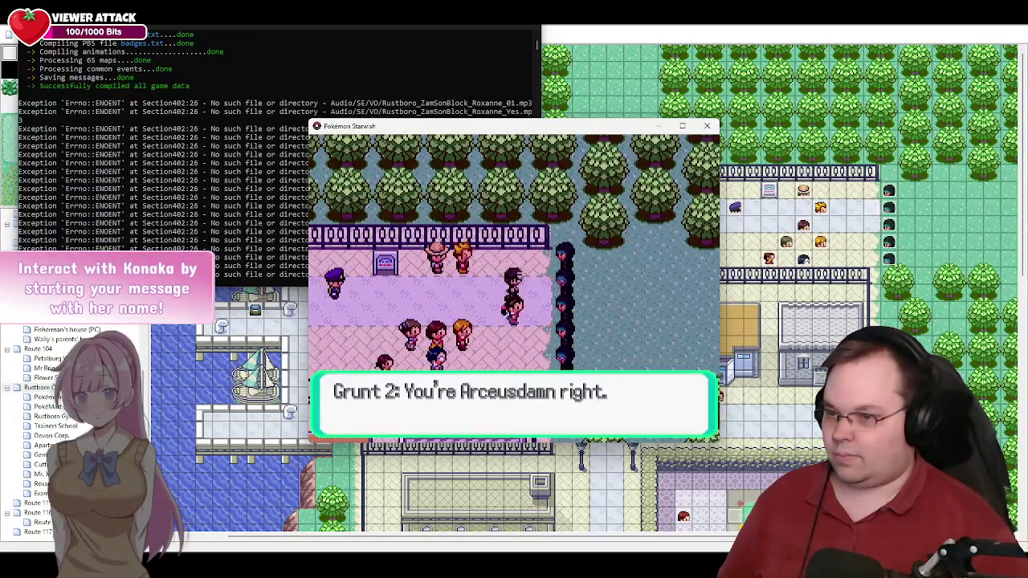
{"action": "key", "text": "Return"}
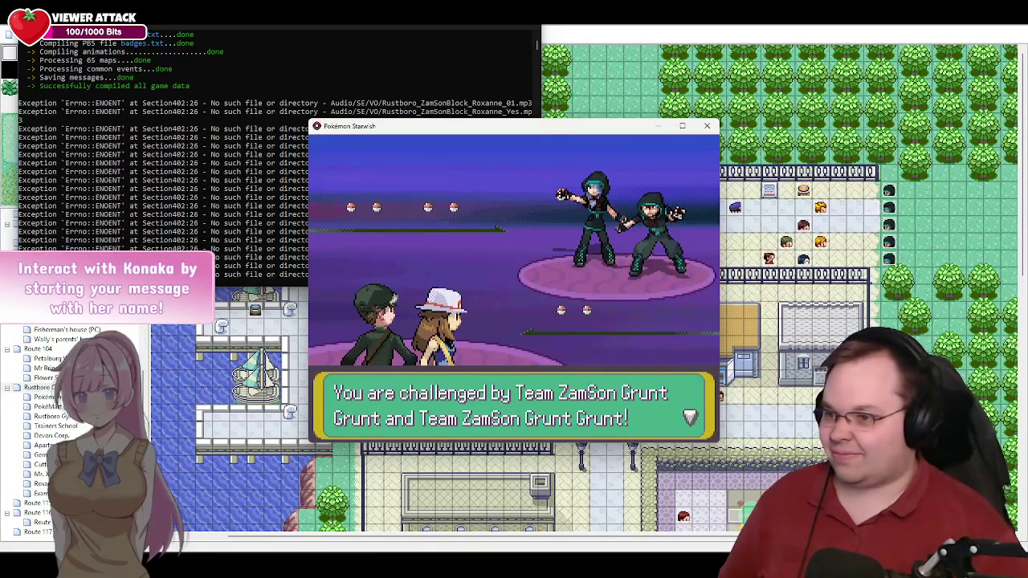
Step: Have MyHotChick use Ember on the opposing Aron, then send out Zangoose
{"action": "key", "text": "Return"}
{"action": "key", "text": "Return"}
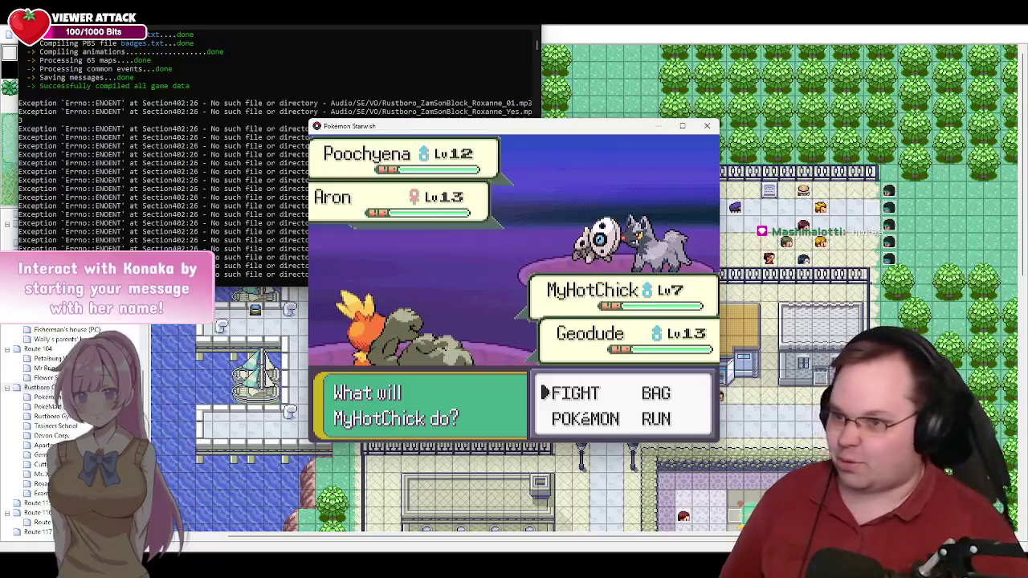
{"action": "key", "text": "Return"}
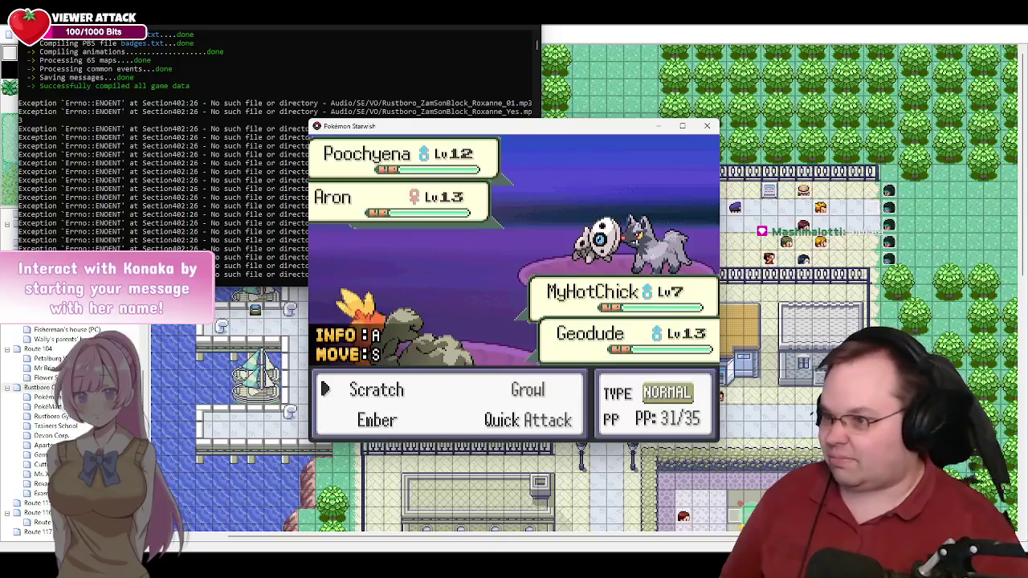
{"action": "key", "text": "Down"}
{"action": "key", "text": "Return"}
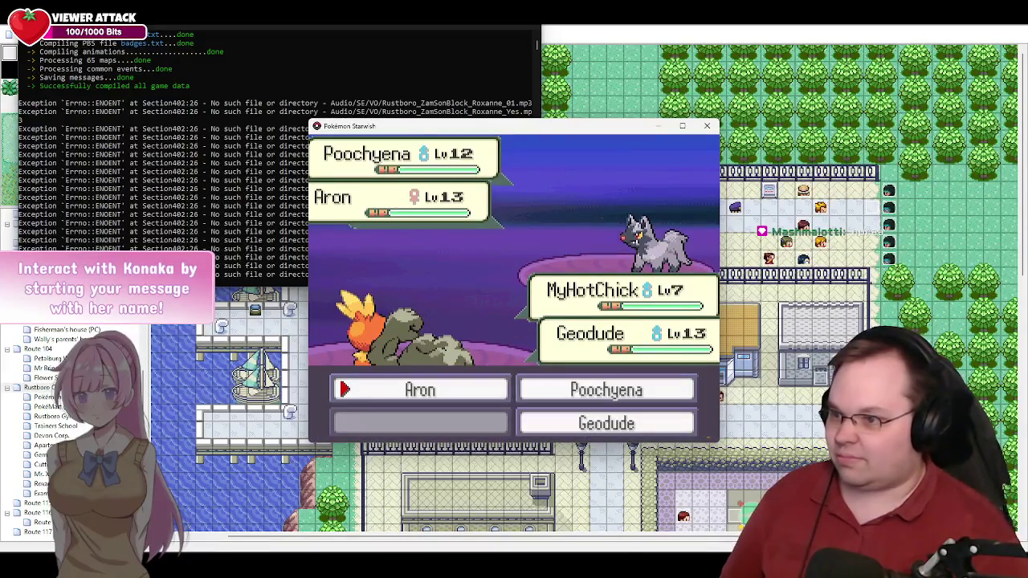
{"action": "key", "text": "Return"}
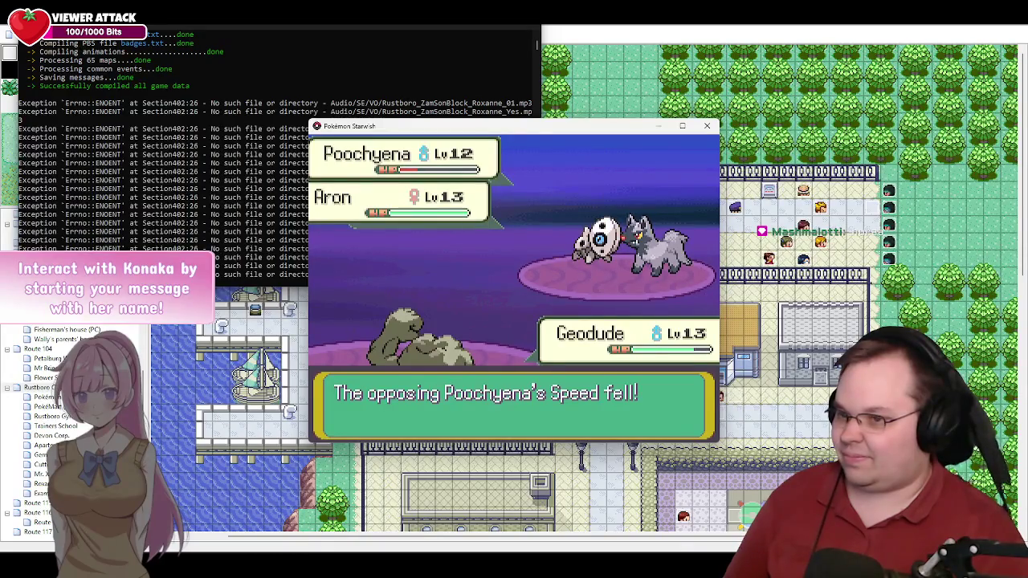
{"action": "key", "text": "Return"}
{"action": "key", "text": "Return"}
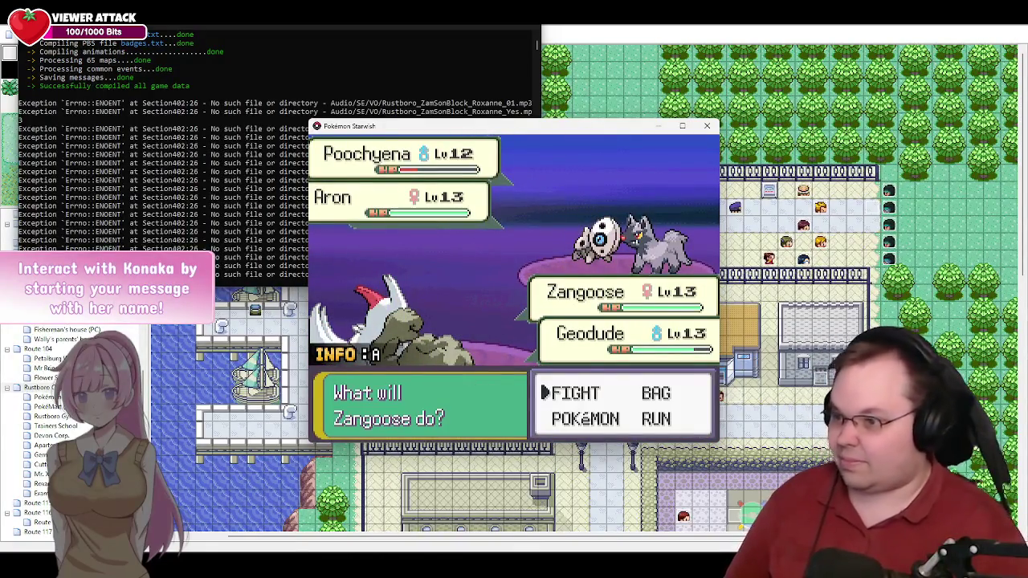
Step: Use Zangoose's Quick Attack on the opposing Aron for two turns
{"action": "key", "text": "Return"}
{"action": "key", "text": "Right"}
{"action": "key", "text": "Return"}
{"action": "key", "text": "Return"}
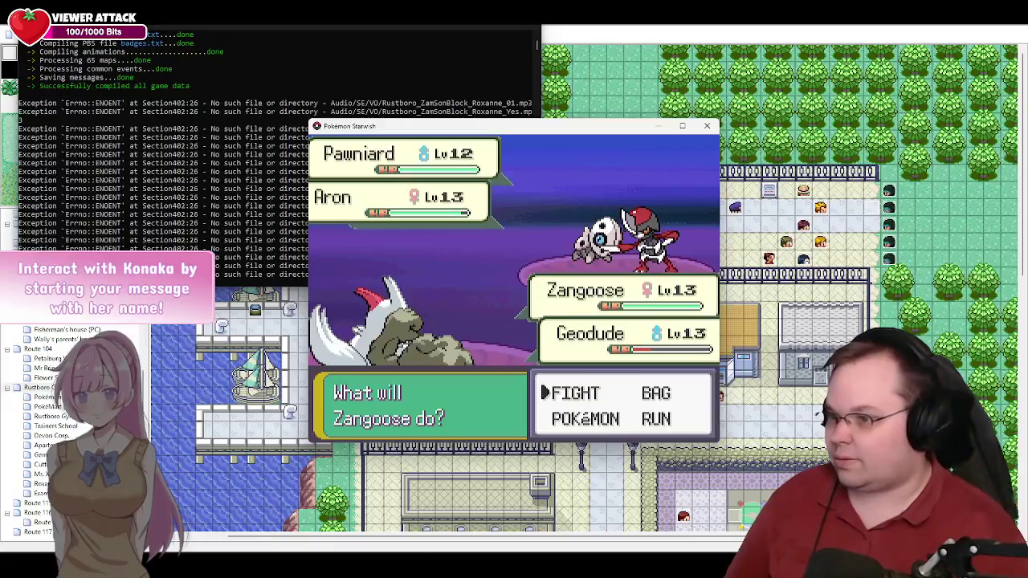
{"action": "key", "text": "Return"}
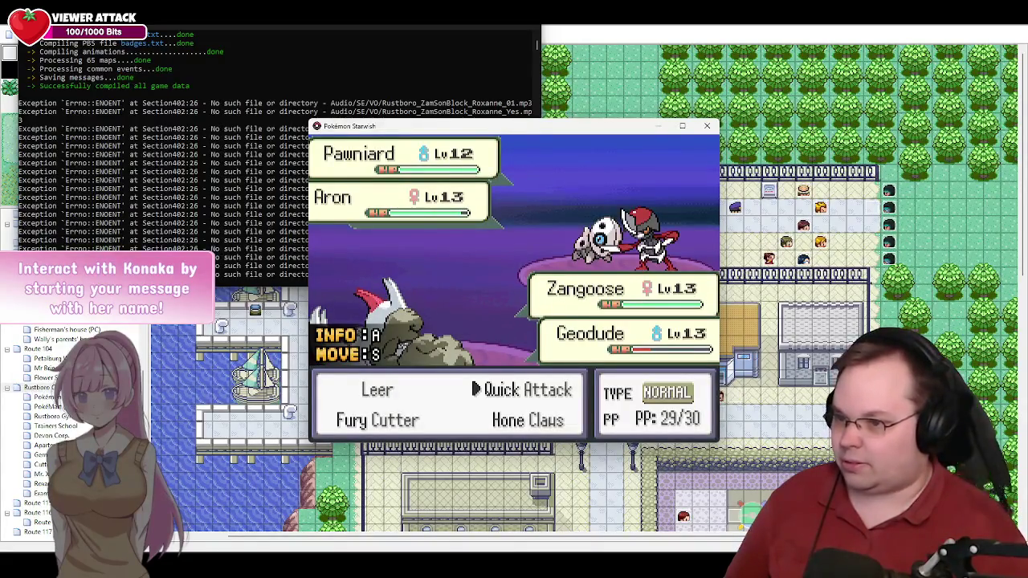
{"action": "key", "text": "Return"}
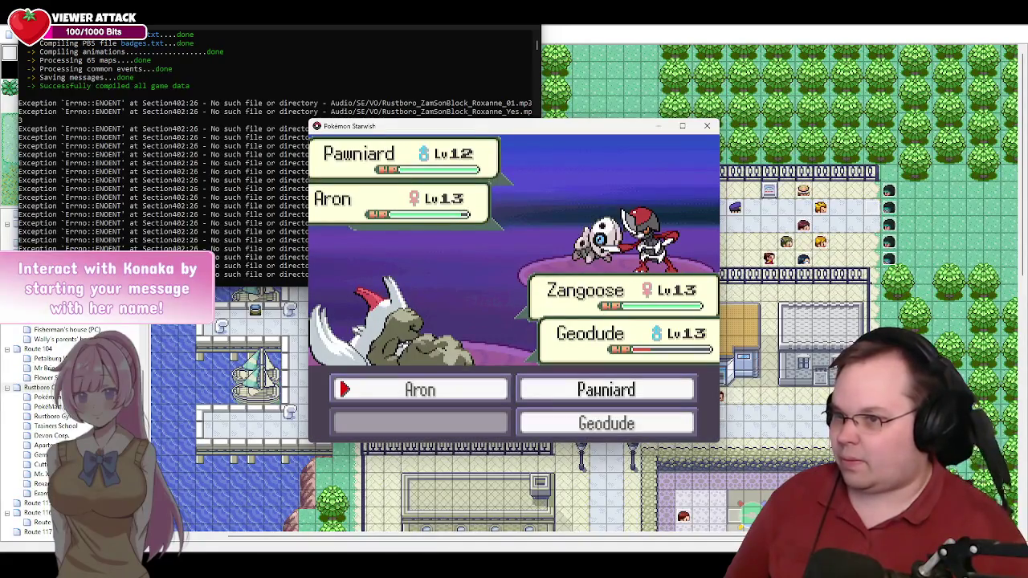
{"action": "key", "text": "Return"}
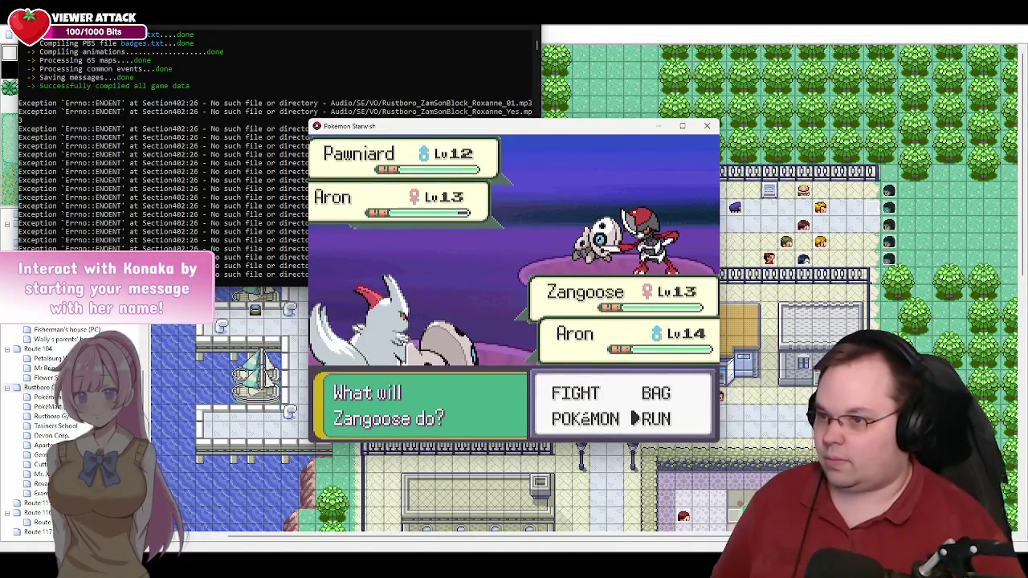
Step: Keep using Quick Attack, first on Aron then on Pawniard, until the battle is lost
{"action": "key", "text": "Up"}
{"action": "key", "text": "Left"}
{"action": "key", "text": "Return"}
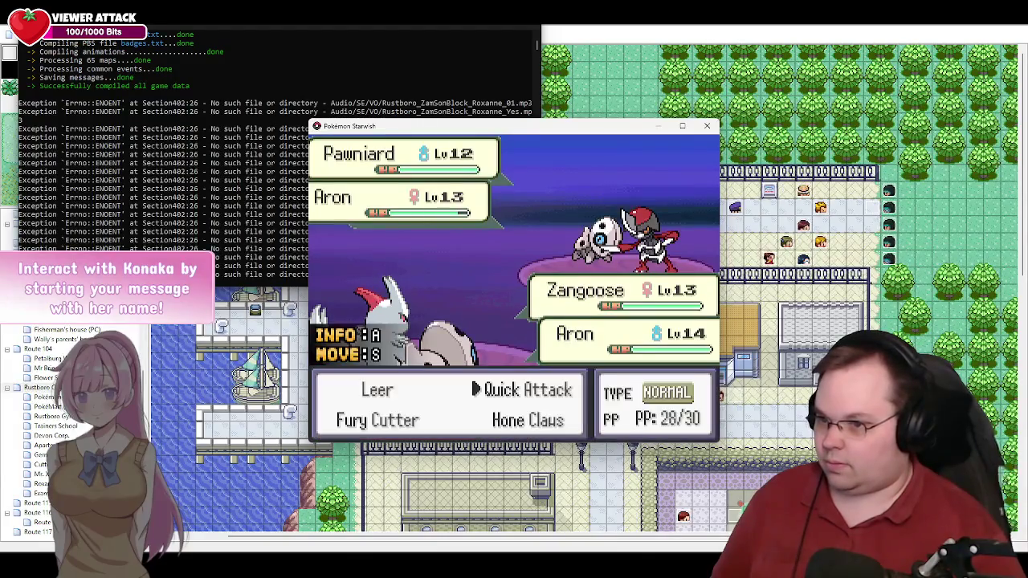
{"action": "key", "text": "Return"}
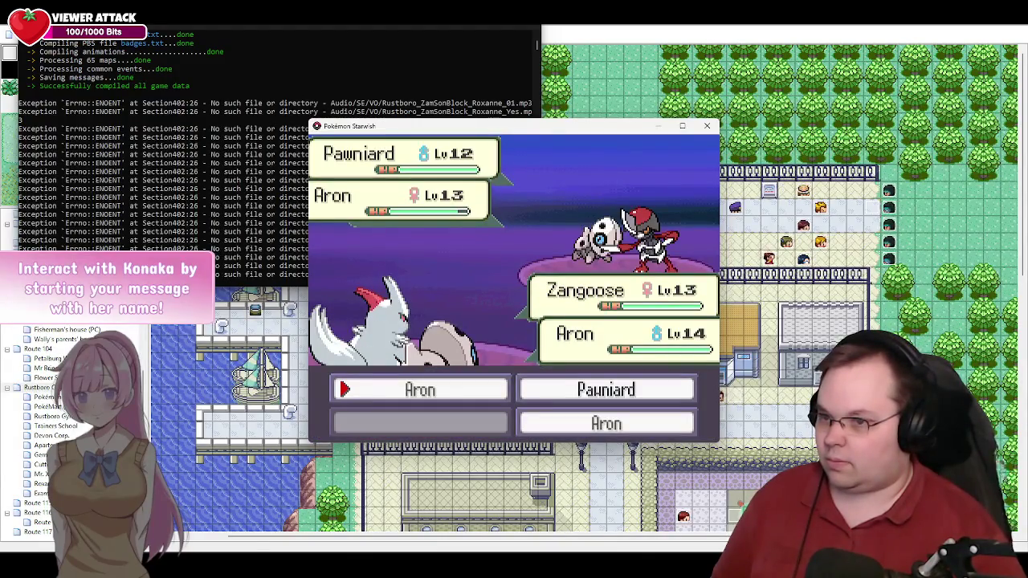
{"action": "key", "text": "Return"}
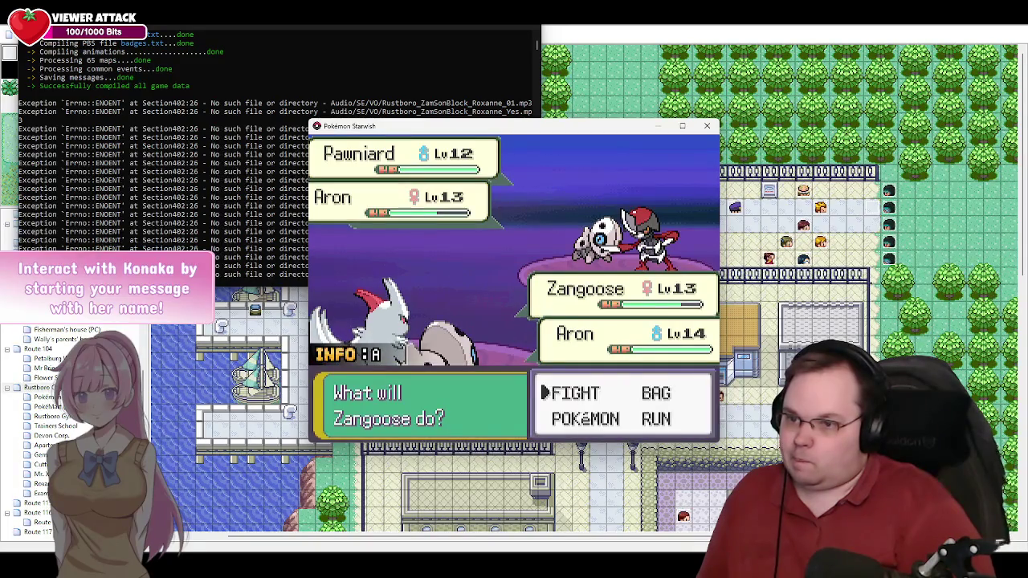
{"action": "key", "text": "c"}
{"action": "key", "text": "c"}
{"action": "key", "text": "Right"}
{"action": "key", "text": "c"}
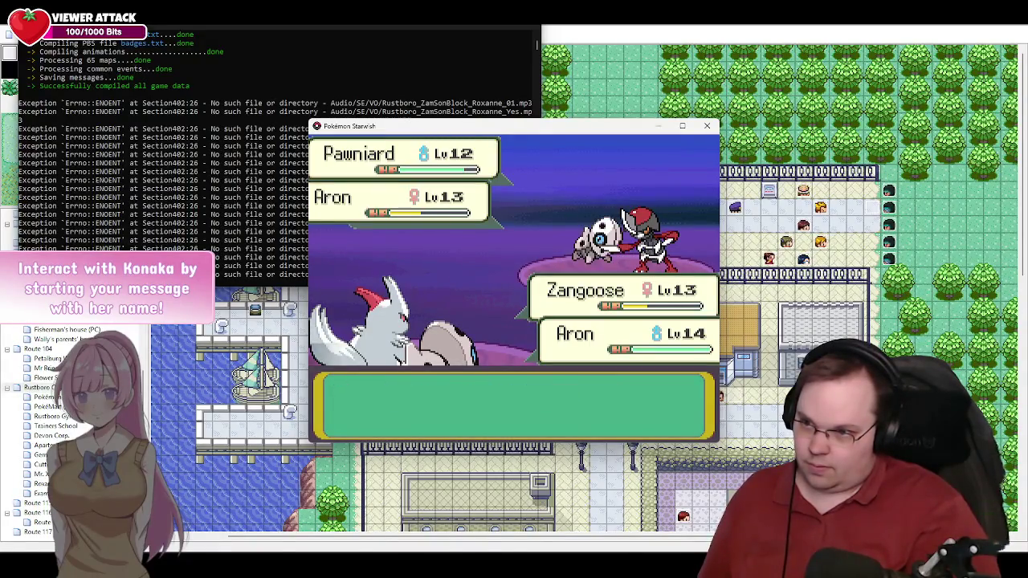
{"action": "key", "text": "Return"}
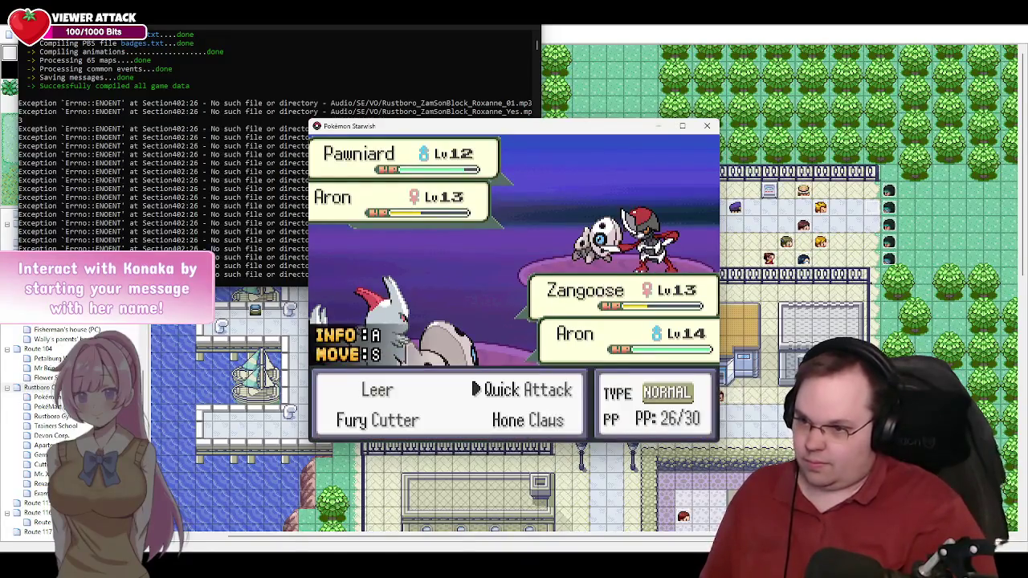
{"action": "key", "text": "Return"}
{"action": "key", "text": "Return"}
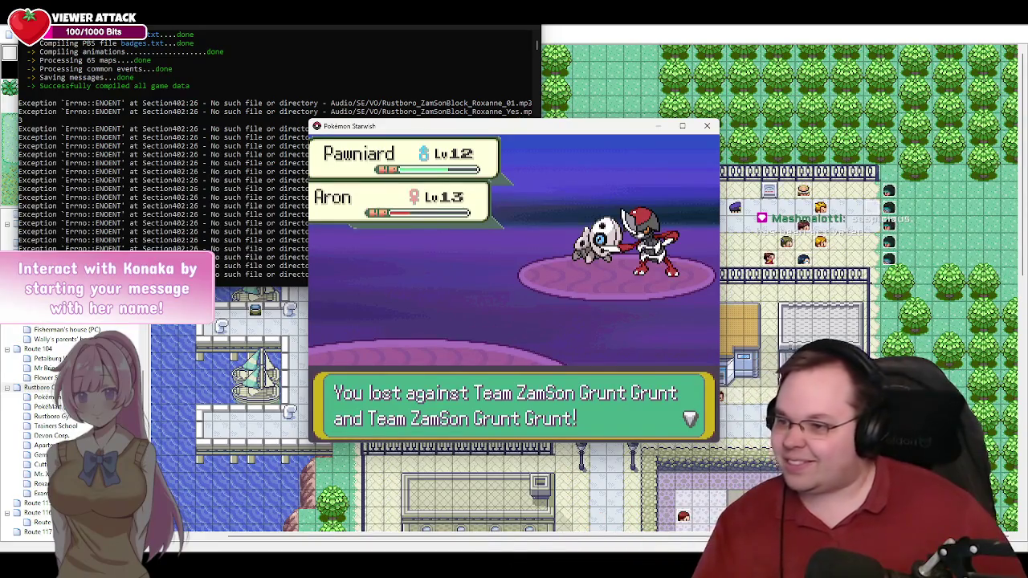
Step: Clear the defeat, blackout and return-home messages
{"action": "key", "text": "Return"}
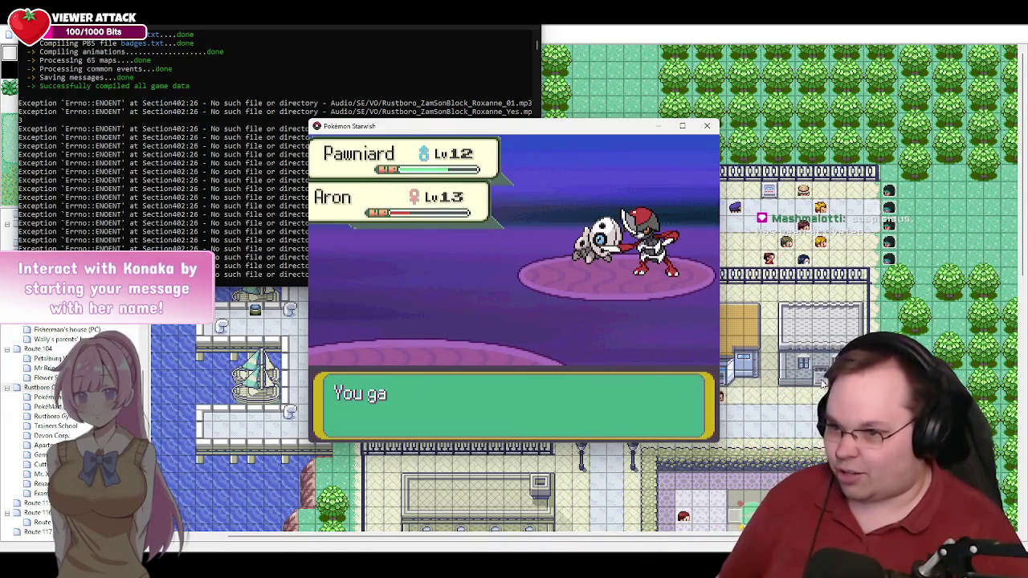
{"action": "key", "text": "Return"}
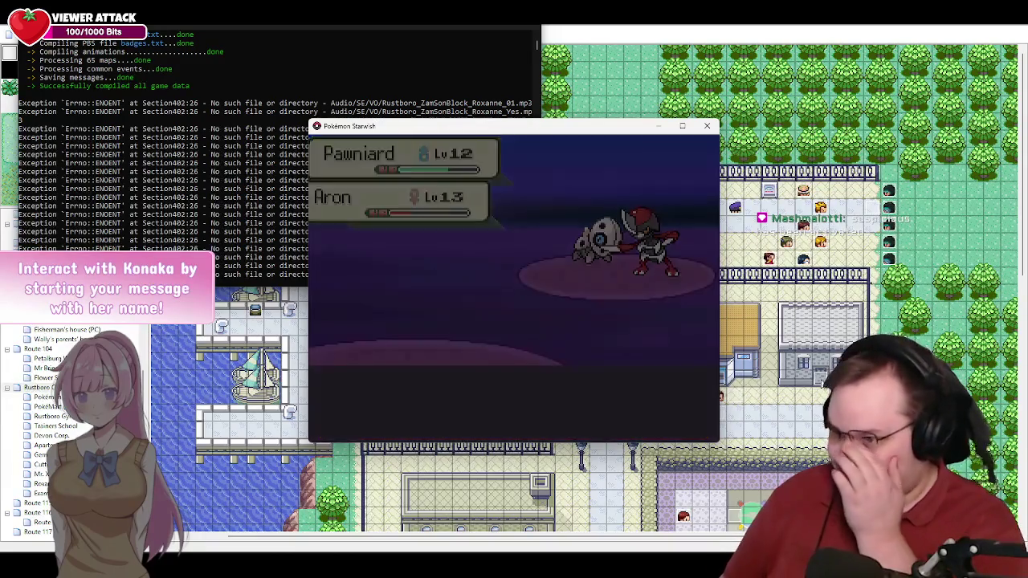
{"action": "key", "text": "Return"}
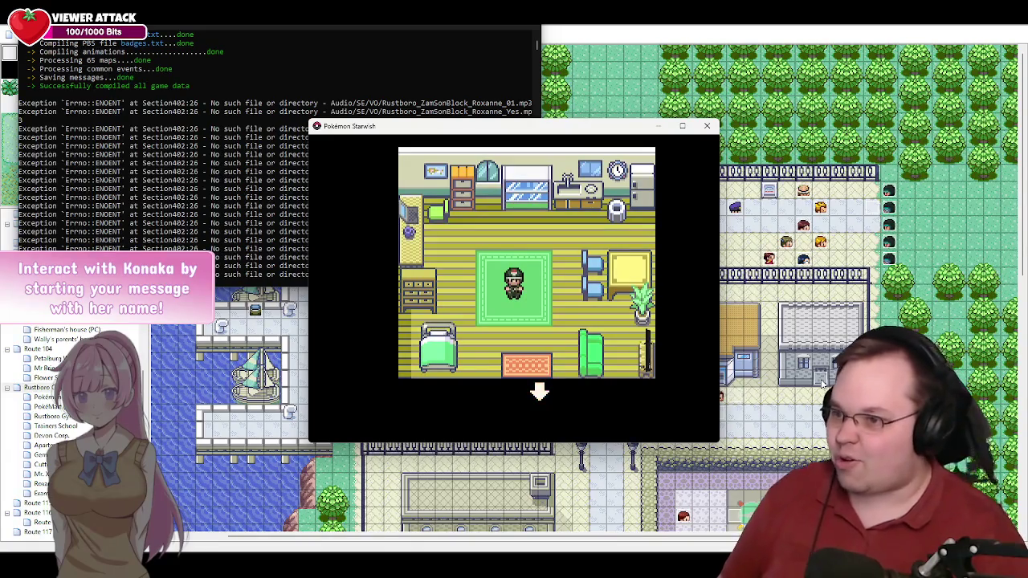
Step: Walk out of the house into Verdanturf Town and bring up the pause menu
{"action": "key", "text": "Down"}
{"action": "key", "text": "Down"}
{"action": "key", "text": "Down"}
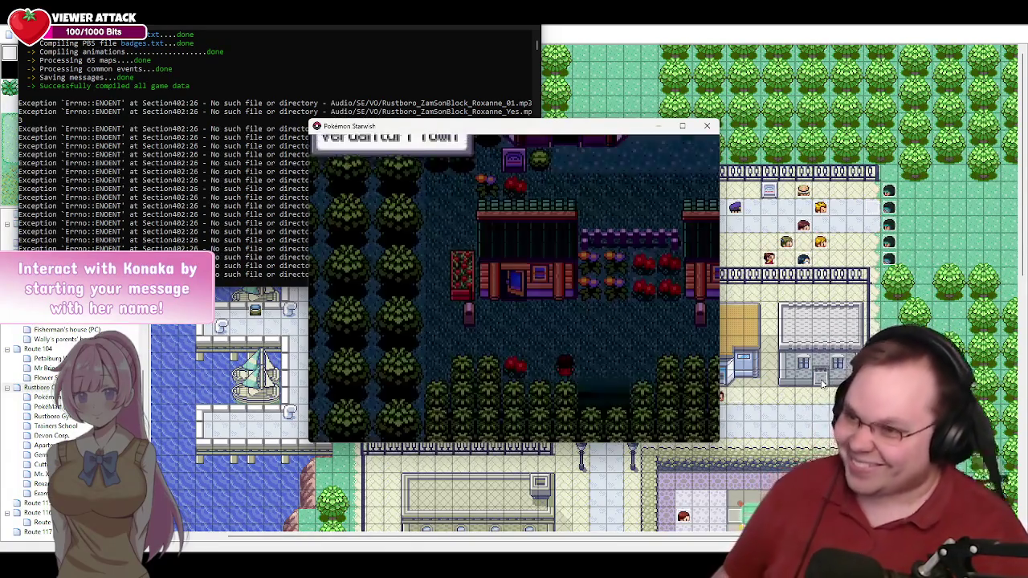
{"action": "key", "text": "Down"}
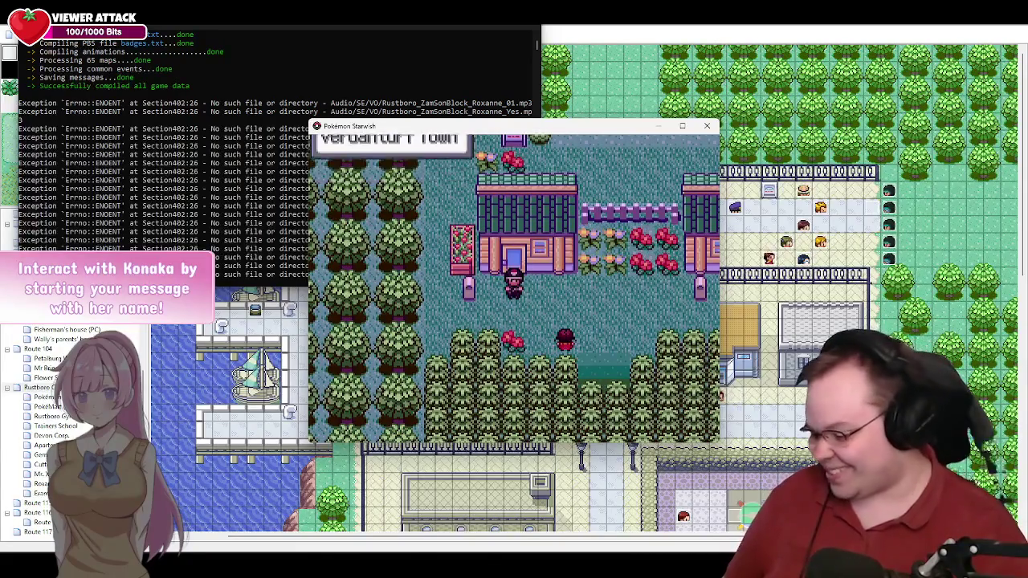
{"action": "key", "text": "x"}
{"action": "key", "text": "Up"}
{"action": "key", "text": "Up"}
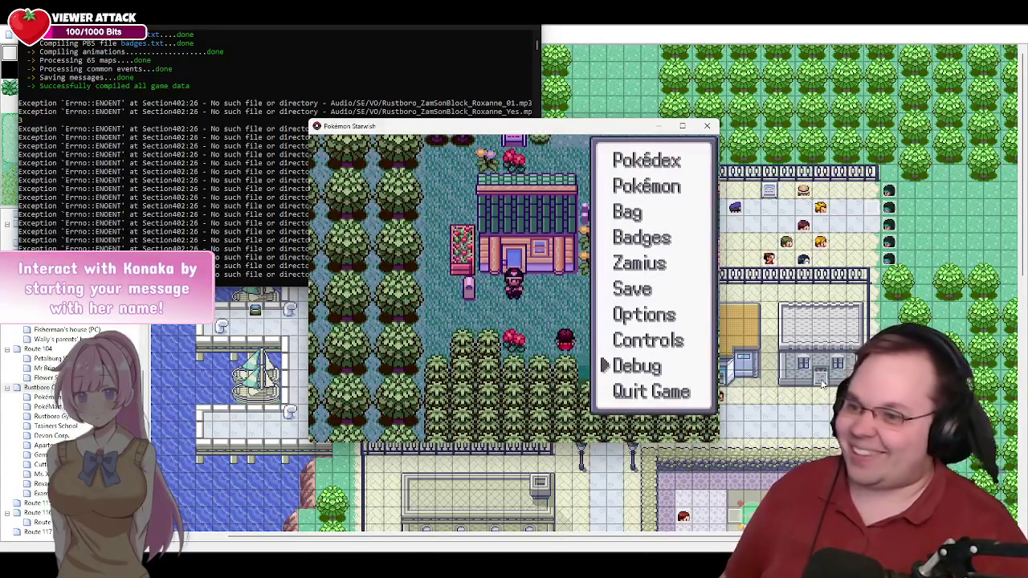
Step: Open Debug > Field options > Warp to Map from the pause menu
{"action": "key", "text": "Down"}
{"action": "key", "text": "Return"}
{"action": "key", "text": "Down"}
{"action": "key", "text": "Down"}
{"action": "key", "text": "Down"}
{"action": "key", "text": "Up"}
{"action": "key", "text": "Up"}
{"action": "key", "text": "Up"}
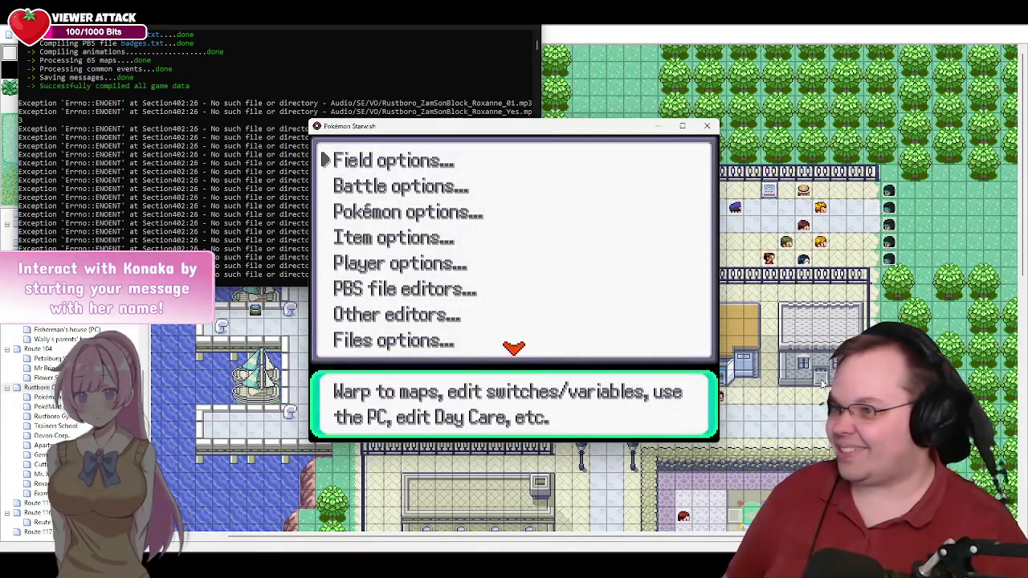
{"action": "key", "text": "Return"}
{"action": "key", "text": "Return"}
Step: Page through the warp destination list, then exit the debug and pause menus
{"action": "key", "text": "Right"}
{"action": "key", "text": "Right"}
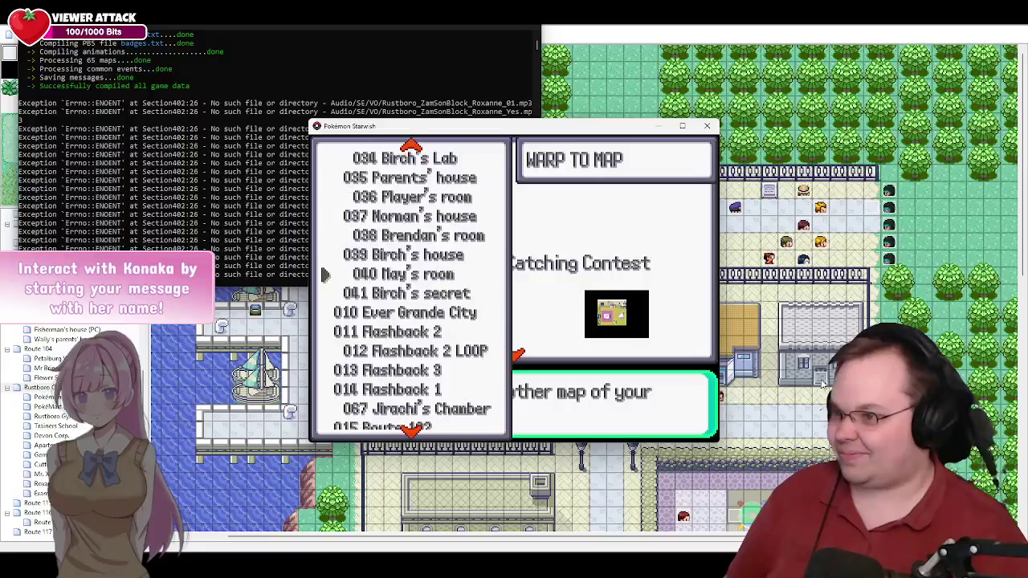
{"action": "key", "text": "Up"}
{"action": "key", "text": "Down"}
{"action": "key", "text": "Down"}
{"action": "key", "text": "Down"}
{"action": "key", "text": "Down"}
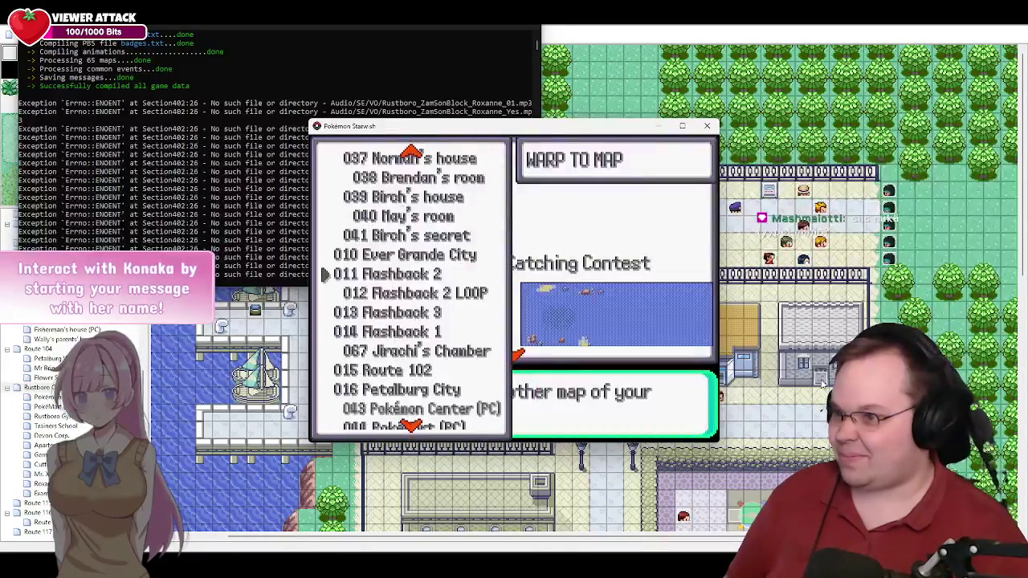
{"action": "key", "text": "Down"}
{"action": "key", "text": "Down"}
{"action": "key", "text": "Down"}
{"action": "key", "text": "Down"}
{"action": "key", "text": "Down"}
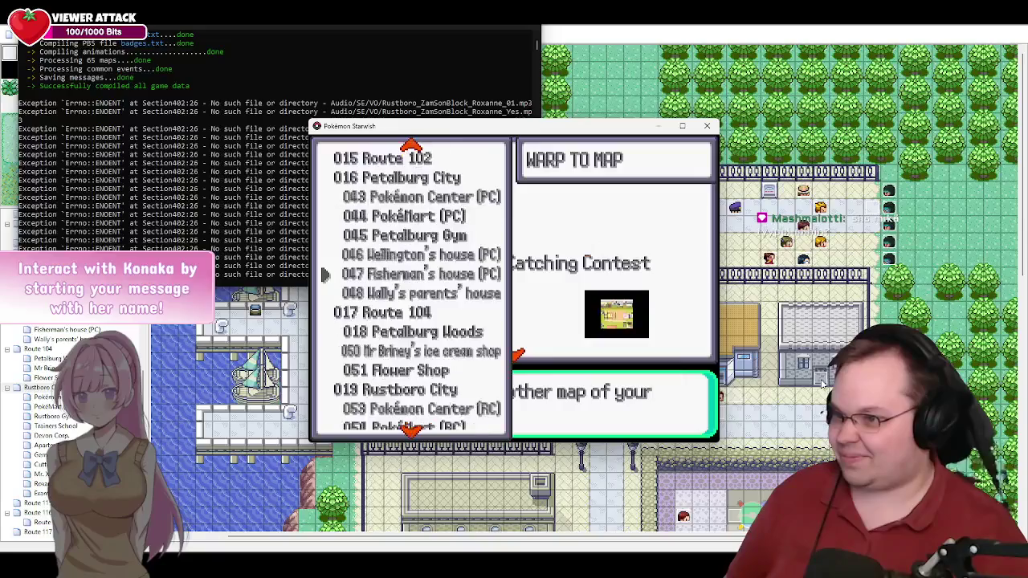
{"action": "key", "text": "Down"}
{"action": "key", "text": "Down"}
{"action": "key", "text": "Down"}
{"action": "key", "text": "Escape"}
{"action": "key", "text": "Escape"}
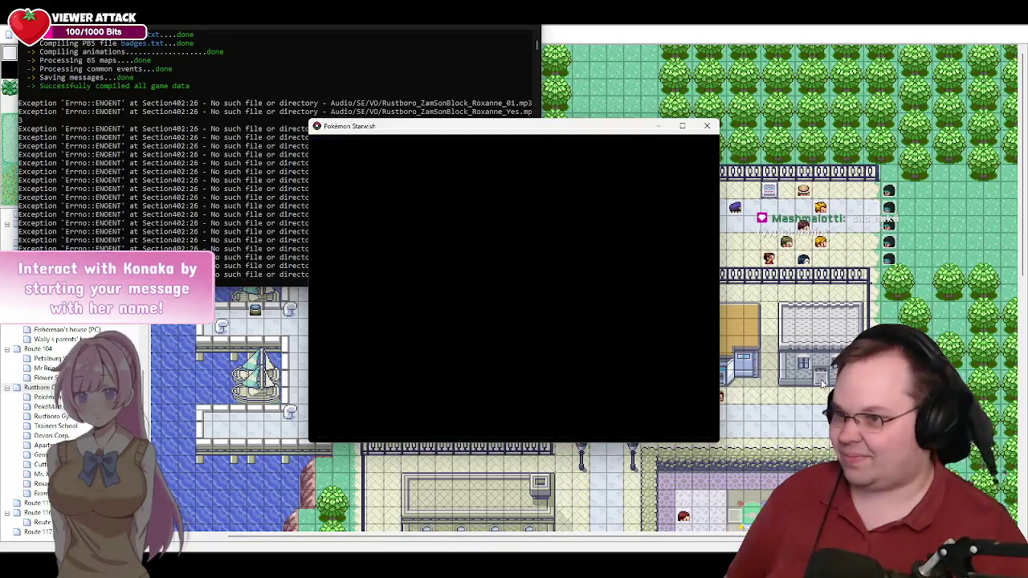
{"action": "key", "text": "Escape"}
{"action": "key", "text": "Right"}
{"action": "key", "text": "Right"}
{"action": "key", "text": "Right"}
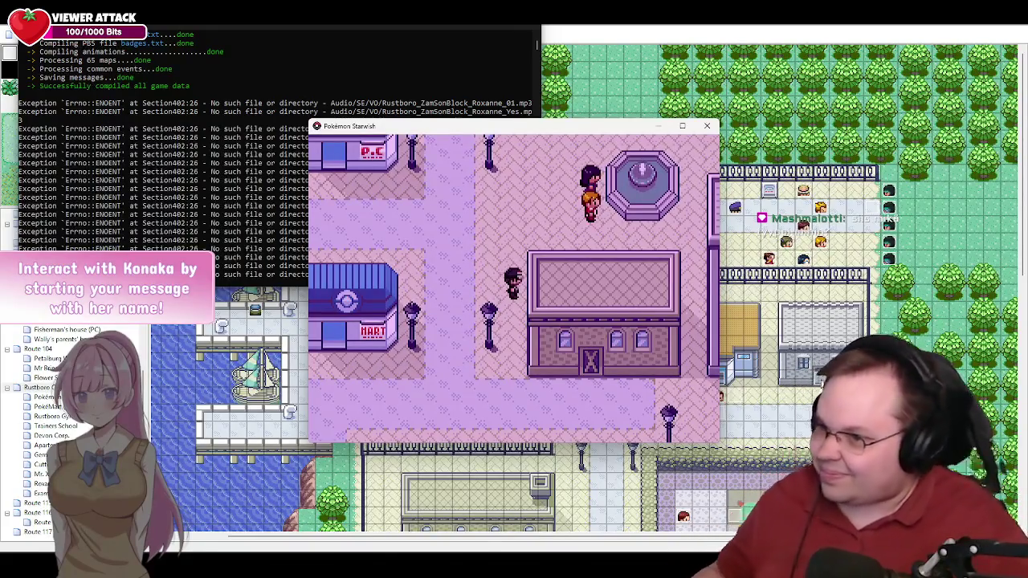
Step: Close the Pokémon game playtest window to return to the Rustboro City map
{"action": "left_click", "coordinate": [706, 125]}
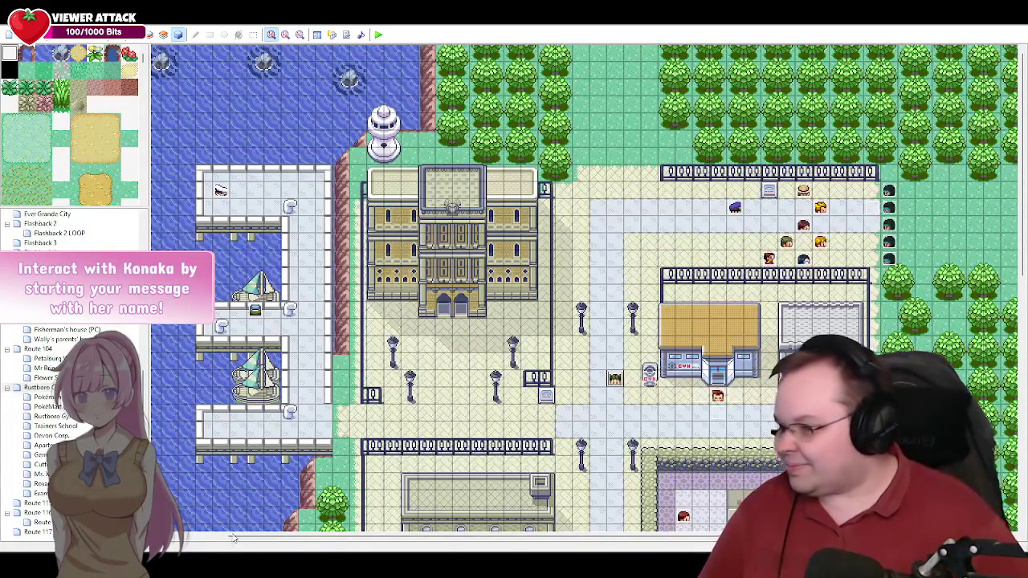
{"action": "mouse_move", "coordinate": [233, 542]}
{"action": "left_click", "coordinate": [201, 502]}
{"action": "left_click", "coordinate": [309, 316]}
{"action": "key", "text": "alt+Tab"}
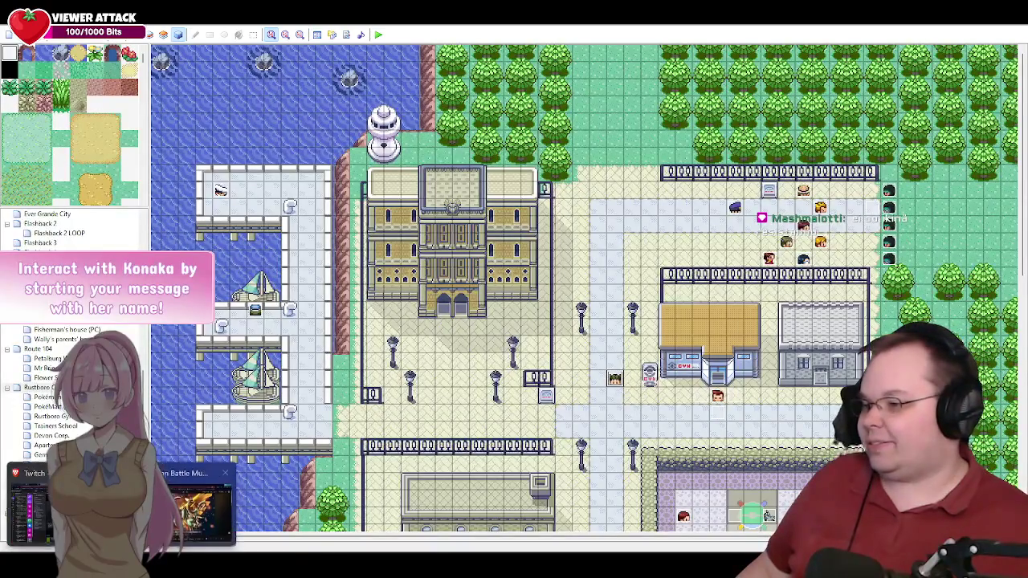
{"action": "left_click", "coordinate": [120, 502]}
Step: Load pokemondb.net in a new browser tab and open its Rock type page
{"action": "key", "text": "ctrl+t"}
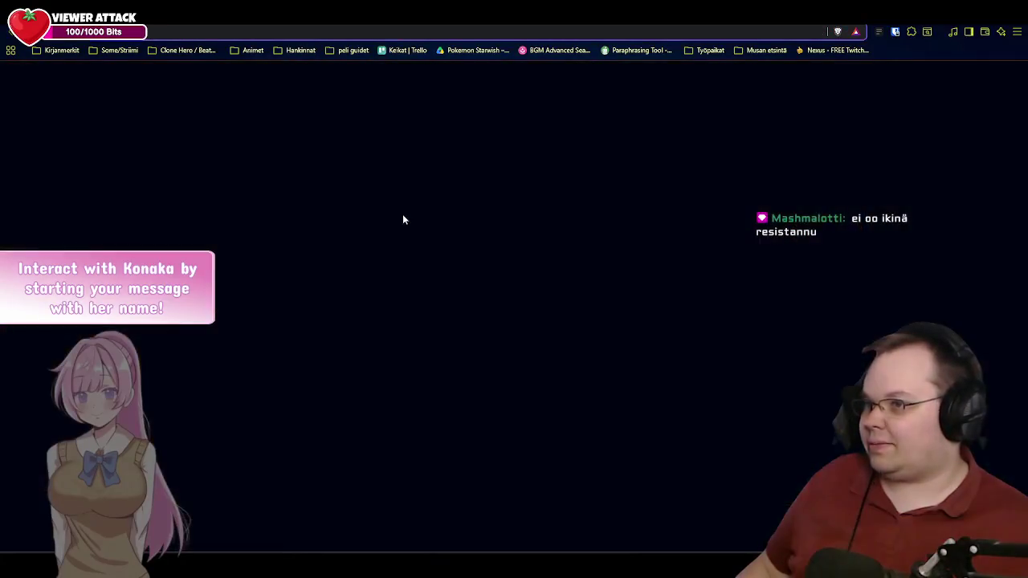
{"action": "type", "text": "pokemondb.net"}
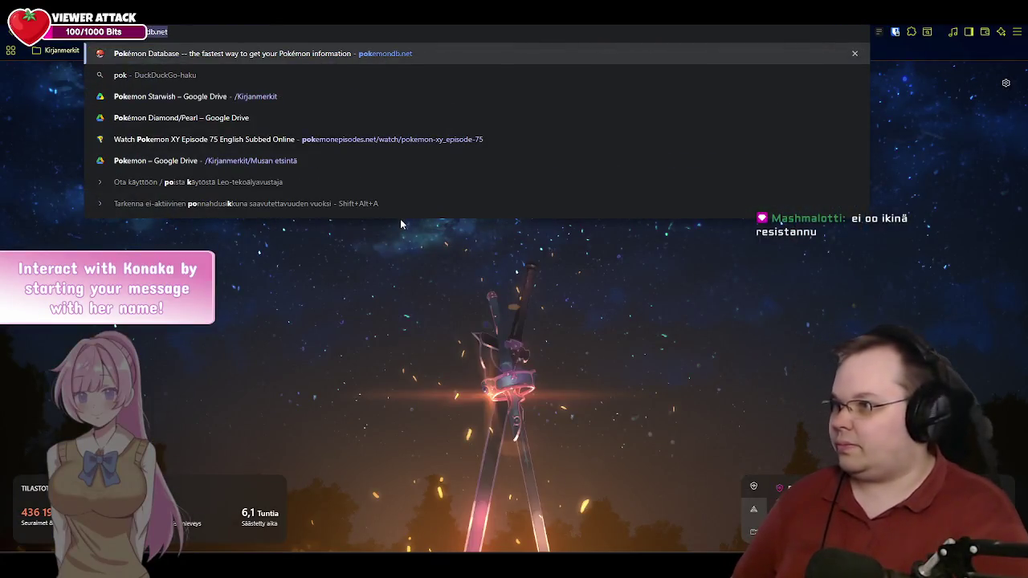
{"action": "key", "text": "Return"}
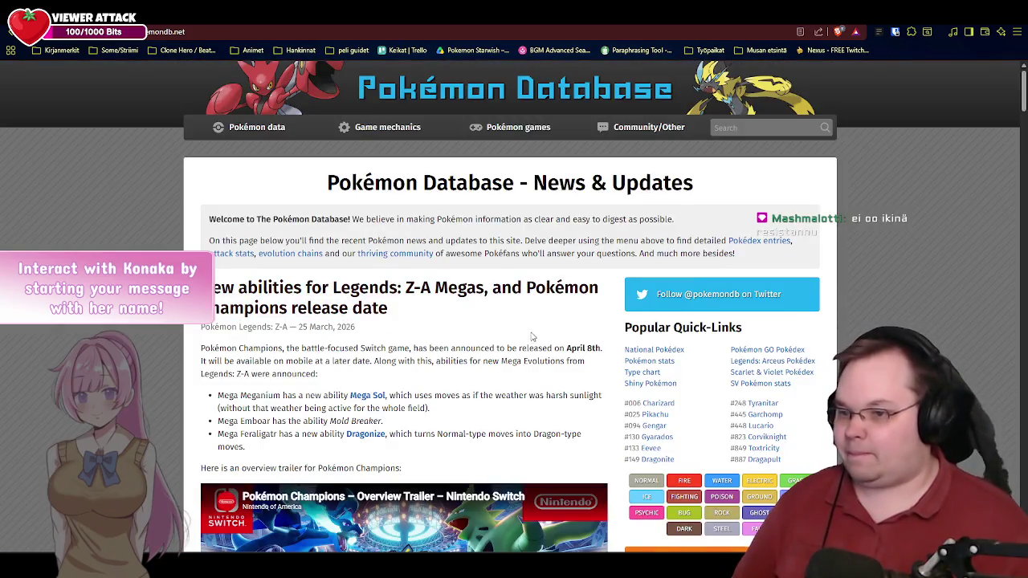
{"action": "scroll", "coordinate": [534, 334], "scroll_direction": "down", "scroll_amount": 3}
{"action": "left_click", "coordinate": [722, 298]}
{"action": "scroll", "coordinate": [506, 341], "scroll_direction": "down", "scroll_amount": 1}
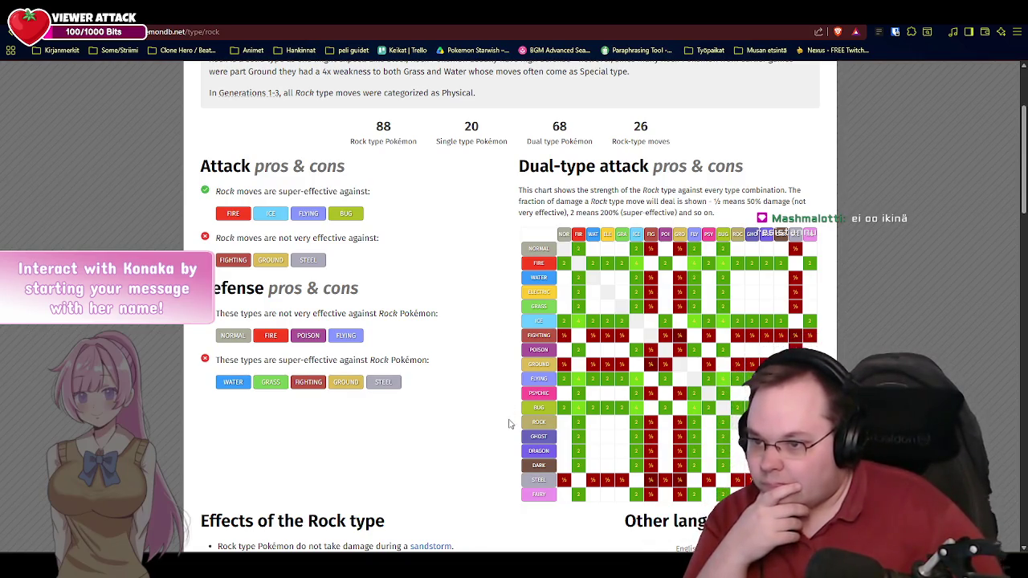
{"action": "mouse_move", "coordinate": [610, 424]}
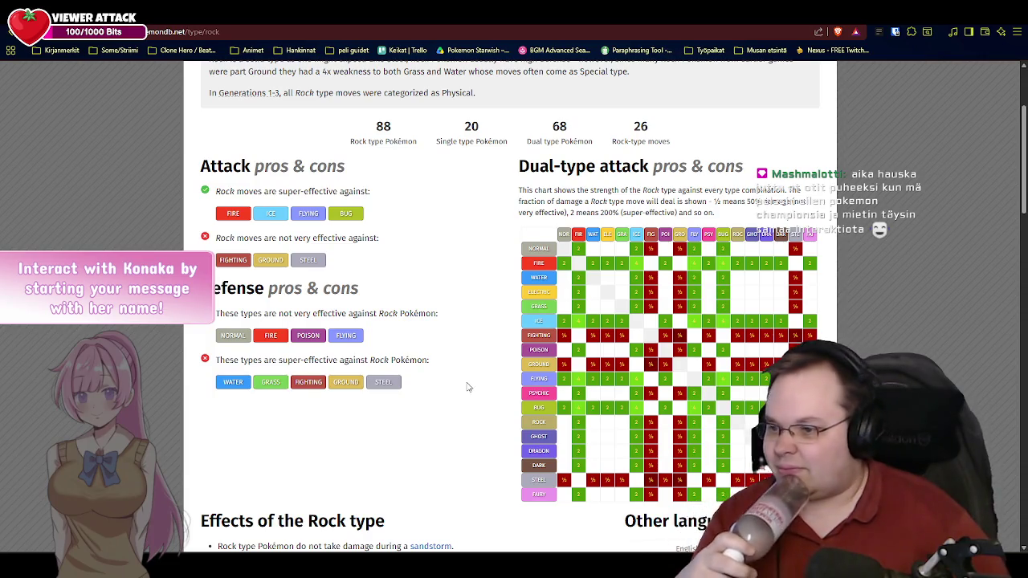
Step: Look through the Rock type matchups, then switch back to RPG Maker XP
{"action": "scroll", "coordinate": [464, 386], "scroll_direction": "down", "scroll_amount": 3}
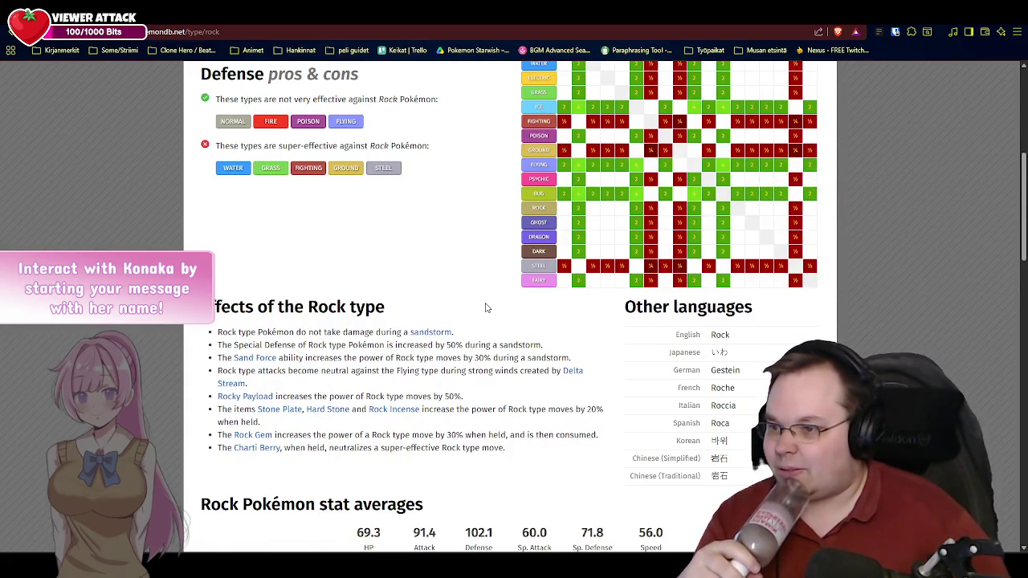
{"action": "scroll", "coordinate": [484, 304], "scroll_direction": "down", "scroll_amount": 2}
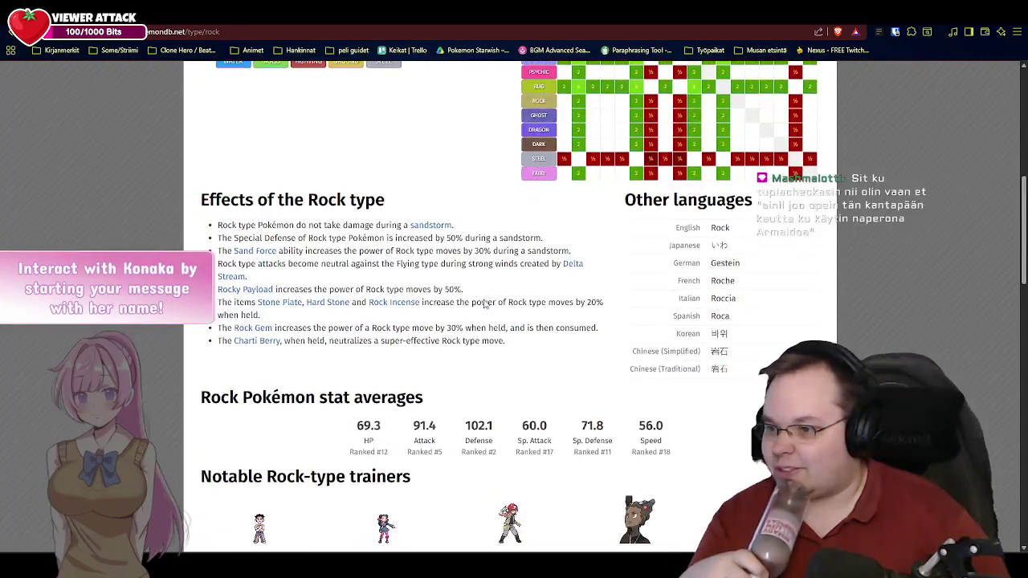
{"action": "scroll", "coordinate": [484, 299], "scroll_direction": "up", "scroll_amount": 3}
{"action": "scroll", "coordinate": [484, 301], "scroll_direction": "up", "scroll_amount": 2}
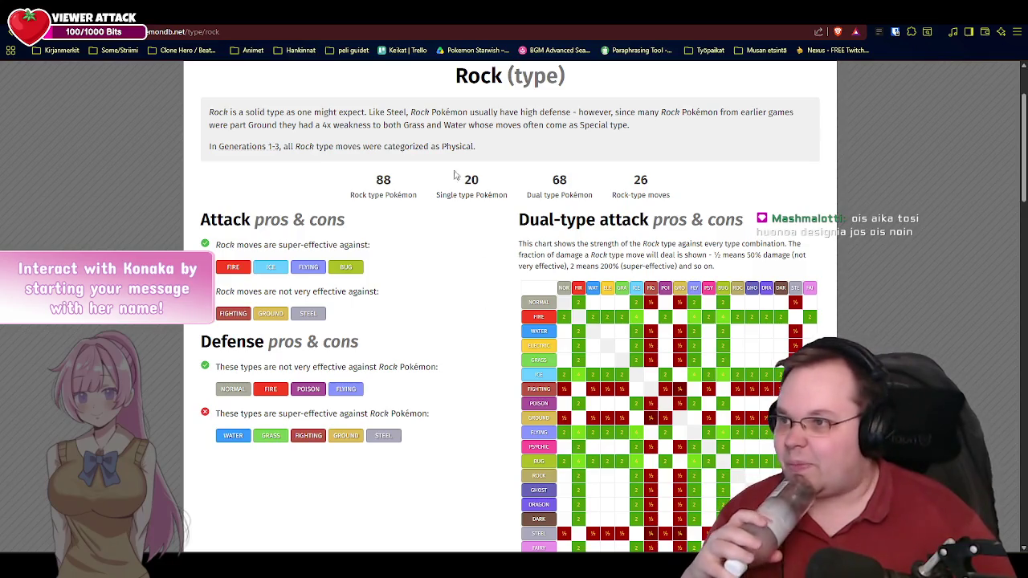
{"action": "key", "text": "alt+Tab"}
{"action": "key", "text": "Tab"}
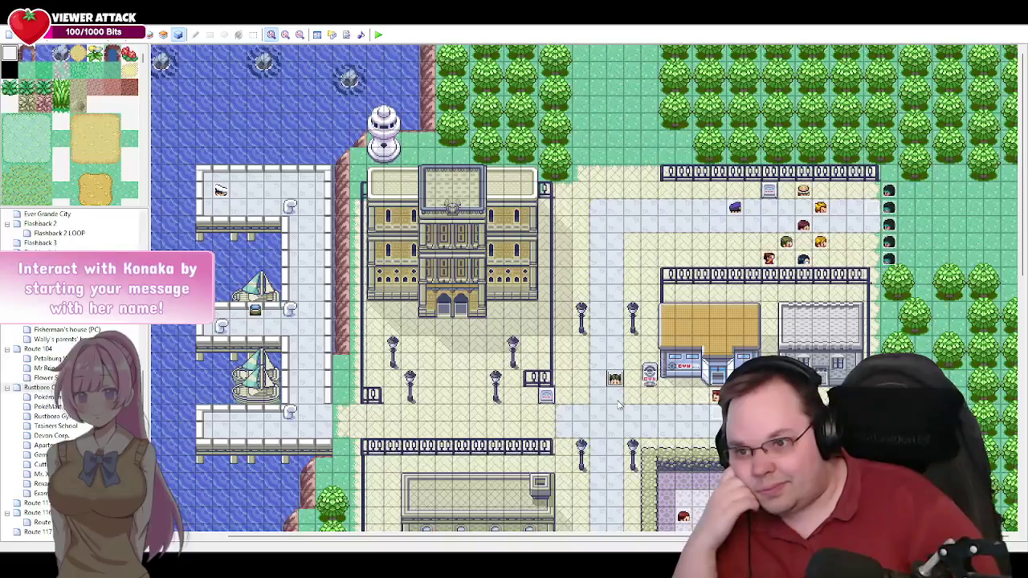
Step: Open Roxanne's event (ID 047) and compare the command lists of pages 3 and 4
{"action": "double_click", "coordinate": [614, 379]}
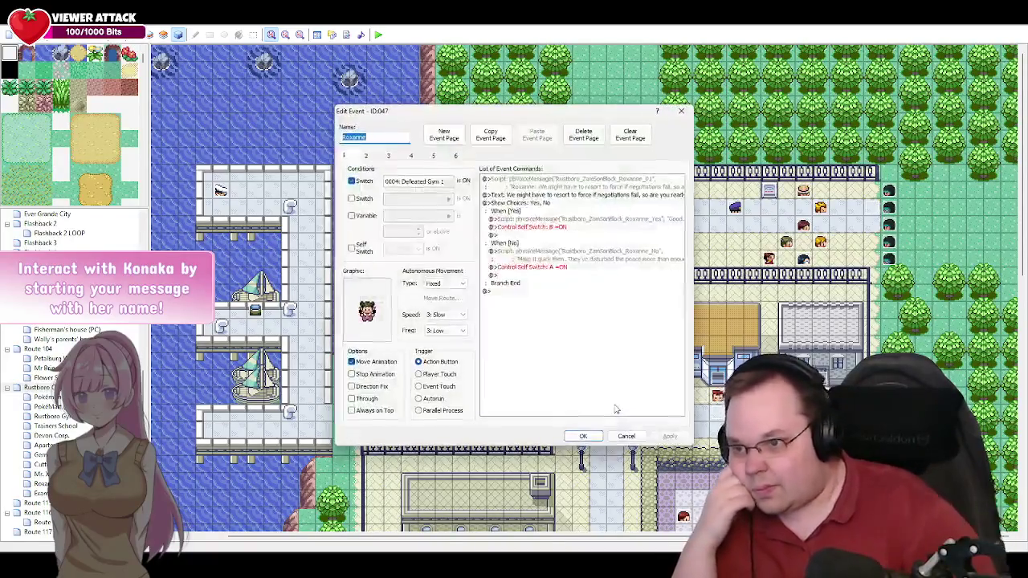
{"action": "left_click", "coordinate": [389, 156]}
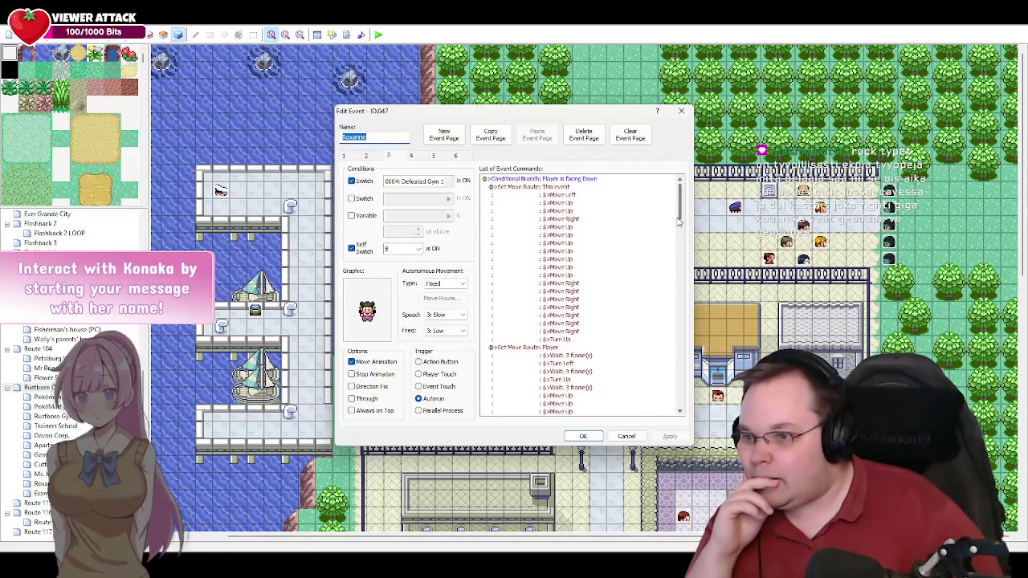
{"action": "left_click_drag", "start_coordinate": [679, 221], "coordinate": [681, 244]}
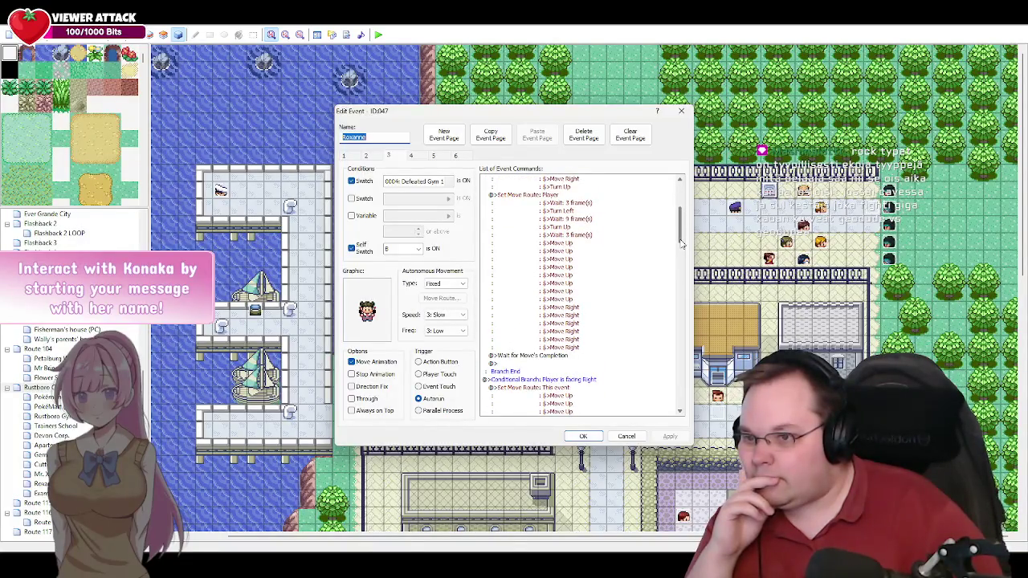
{"action": "scroll", "coordinate": [681, 243], "scroll_direction": "up", "scroll_amount": 5}
{"action": "left_click", "coordinate": [413, 156]}
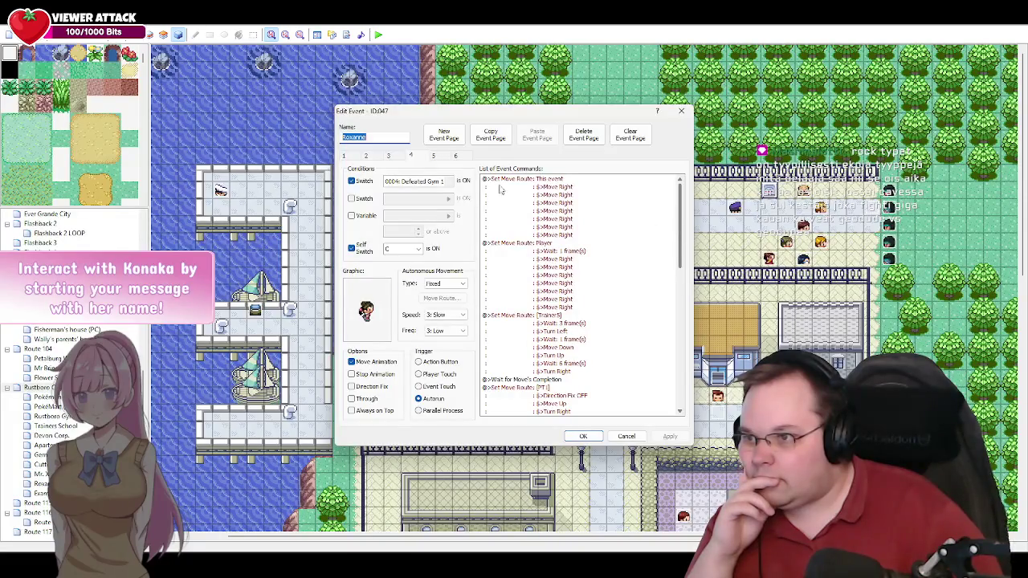
{"action": "left_click", "coordinate": [393, 157]}
{"action": "left_click_drag", "start_coordinate": [682, 213], "coordinate": [681, 411]}
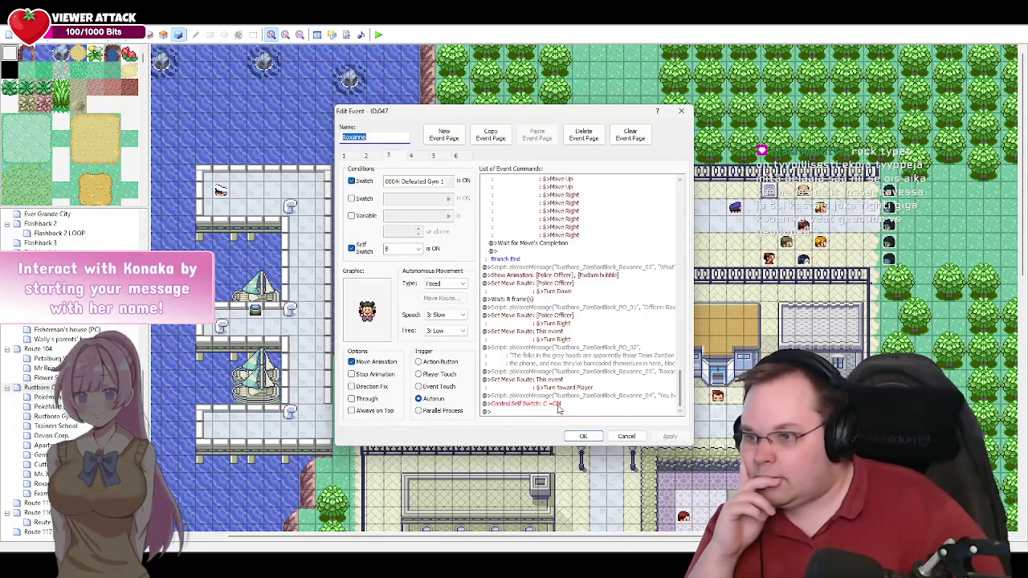
{"action": "left_click", "coordinate": [412, 156]}
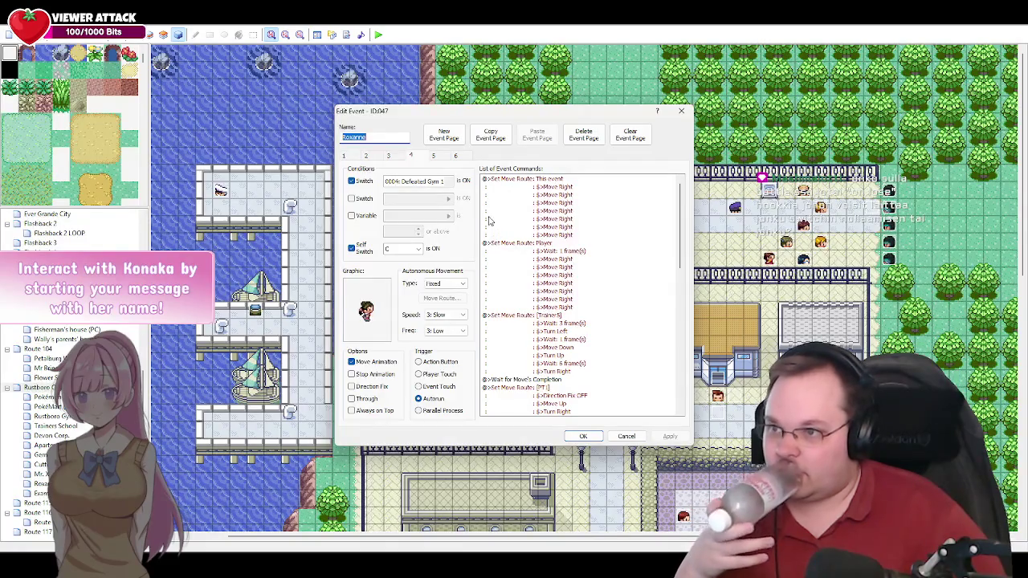
{"action": "left_click_drag", "start_coordinate": [680, 233], "coordinate": [683, 398]}
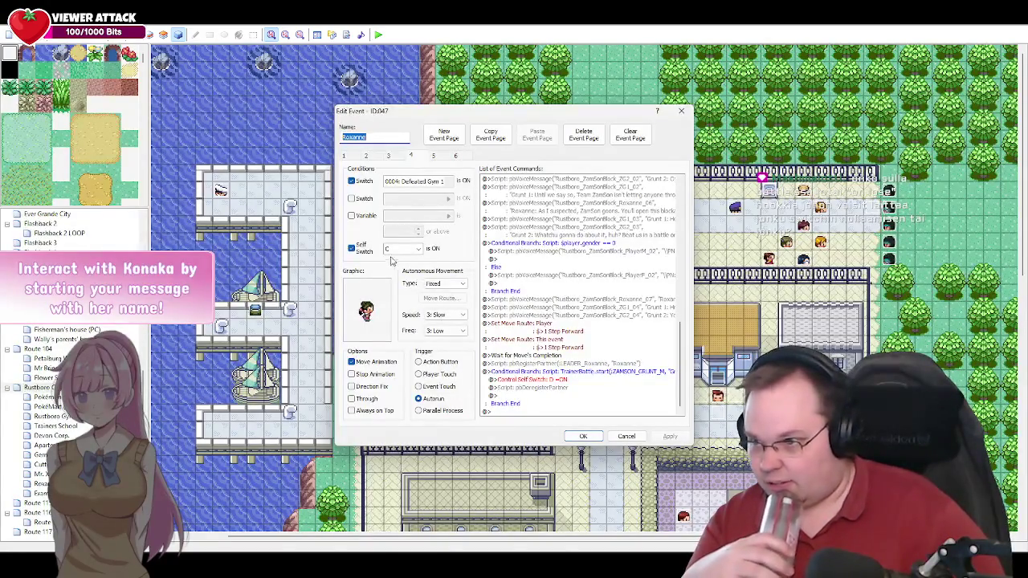
{"action": "left_click", "coordinate": [389, 157]}
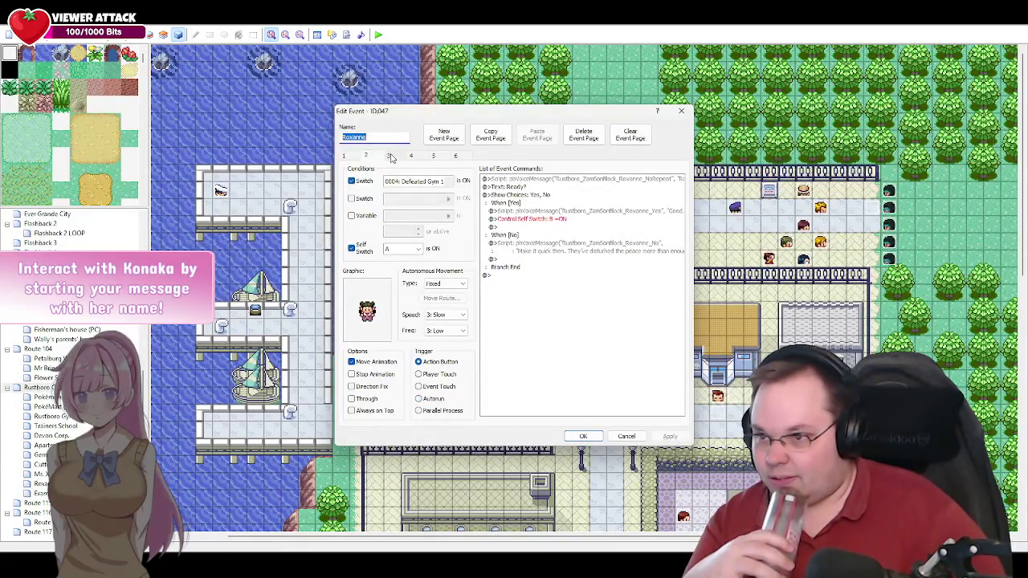
{"action": "left_click", "coordinate": [398, 157]}
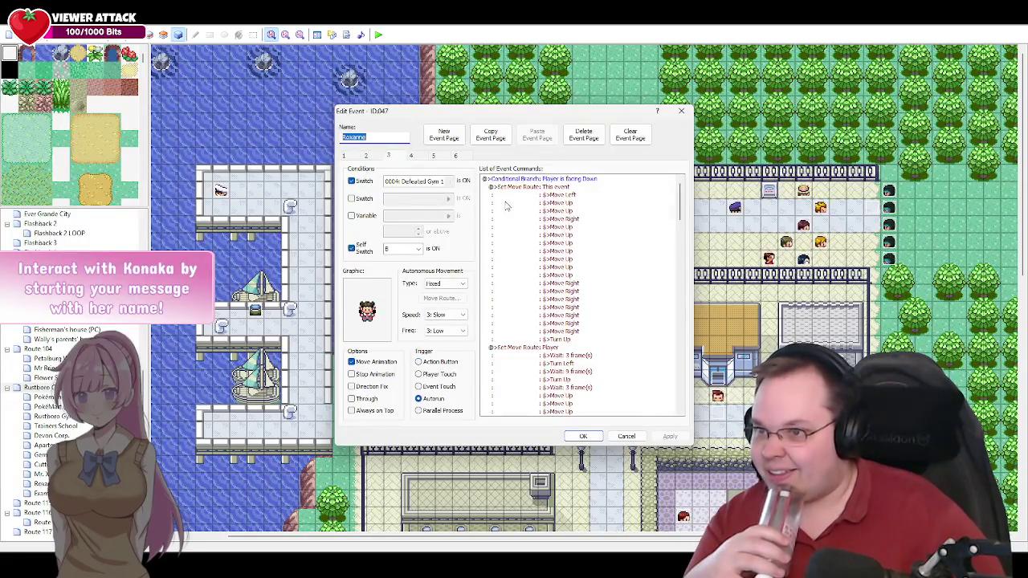
{"action": "left_click", "coordinate": [366, 156]}
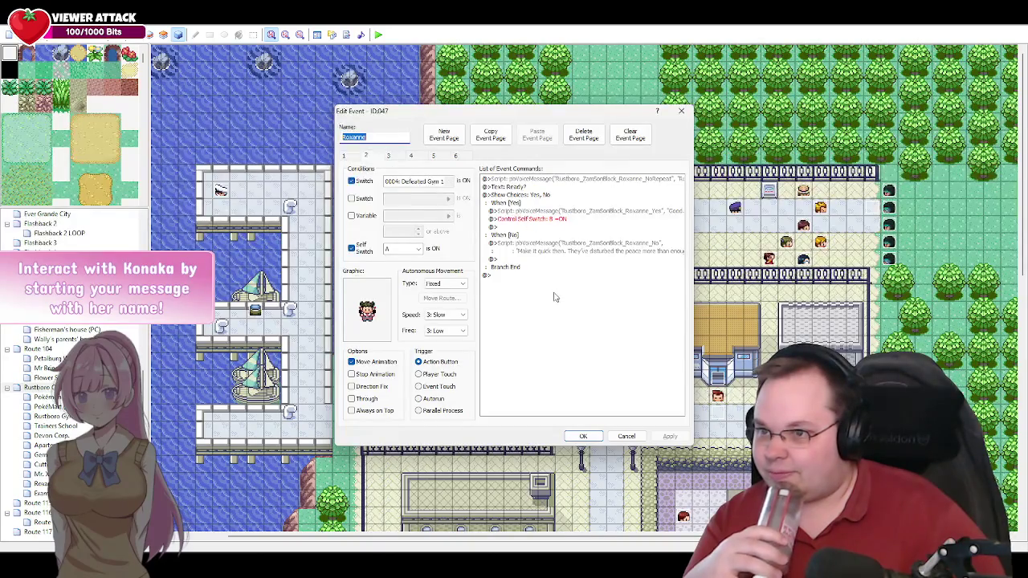
{"action": "left_click", "coordinate": [351, 155]}
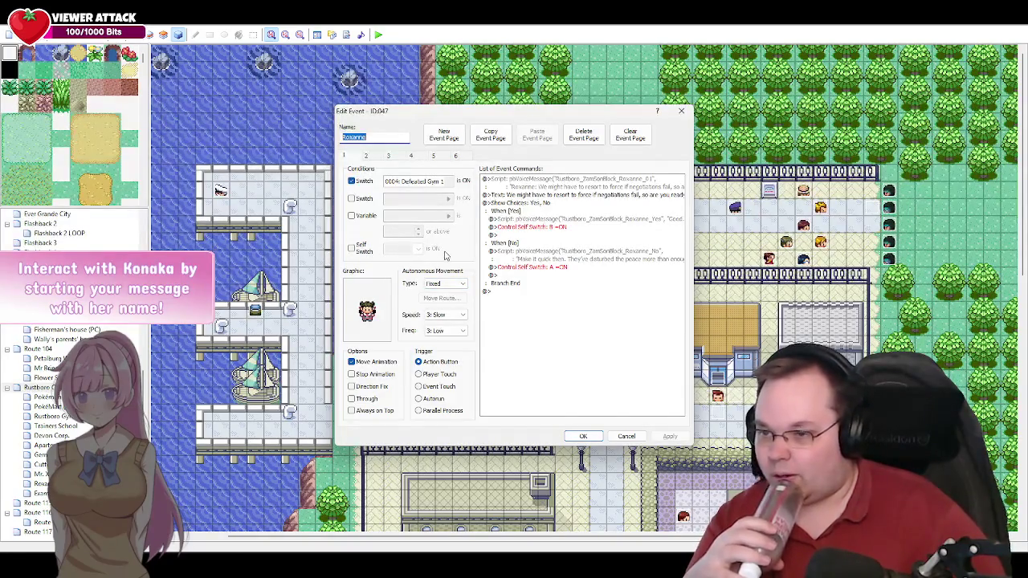
{"action": "left_click", "coordinate": [394, 157]}
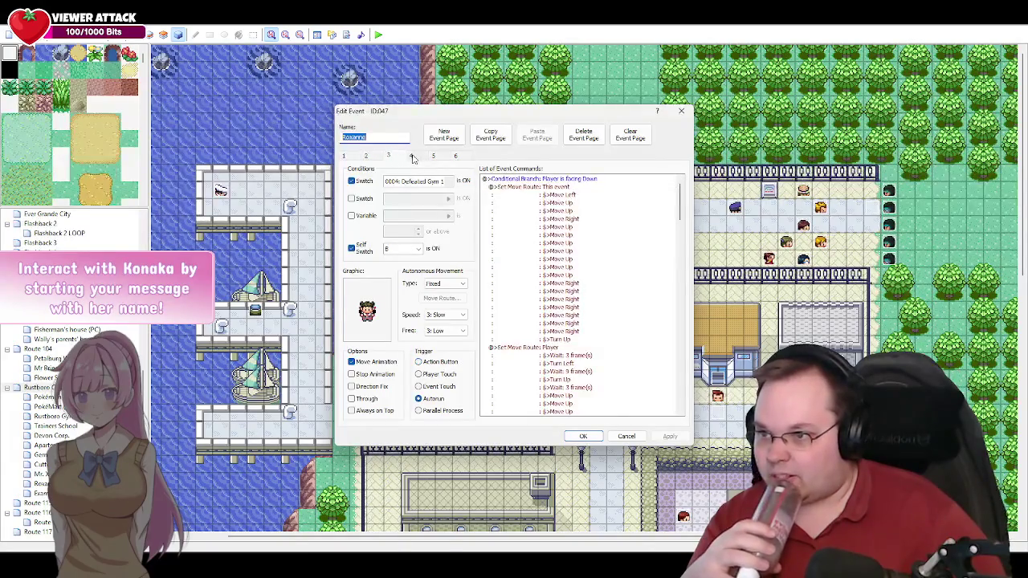
{"action": "left_click", "coordinate": [412, 157]}
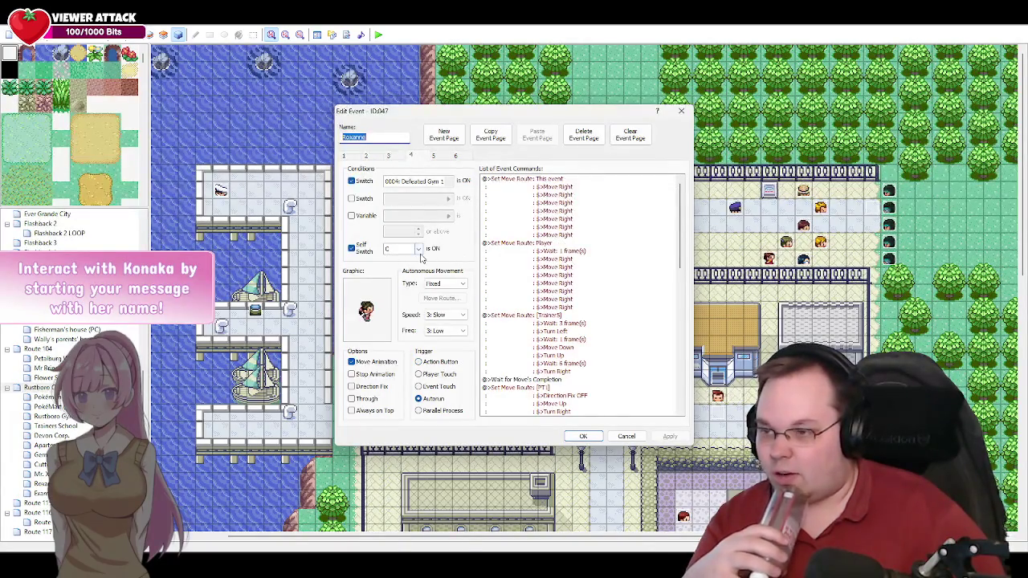
{"action": "left_click_drag", "start_coordinate": [681, 265], "coordinate": [679, 407]}
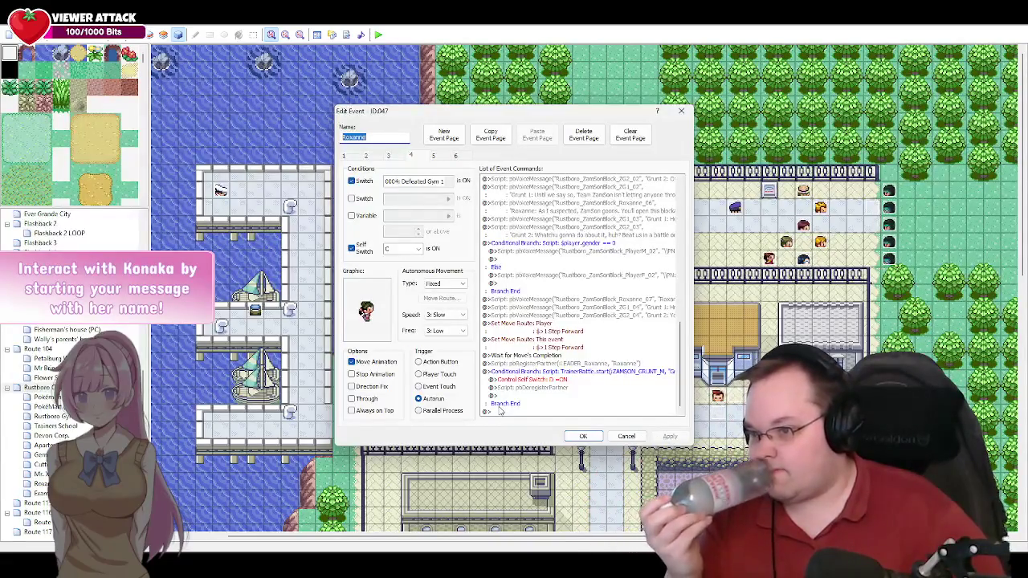
{"action": "double_click", "coordinate": [500, 411]}
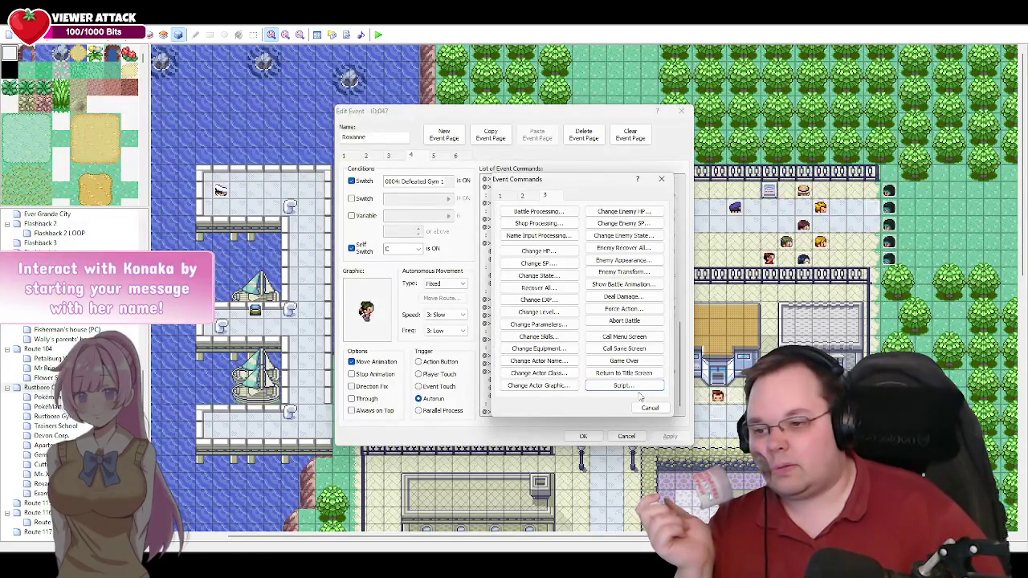
{"action": "left_click", "coordinate": [649, 408]}
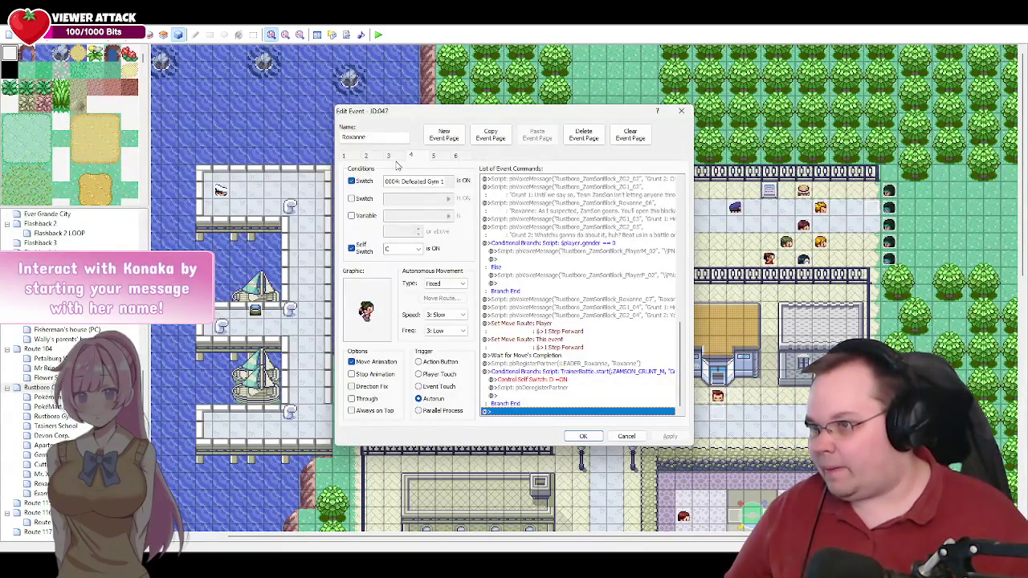
Step: Try a Variable condition on 0030 Lia's Battle, then remove it and cancel Roxanne's event unchanged
{"action": "left_click", "coordinate": [366, 216]}
{"action": "left_click", "coordinate": [450, 217]}
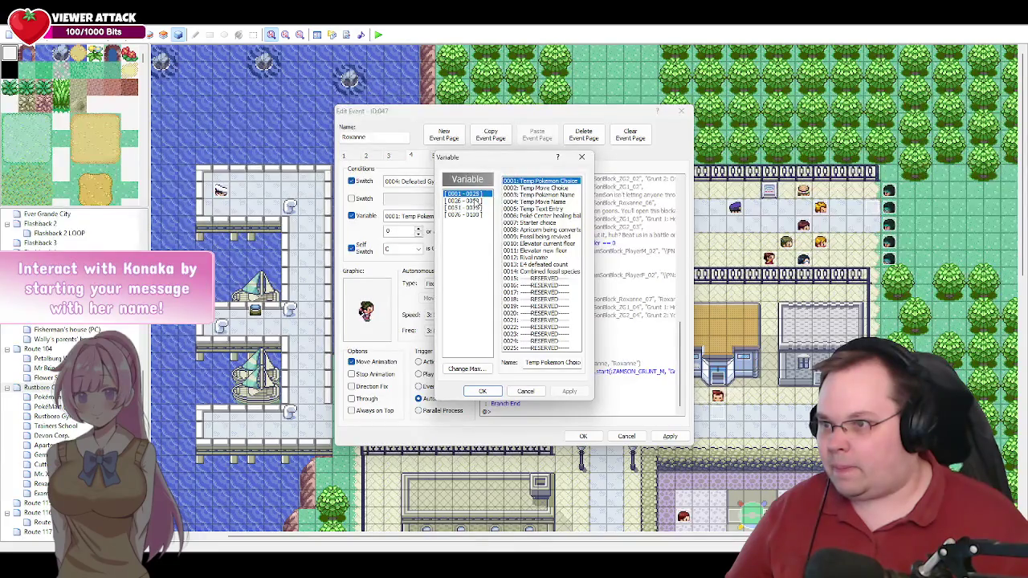
{"action": "left_click", "coordinate": [474, 200]}
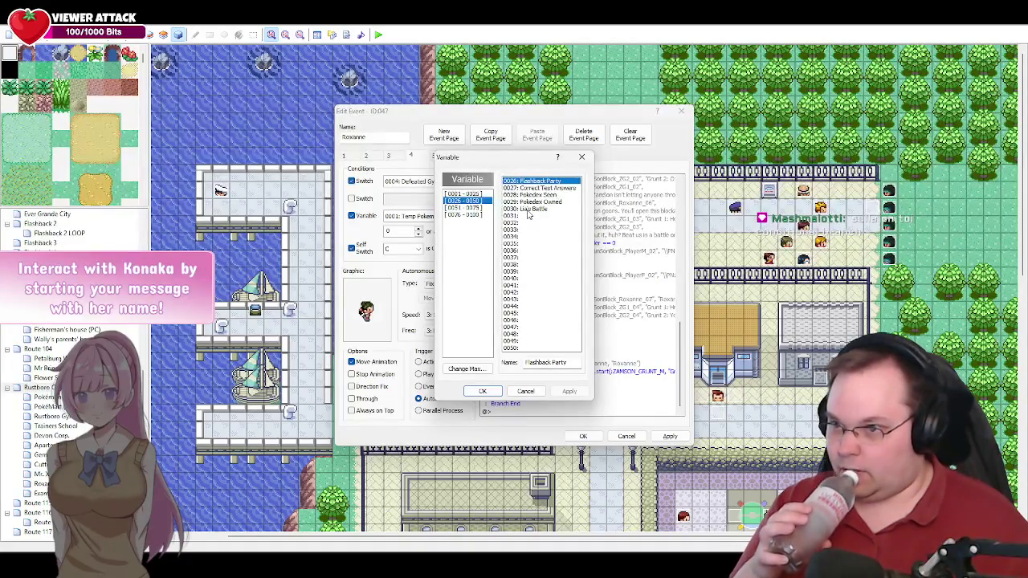
{"action": "left_click", "coordinate": [527, 210]}
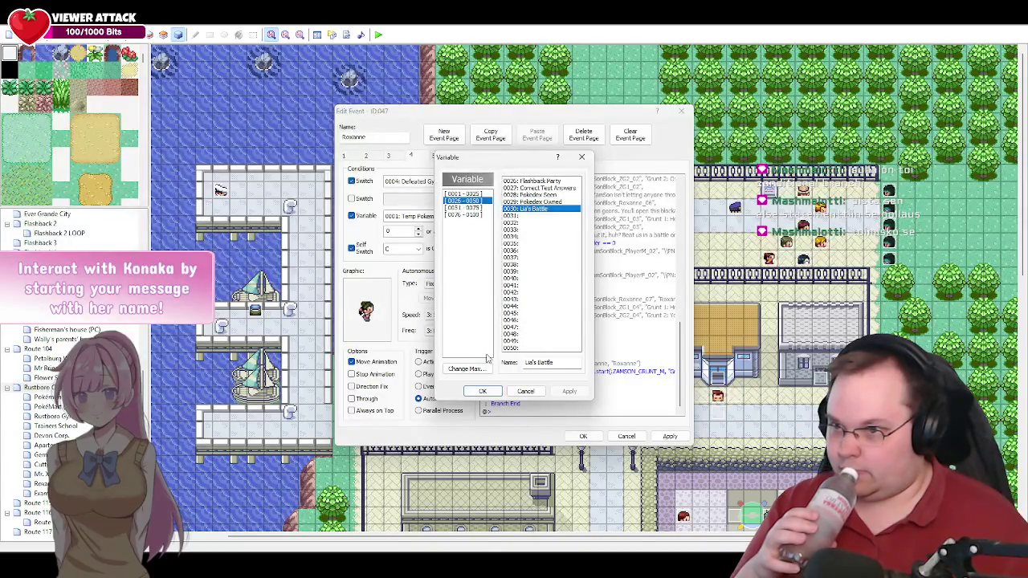
{"action": "left_click", "coordinate": [526, 392]}
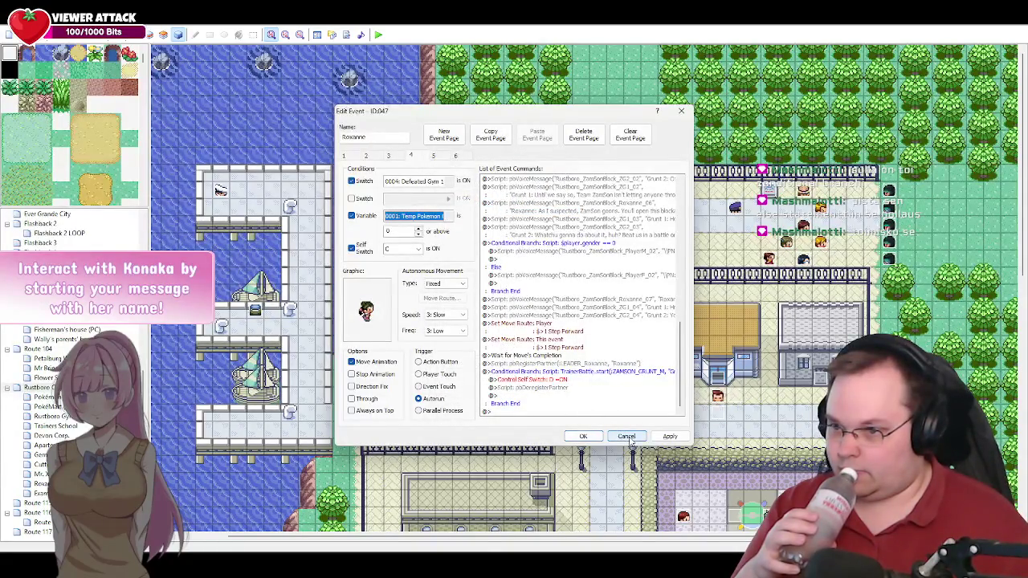
{"action": "left_click", "coordinate": [366, 216]}
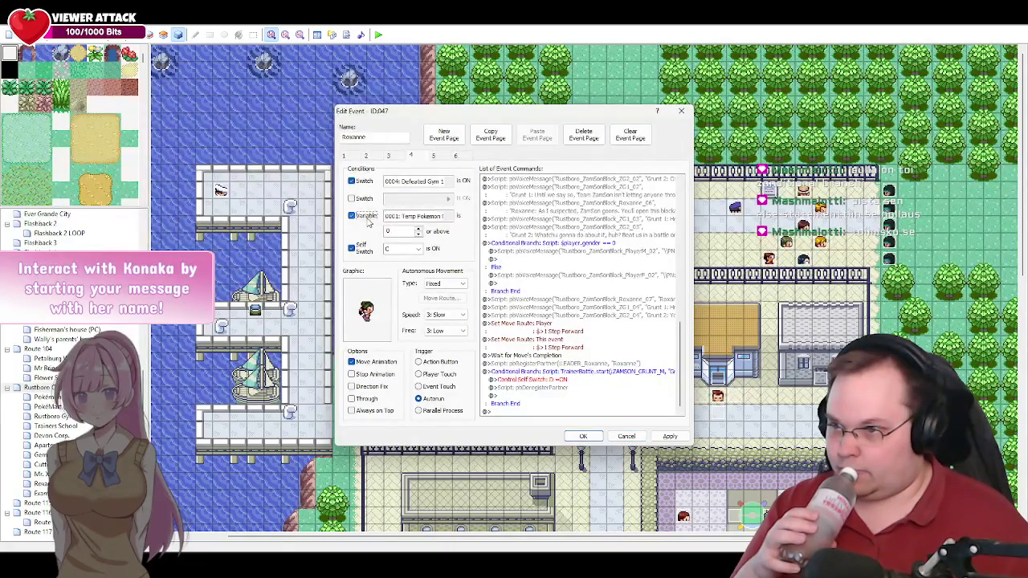
{"action": "left_click", "coordinate": [627, 439]}
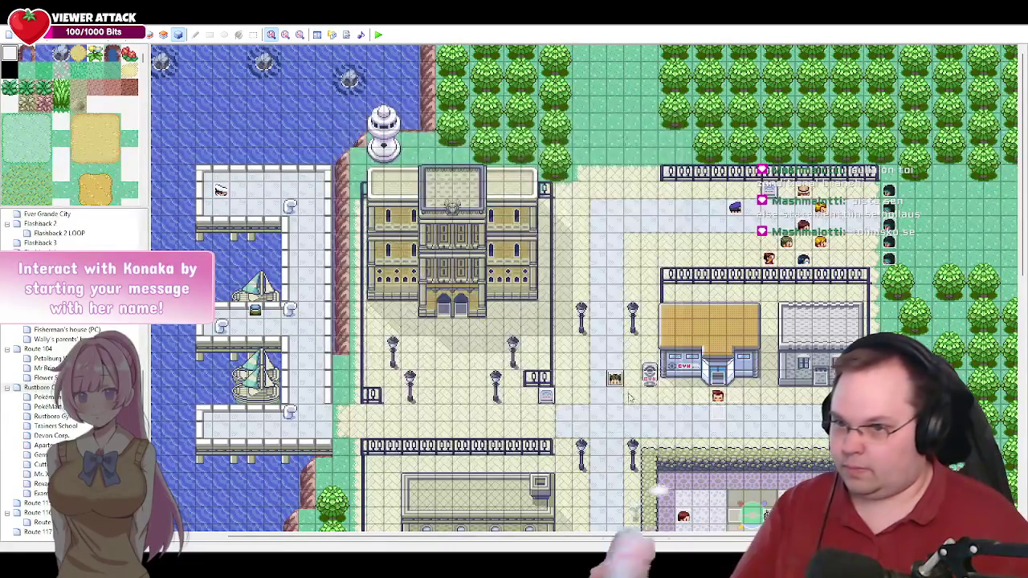
Step: Open the Lia event (ID 004) and scroll through its page 3 battle commands
{"action": "double_click", "coordinate": [717, 396]}
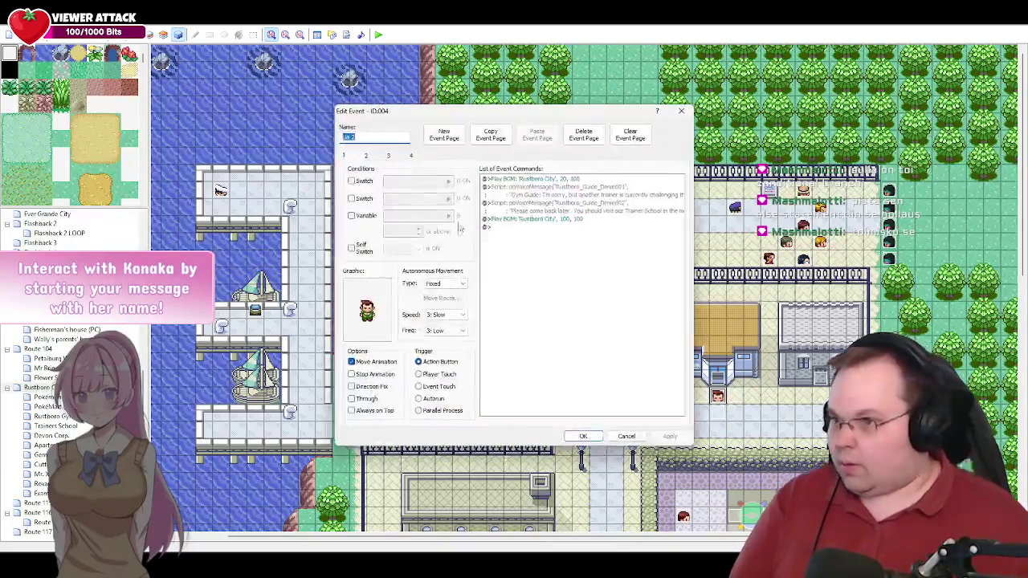
{"action": "mouse_move", "coordinate": [682, 207]}
{"action": "left_mouse_down"}
{"action": "mouse_move", "coordinate": [684, 401]}
{"action": "mouse_move", "coordinate": [685, 274]}
{"action": "left_mouse_up"}
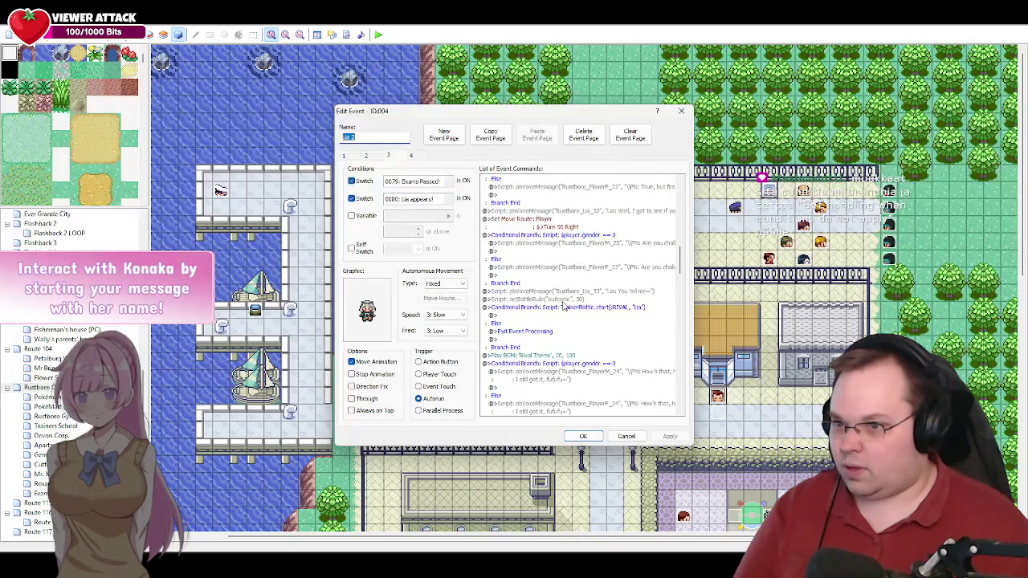
Step: Inspect Lia's setBattleRule "outcome" 30 command, scroll the list, and close the editor
{"action": "left_click", "coordinate": [511, 300]}
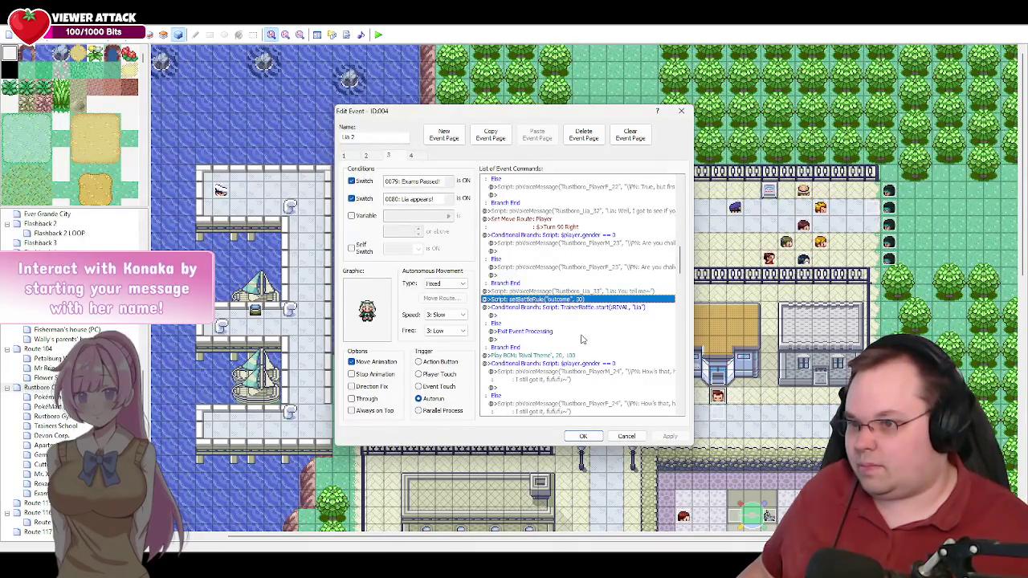
{"action": "scroll", "coordinate": [582, 338], "scroll_direction": "down", "scroll_amount": 1}
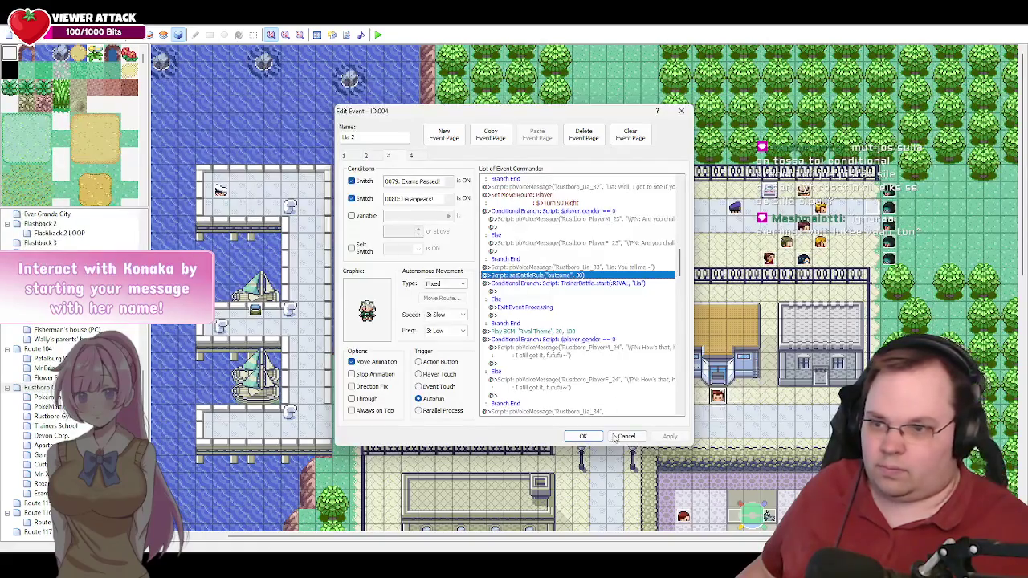
{"action": "key", "text": "Escape"}
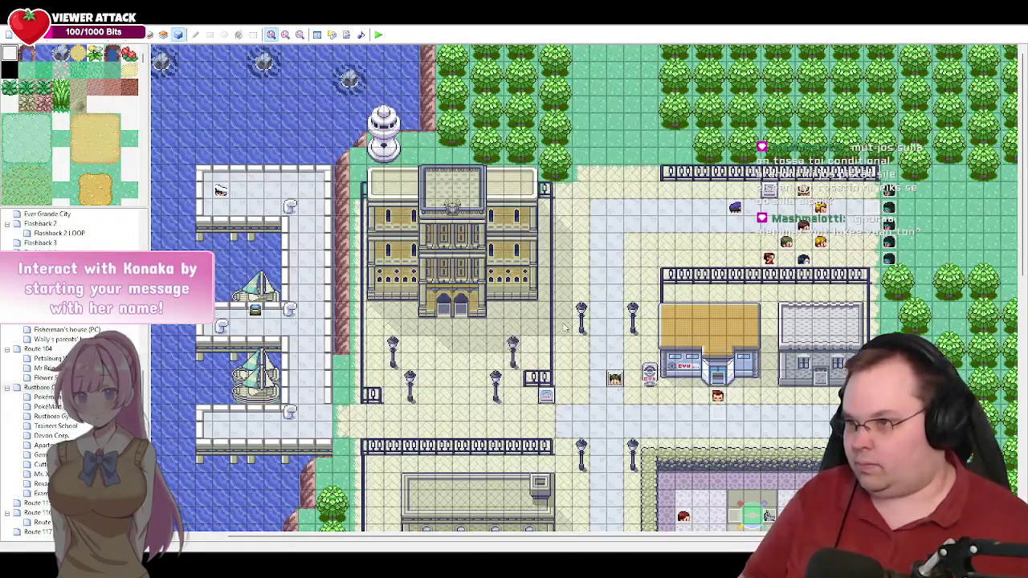
Step: Reopen Roxanne's event and enable an Else case on the ZAMSON_GRUNT_M battle branch
{"action": "double_click", "coordinate": [615, 381]}
{"action": "left_click_drag", "start_coordinate": [679, 265], "coordinate": [669, 399]}
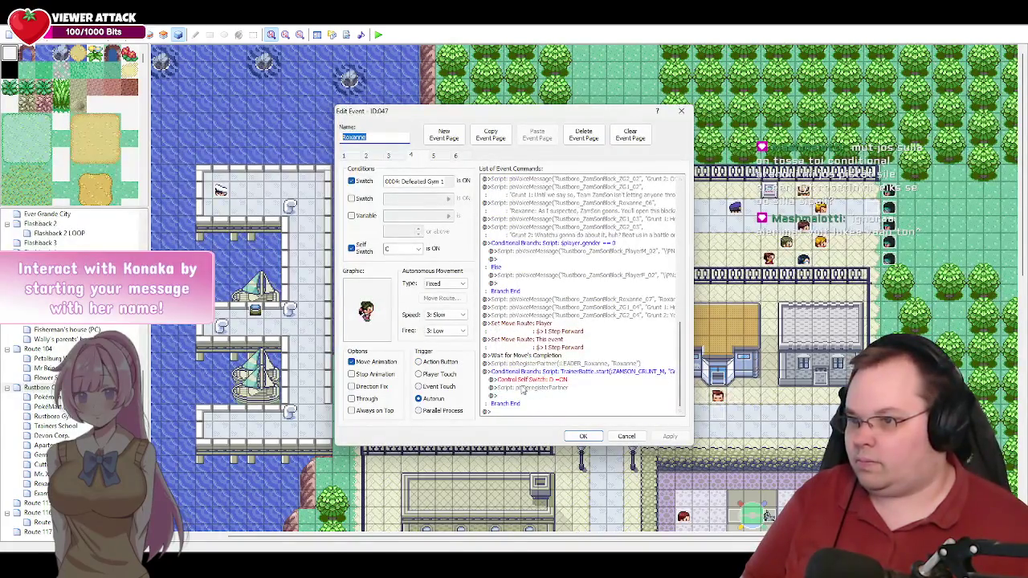
{"action": "left_click", "coordinate": [532, 376]}
{"action": "double_click", "coordinate": [534, 376]}
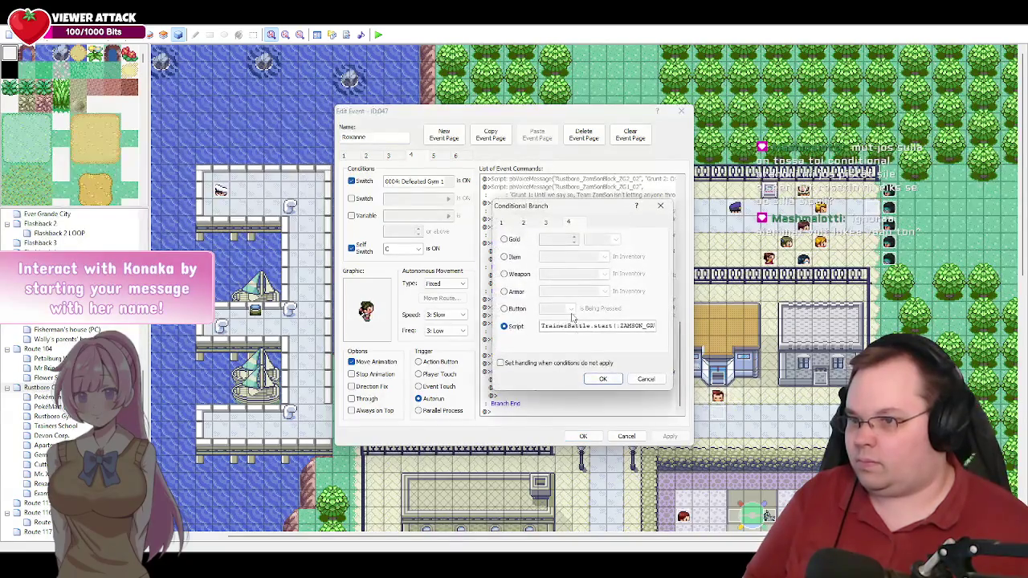
{"action": "left_click", "coordinate": [500, 362]}
{"action": "left_click", "coordinate": [594, 382]}
Step: Insert Exit Event Processing under the Else case and apply the changes
{"action": "scroll", "coordinate": [616, 391], "scroll_direction": "down", "scroll_amount": 1}
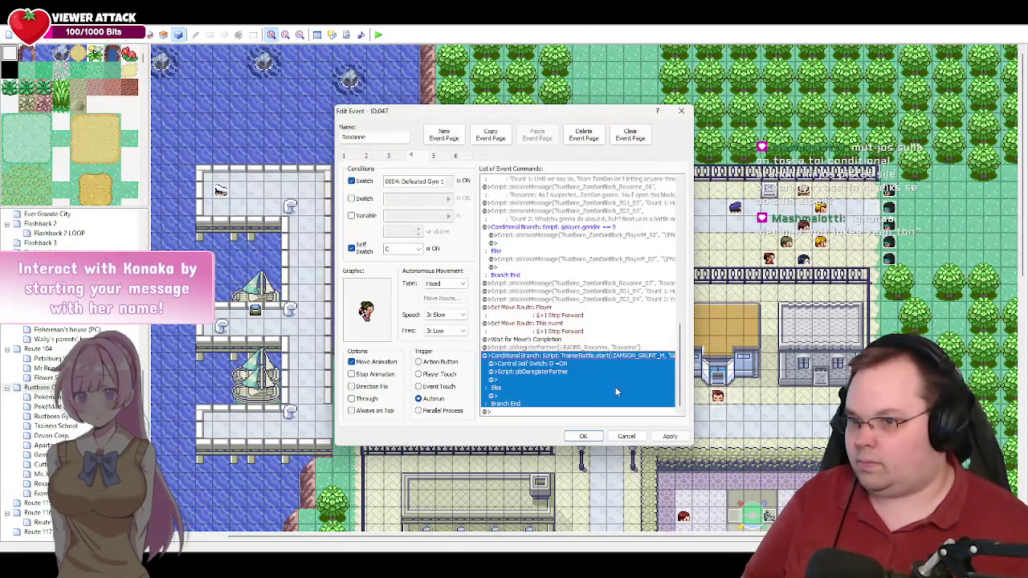
{"action": "left_click", "coordinate": [501, 395]}
{"action": "double_click", "coordinate": [502, 396]}
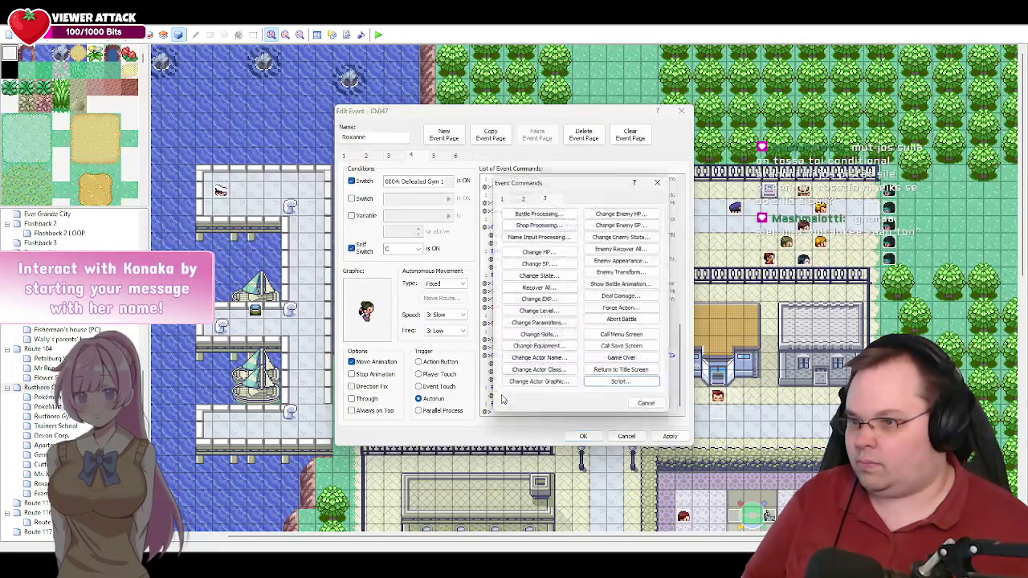
{"action": "left_click", "coordinate": [522, 196]}
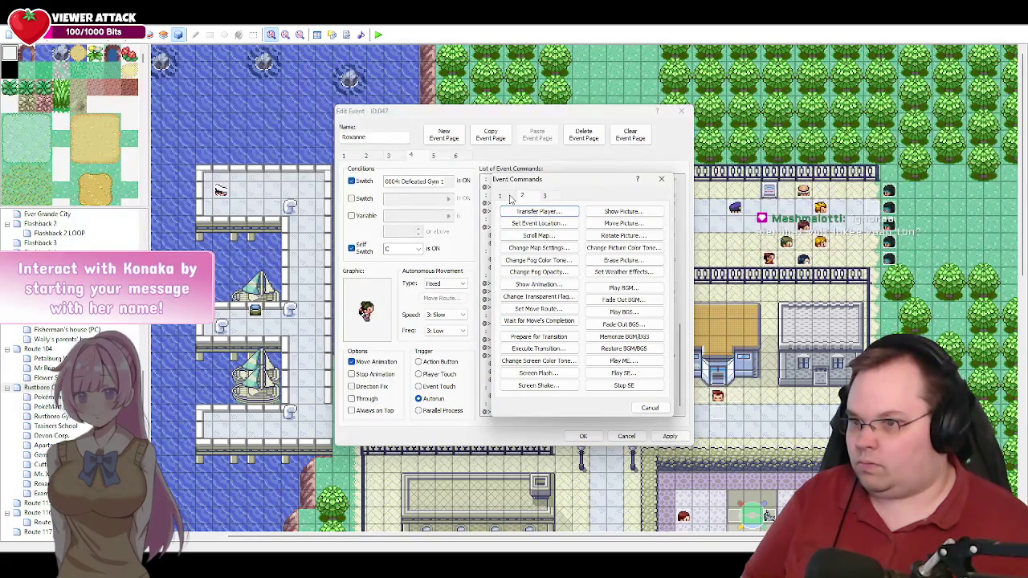
{"action": "left_click", "coordinate": [510, 199]}
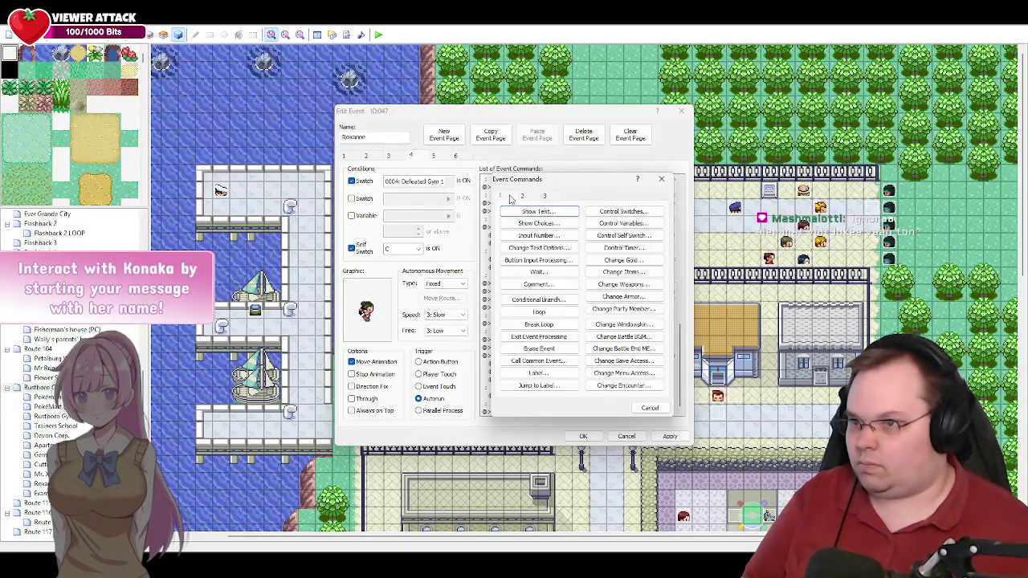
{"action": "left_click", "coordinate": [538, 337]}
{"action": "left_click", "coordinate": [670, 436]}
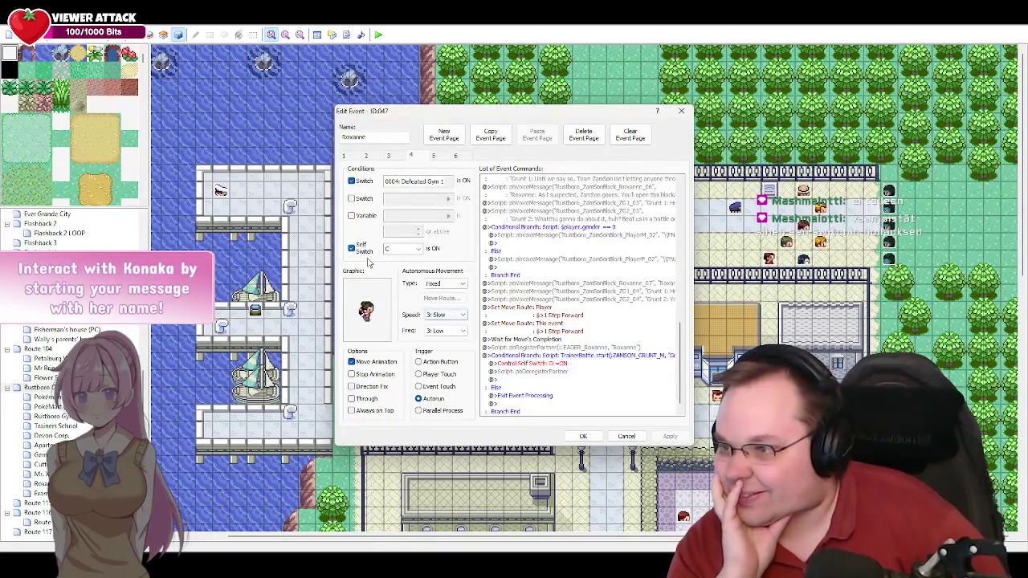
Step: Replace the Else case's Exit Event Processing with Control Self Switch C = OFF, and apply
{"action": "left_click", "coordinate": [518, 397]}
{"action": "key", "text": "Delete"}
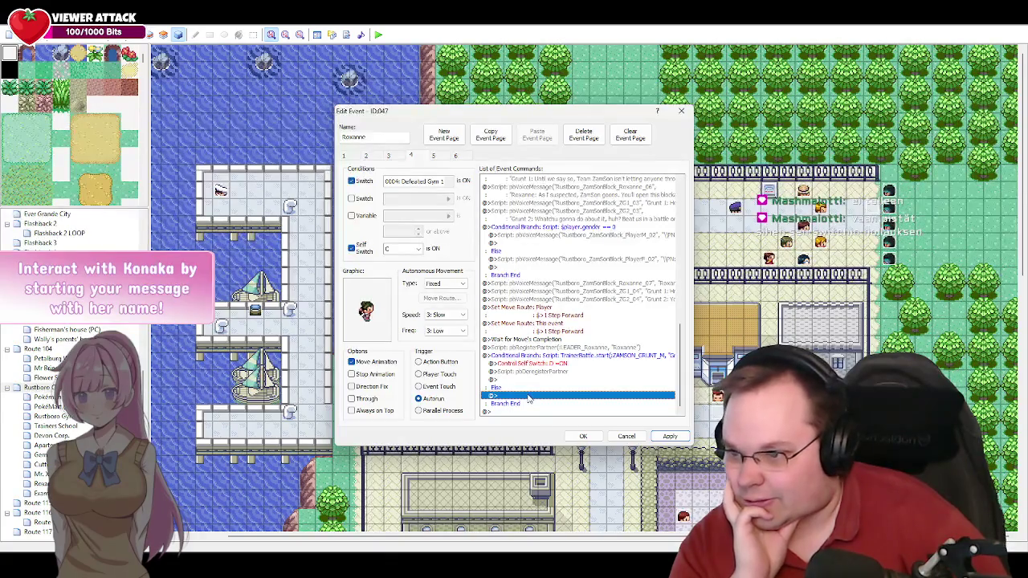
{"action": "double_click", "coordinate": [529, 397]}
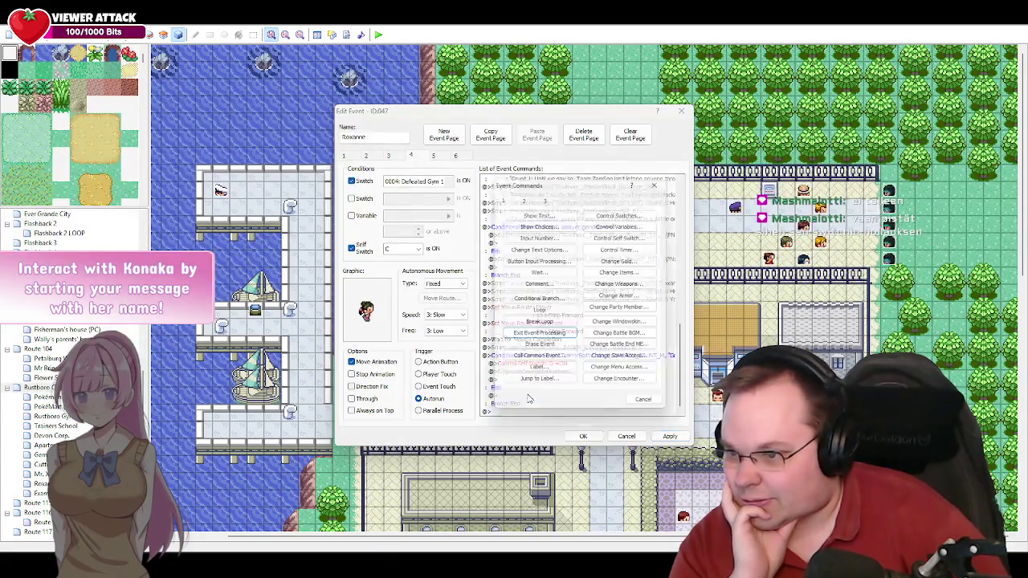
{"action": "left_click", "coordinate": [623, 235]}
{"action": "left_click", "coordinate": [558, 291]}
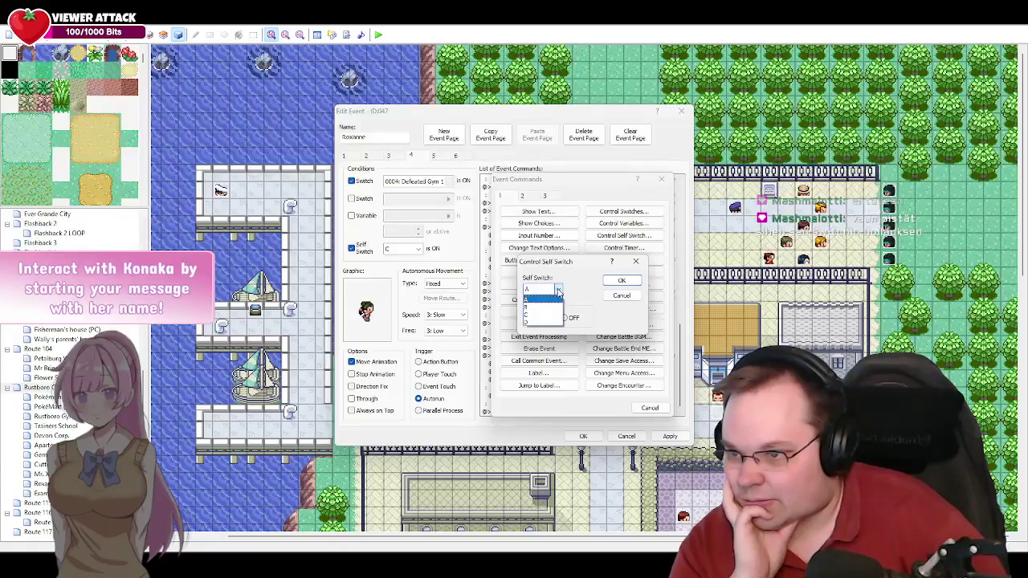
{"action": "left_click", "coordinate": [533, 313]}
{"action": "left_click", "coordinate": [565, 318]}
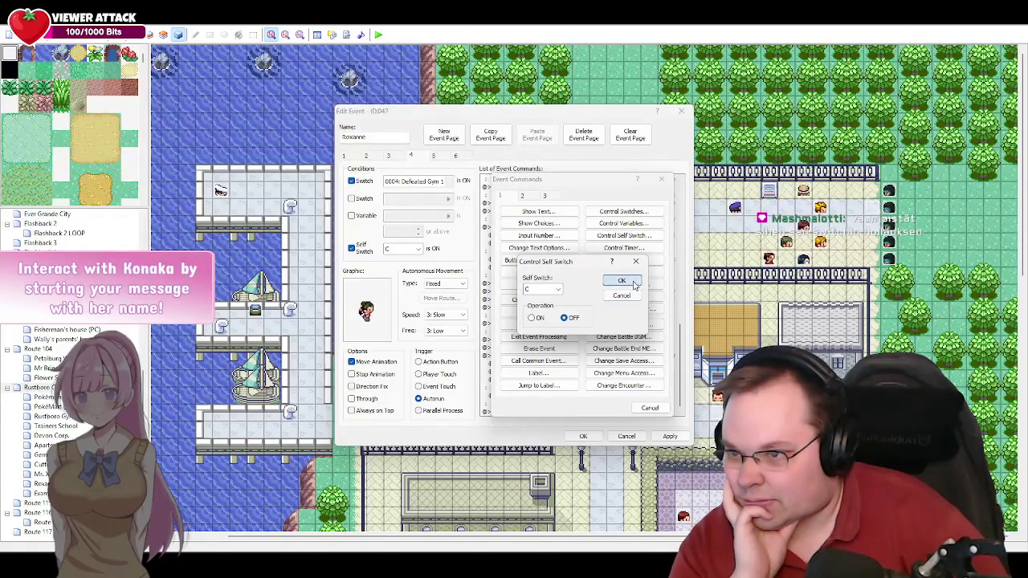
{"action": "left_click", "coordinate": [623, 281]}
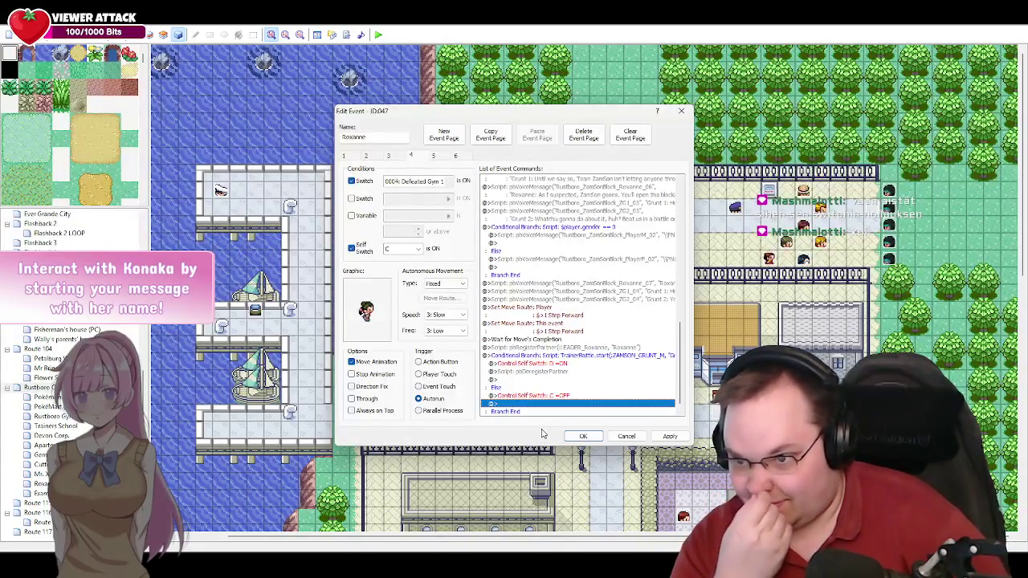
{"action": "left_click", "coordinate": [668, 437]}
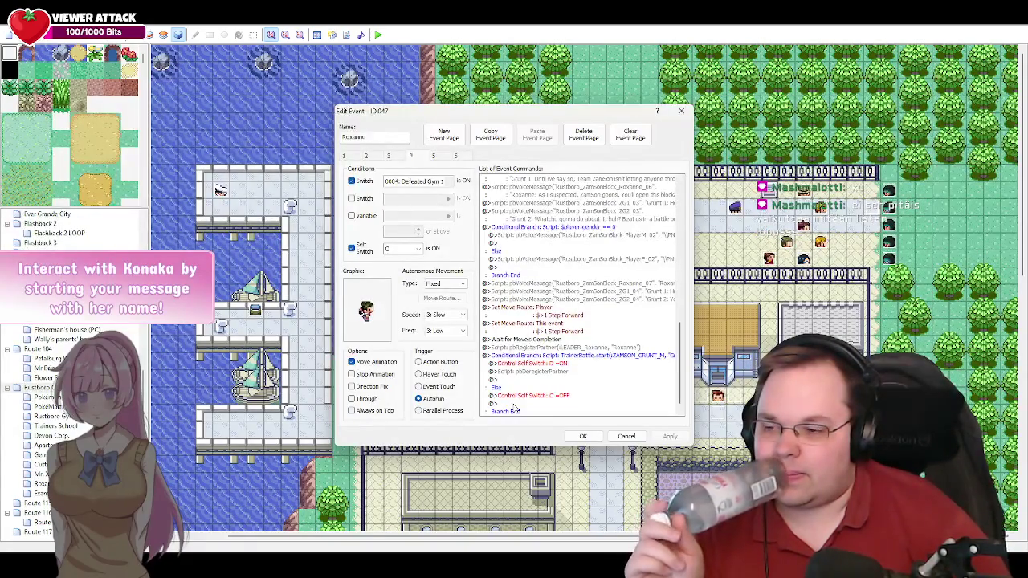
{"action": "scroll", "coordinate": [574, 404], "scroll_direction": "down", "scroll_amount": 2}
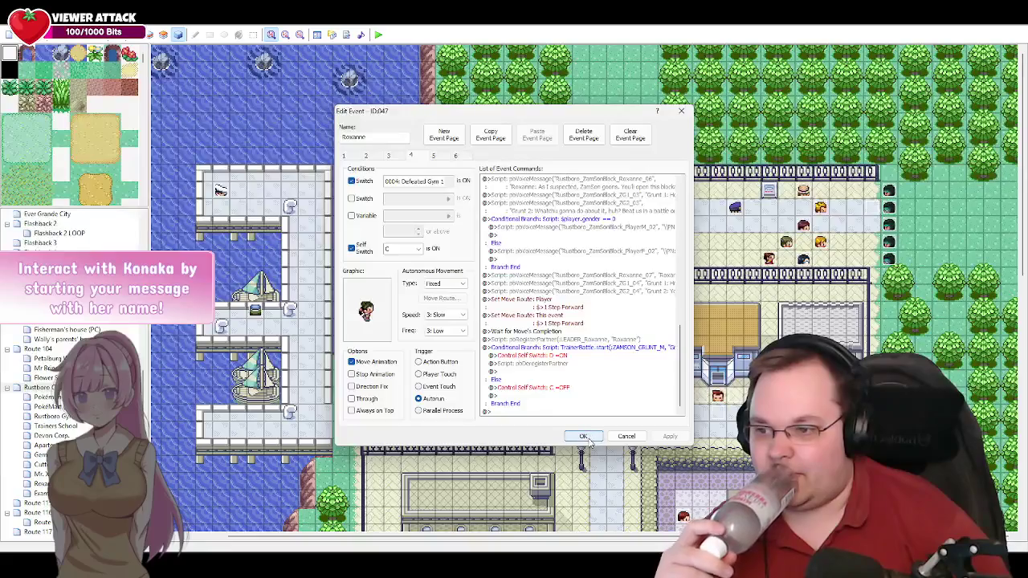
Step: Confirm Roxanne's event, then review Lia's page 3 Exit Event Processing line and cancel
{"action": "left_click", "coordinate": [584, 437]}
{"action": "double_click", "coordinate": [717, 398]}
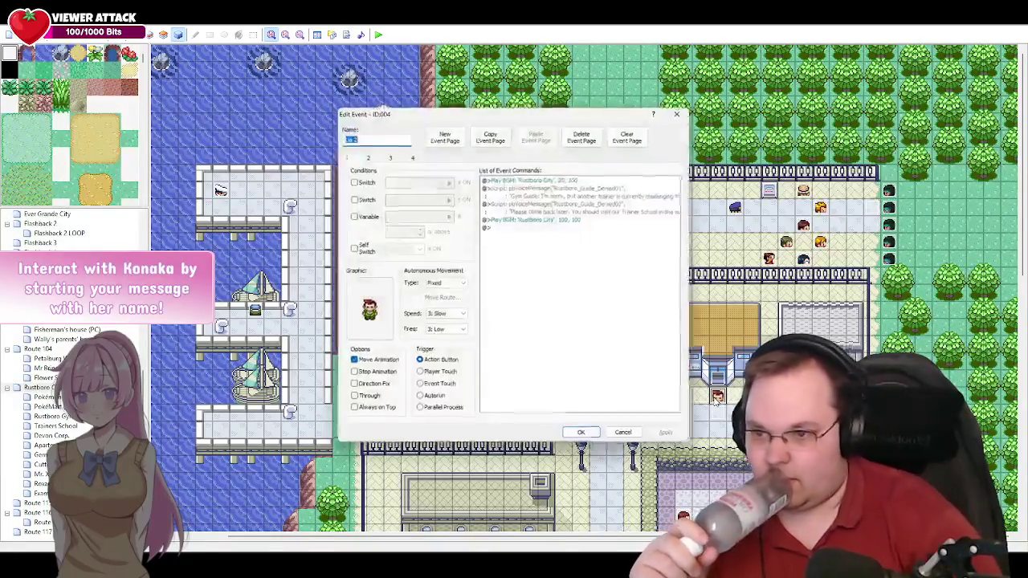
{"action": "left_click", "coordinate": [410, 157]}
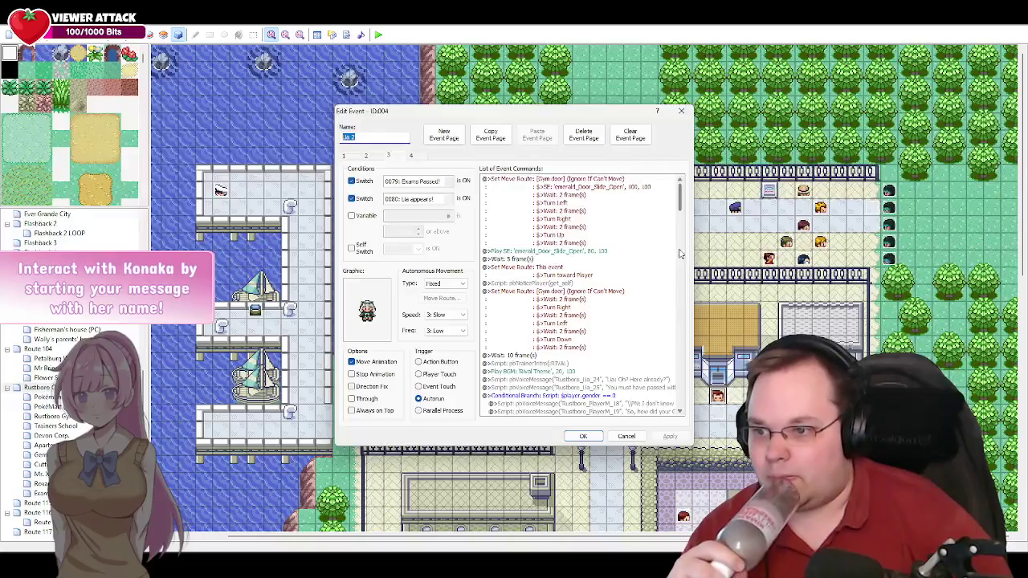
{"action": "mouse_move", "coordinate": [682, 205]}
{"action": "left_mouse_down"}
{"action": "mouse_move", "coordinate": [673, 364]}
{"action": "mouse_move", "coordinate": [669, 257]}
{"action": "mouse_move", "coordinate": [670, 273]}
{"action": "left_mouse_up"}
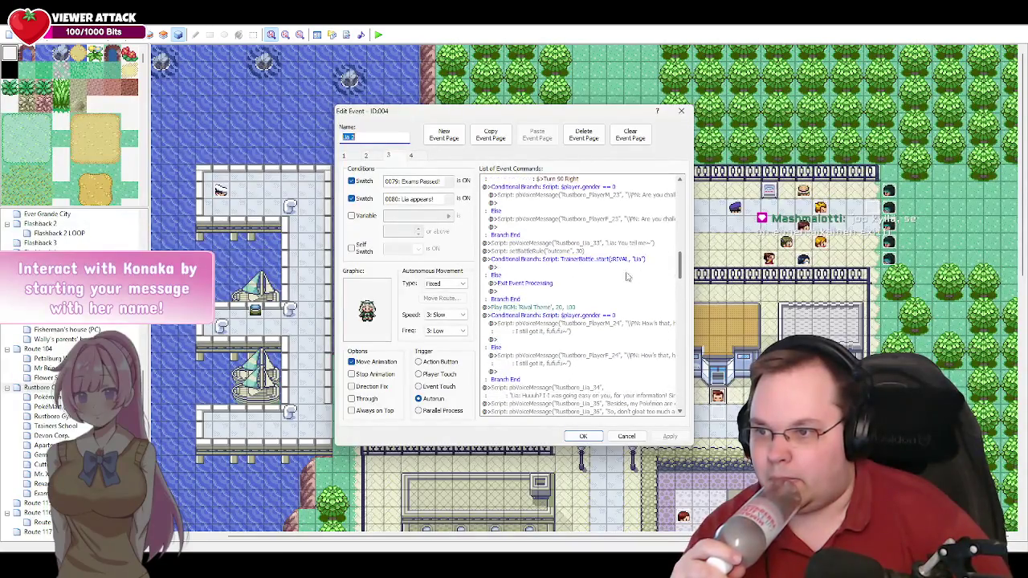
{"action": "left_click", "coordinate": [523, 284]}
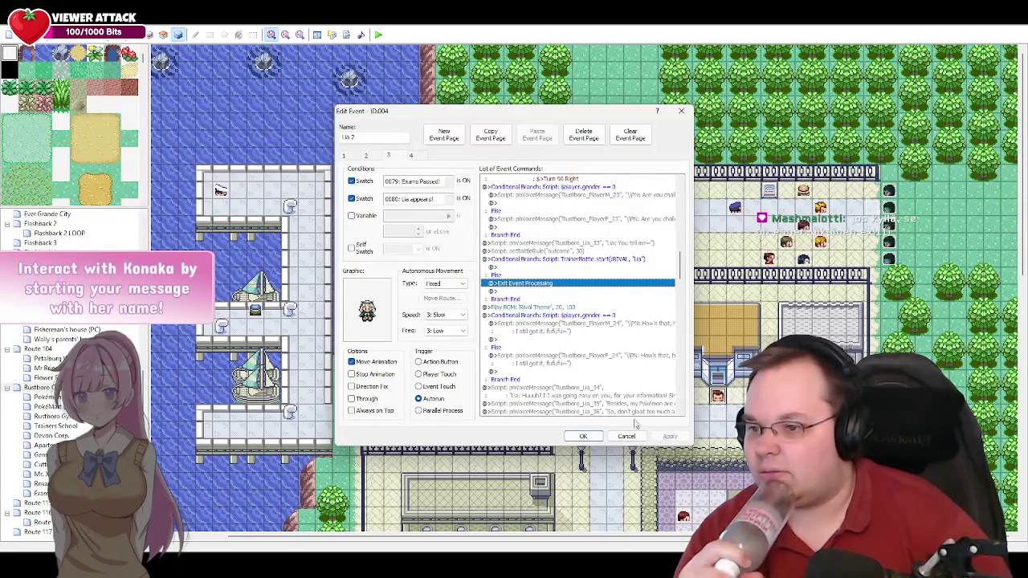
{"action": "left_click_drag", "start_coordinate": [681, 270], "coordinate": [680, 418]}
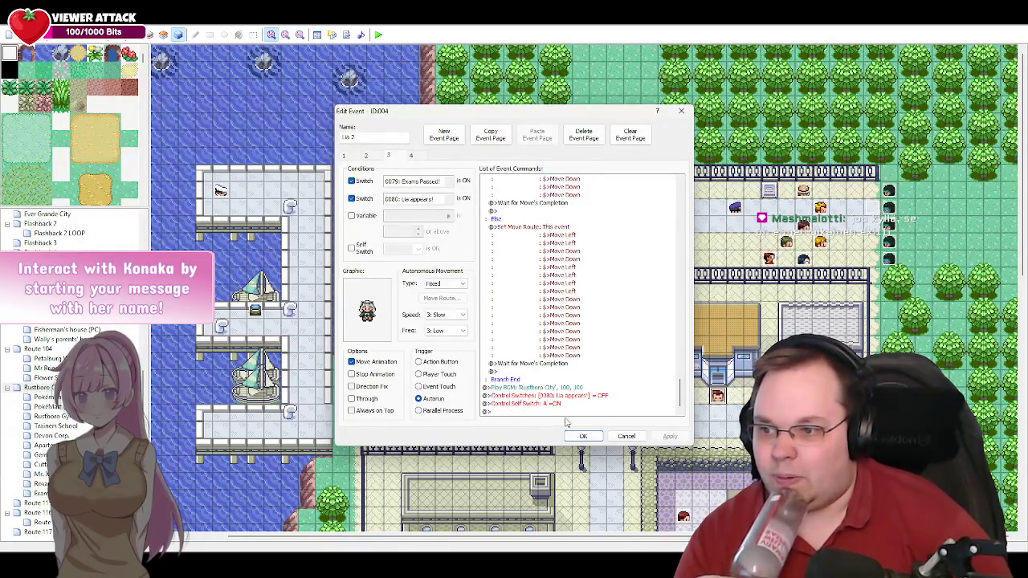
{"action": "left_click", "coordinate": [626, 436]}
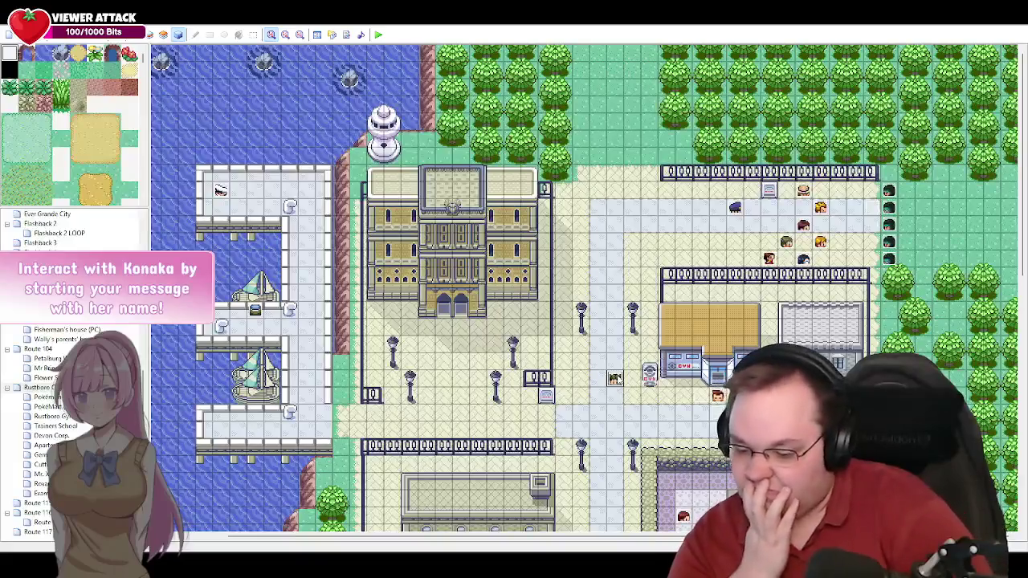
{"action": "double_click", "coordinate": [619, 380]}
{"action": "left_click", "coordinate": [411, 155]}
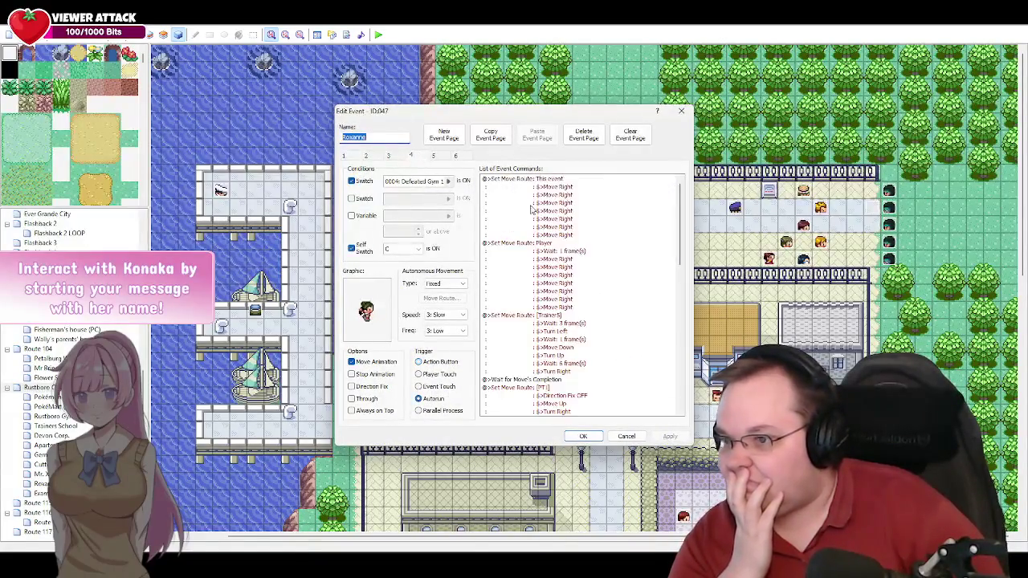
{"action": "left_click_drag", "start_coordinate": [677, 235], "coordinate": [684, 391]}
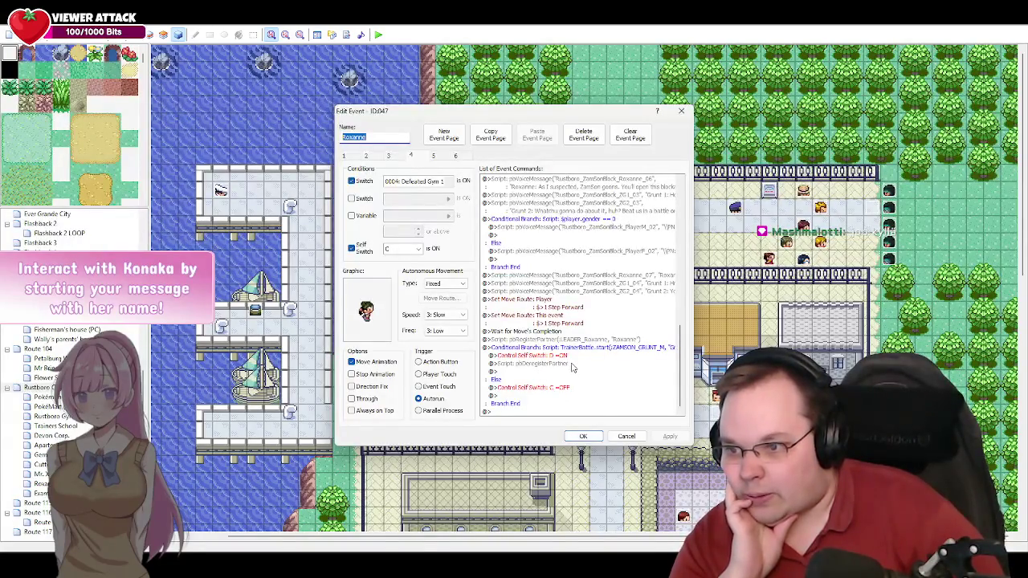
{"action": "left_click", "coordinate": [438, 158]}
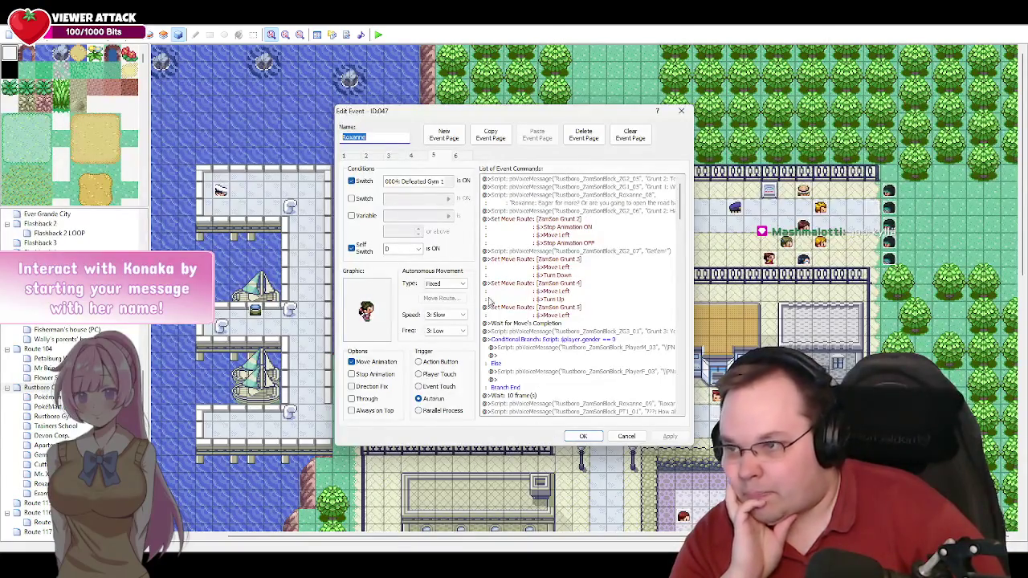
{"action": "left_click", "coordinate": [411, 157]}
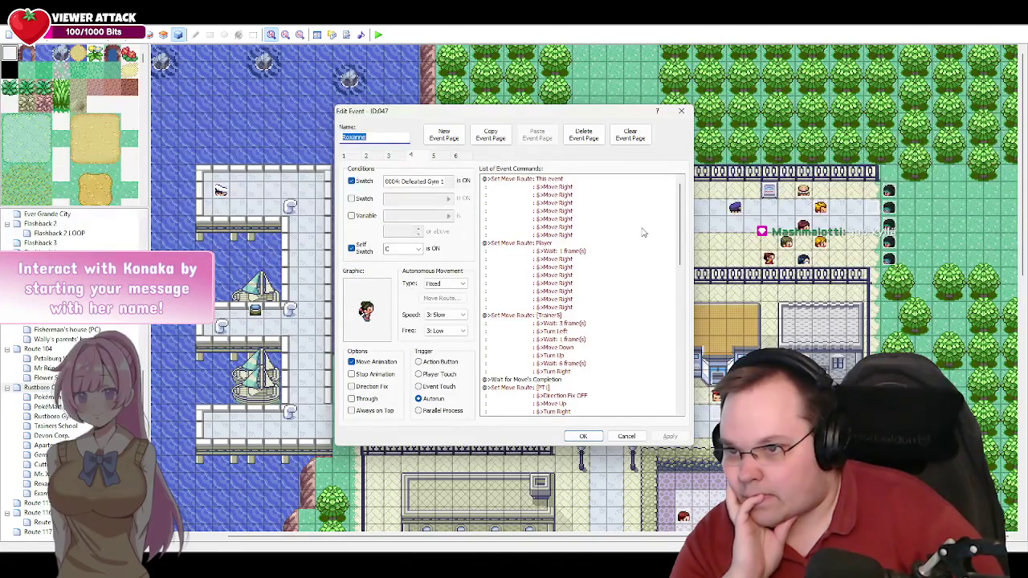
{"action": "left_click_drag", "start_coordinate": [684, 250], "coordinate": [678, 408]}
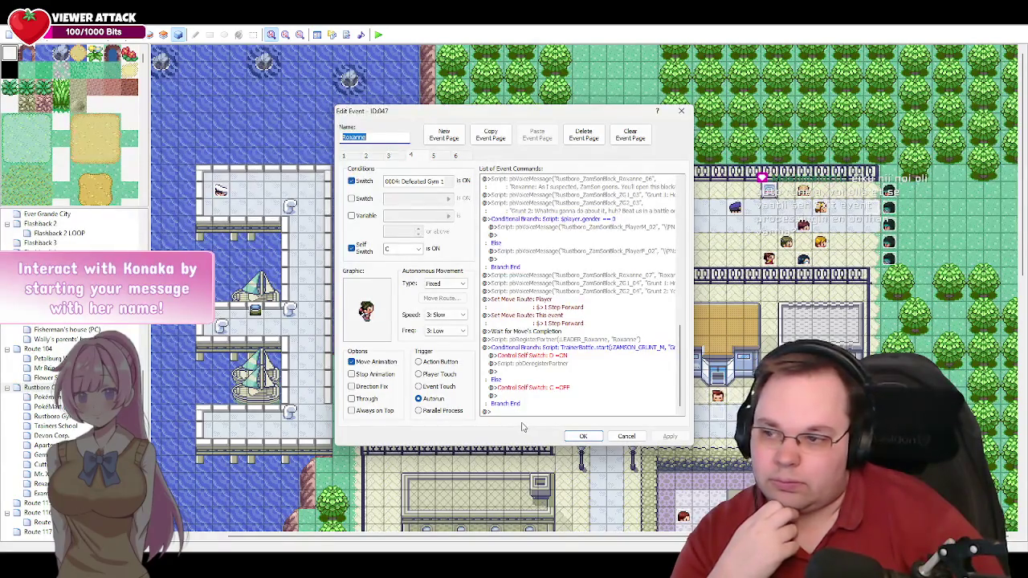
{"action": "left_click", "coordinate": [584, 437]}
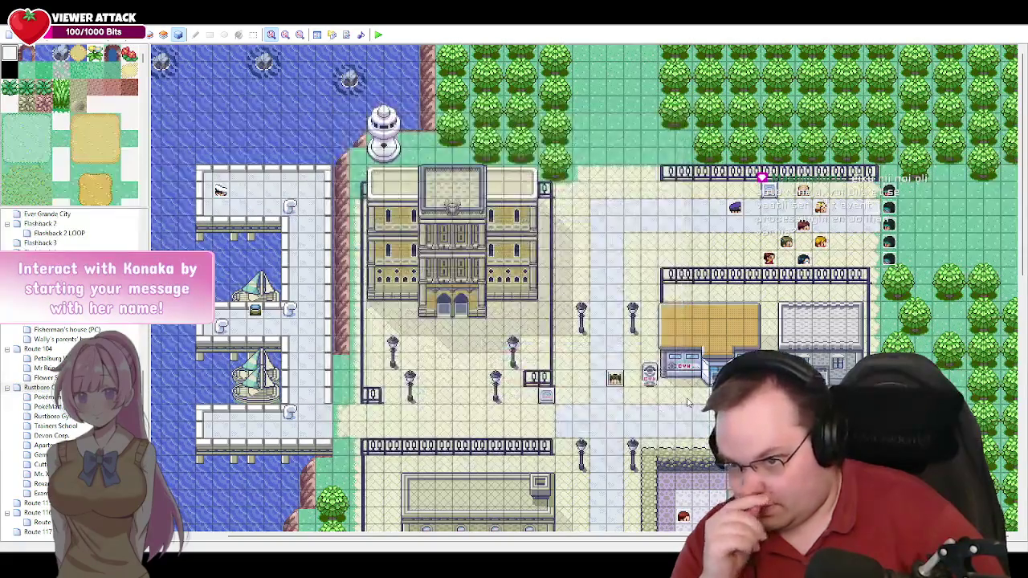
{"action": "double_click", "coordinate": [701, 395]}
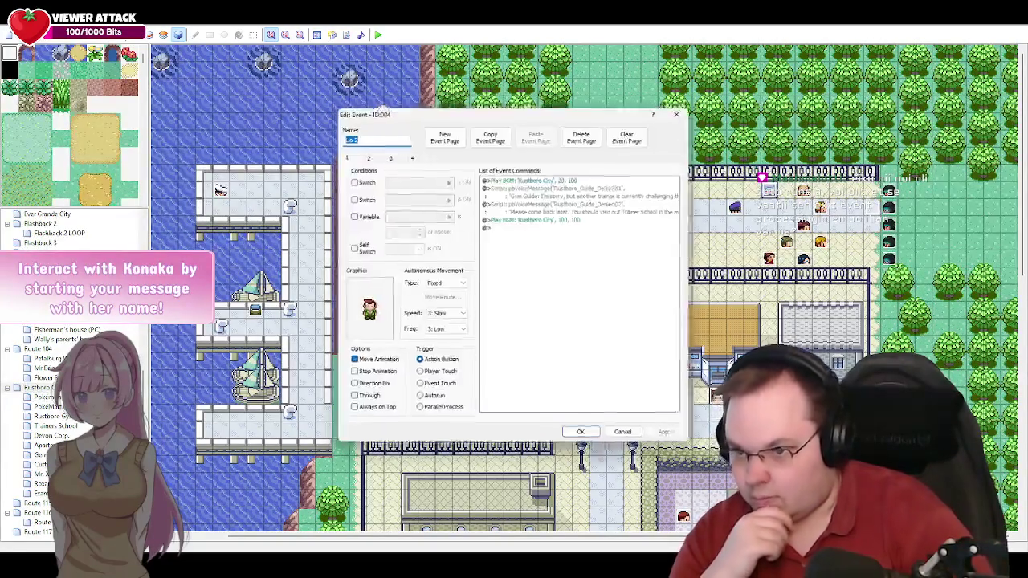
{"action": "left_click", "coordinate": [395, 156]}
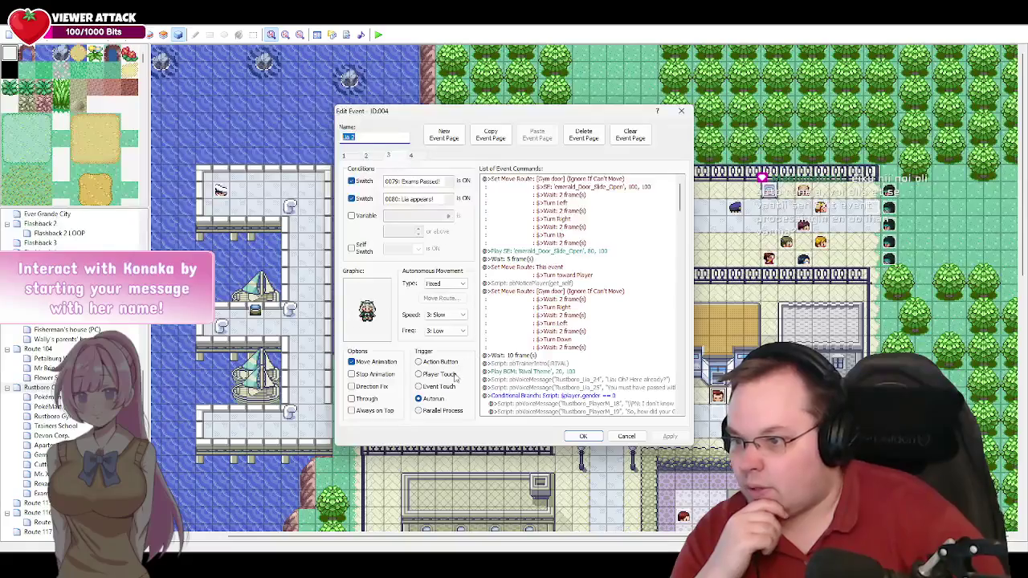
{"action": "left_click_drag", "start_coordinate": [679, 215], "coordinate": [682, 282]}
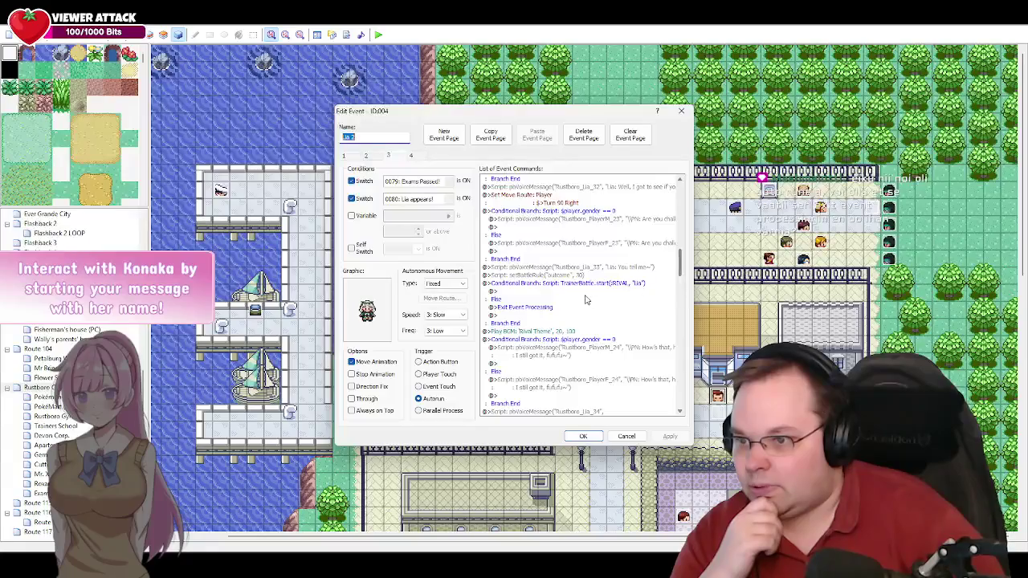
{"action": "left_click", "coordinate": [540, 307]}
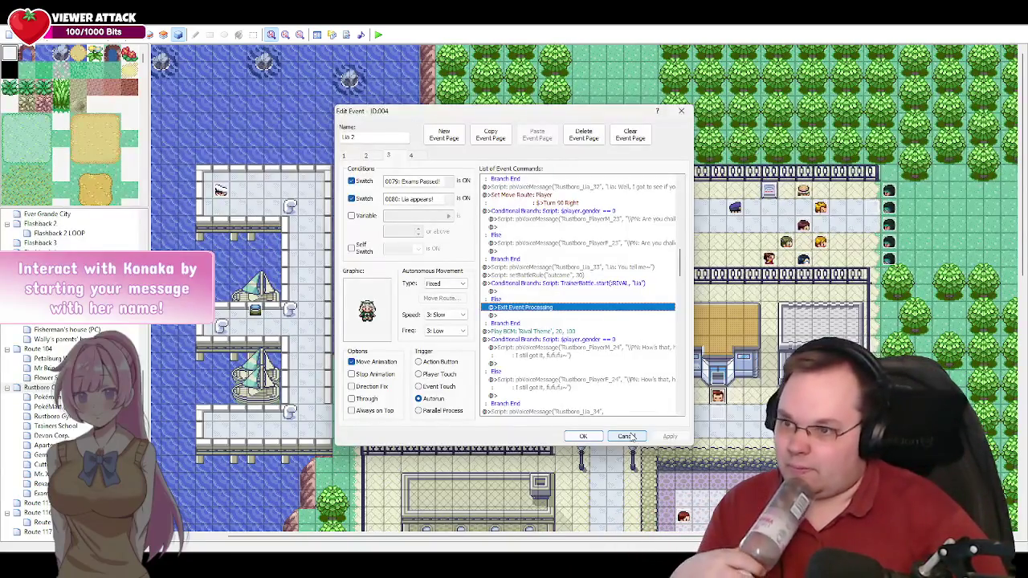
{"action": "left_click", "coordinate": [628, 436]}
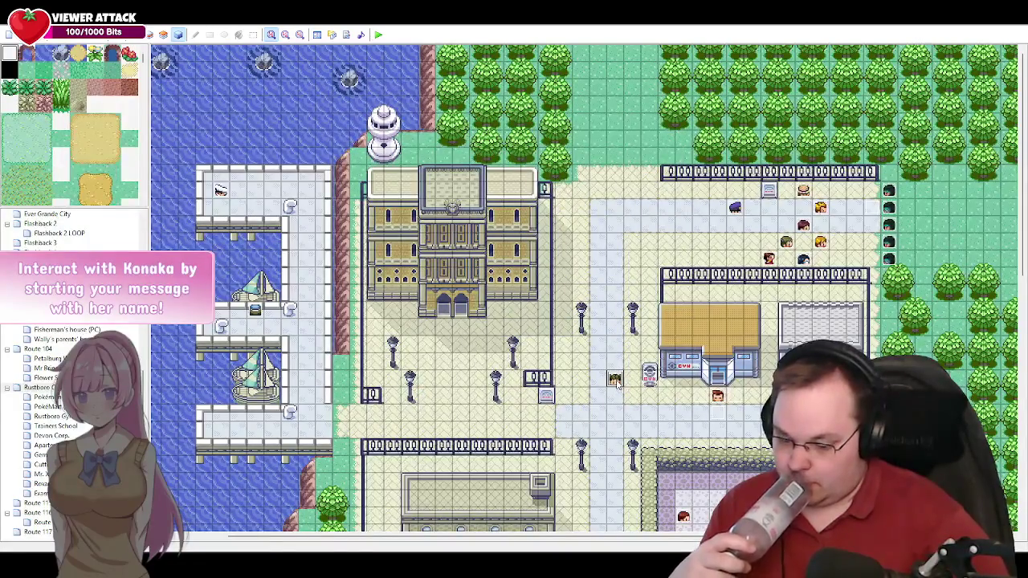
{"action": "double_click", "coordinate": [615, 380]}
Step: Inspect page 4's else branch, selecting the empty line below Control Self Switch C =OFF
{"action": "left_click", "coordinate": [415, 157]}
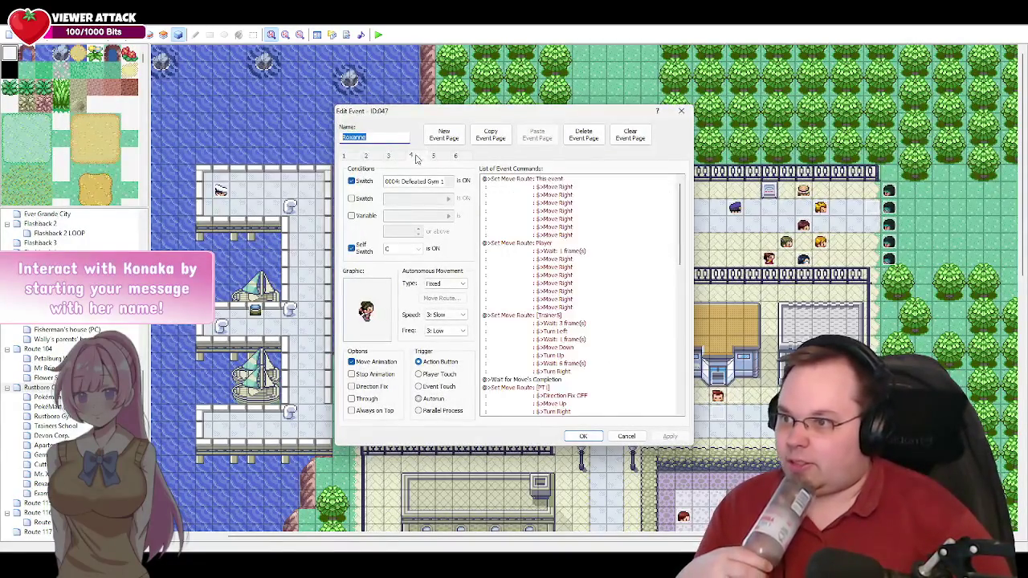
{"action": "left_click_drag", "start_coordinate": [677, 241], "coordinate": [681, 397]}
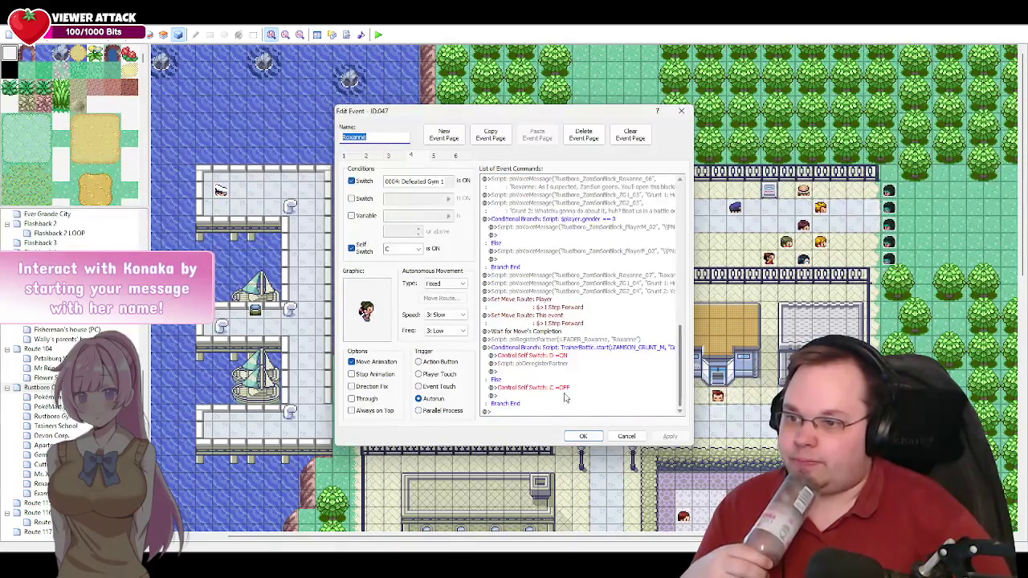
{"action": "left_click", "coordinate": [518, 397]}
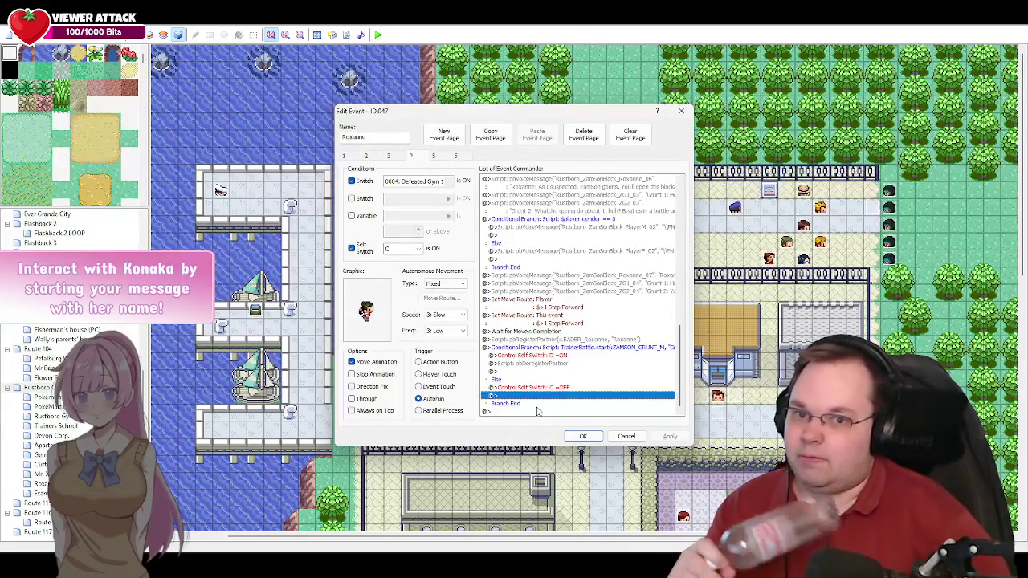
{"action": "left_click", "coordinate": [537, 405]}
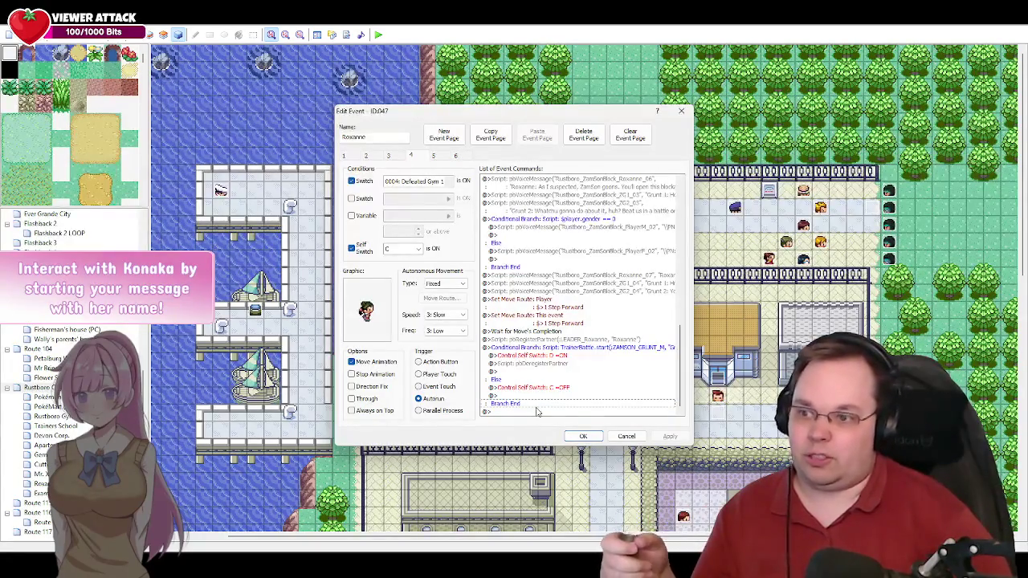
{"action": "key", "text": "Up"}
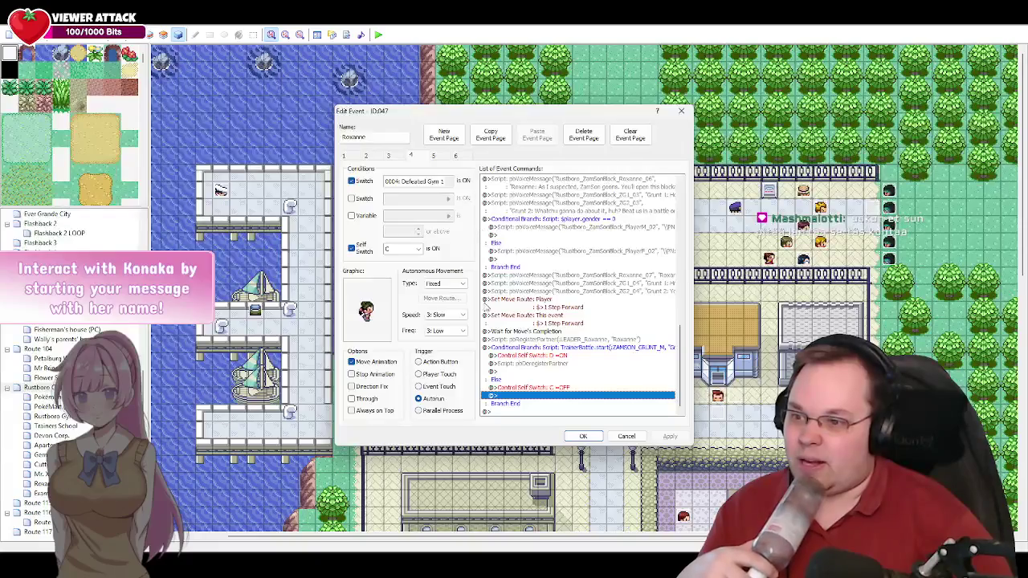
Step: Review event pages 3 and 2, ending on page 1's Yes/No self-switch choice
{"action": "left_click", "coordinate": [393, 159]}
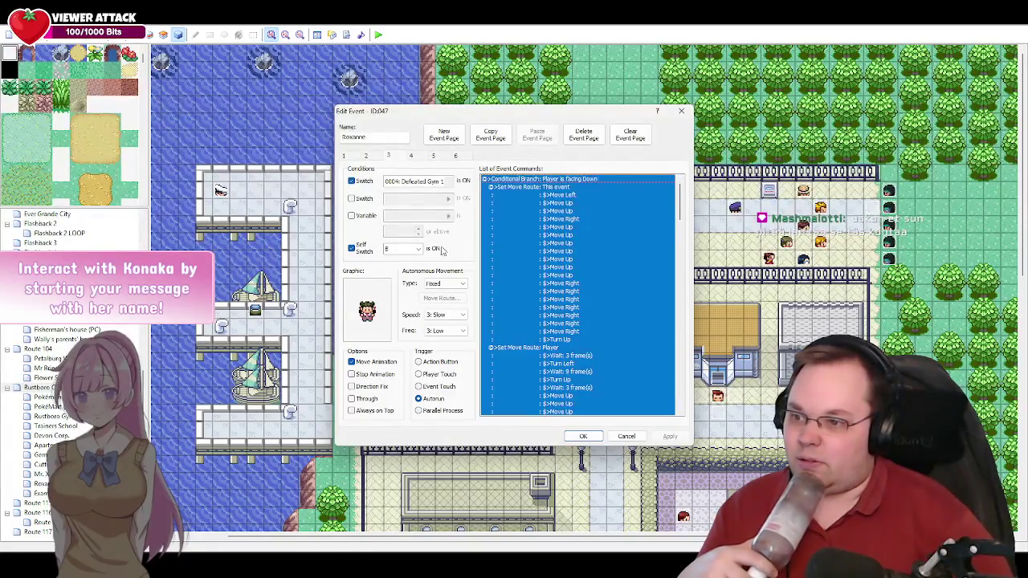
{"action": "left_click", "coordinate": [592, 243]}
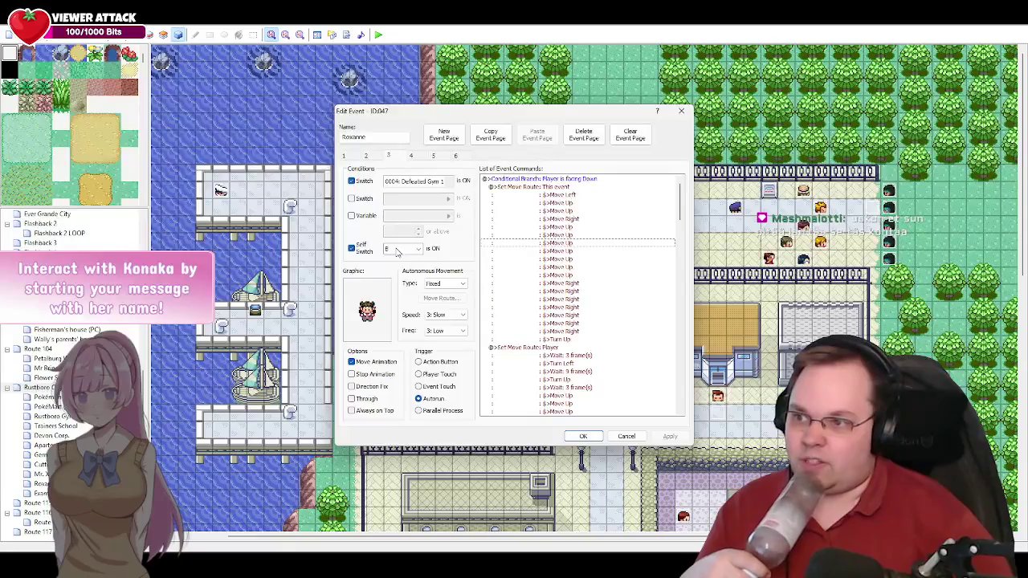
{"action": "left_click", "coordinate": [371, 156]}
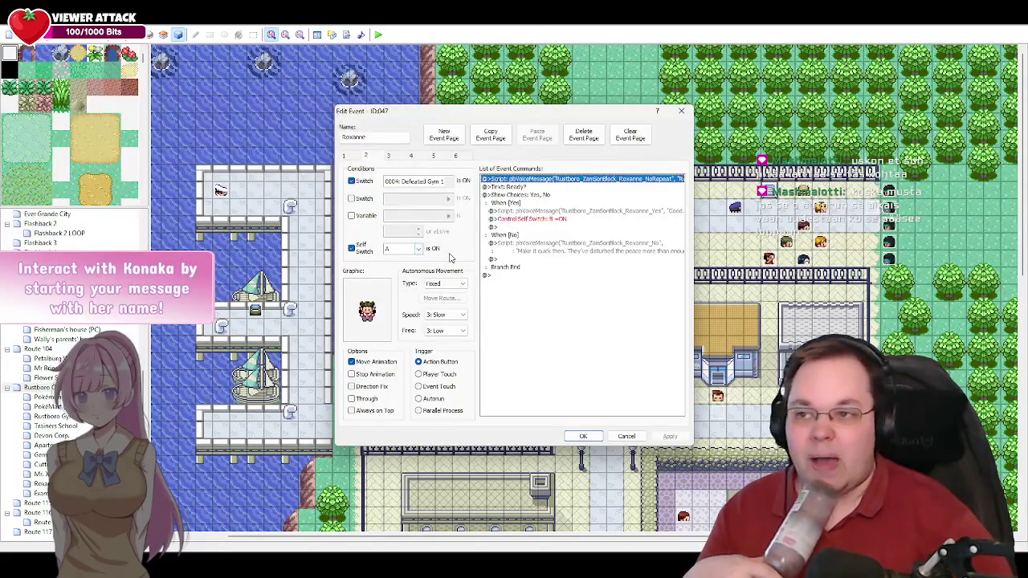
{"action": "left_click", "coordinate": [416, 159]}
{"action": "left_click", "coordinate": [351, 158]}
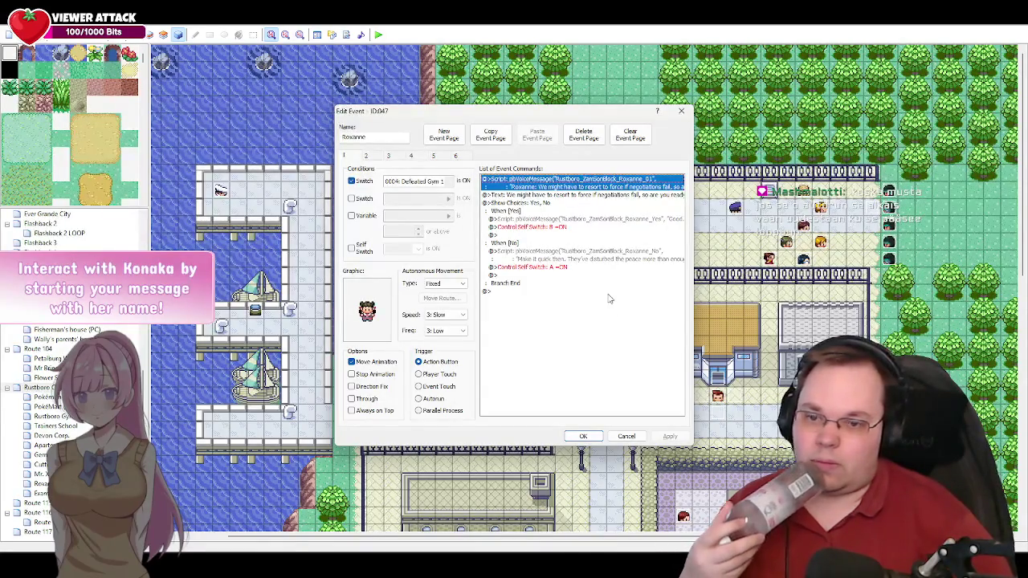
Step: Add Exit Event Processing under Control Self Switch C =OFF in page 4's else branch and apply
{"action": "left_click", "coordinate": [410, 156]}
{"action": "left_click_drag", "start_coordinate": [672, 251], "coordinate": [676, 393]}
{"action": "double_click", "coordinate": [519, 397]}
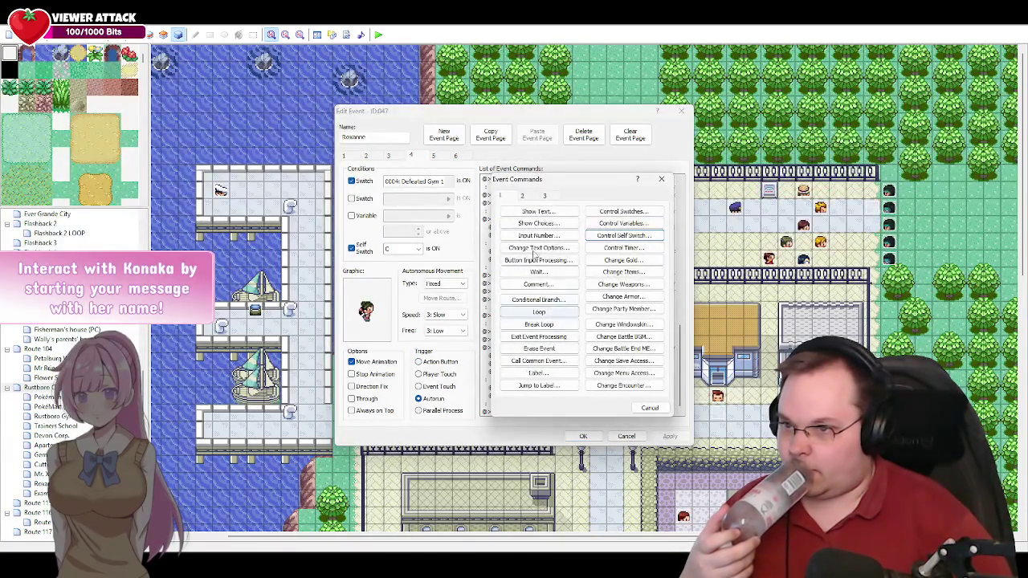
{"action": "left_click", "coordinate": [542, 336]}
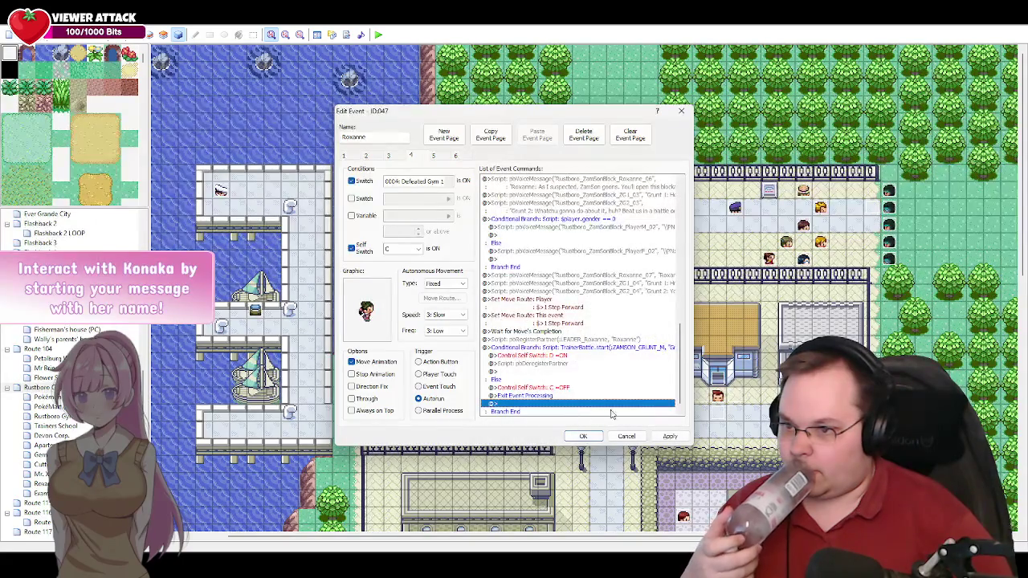
{"action": "left_click", "coordinate": [666, 436]}
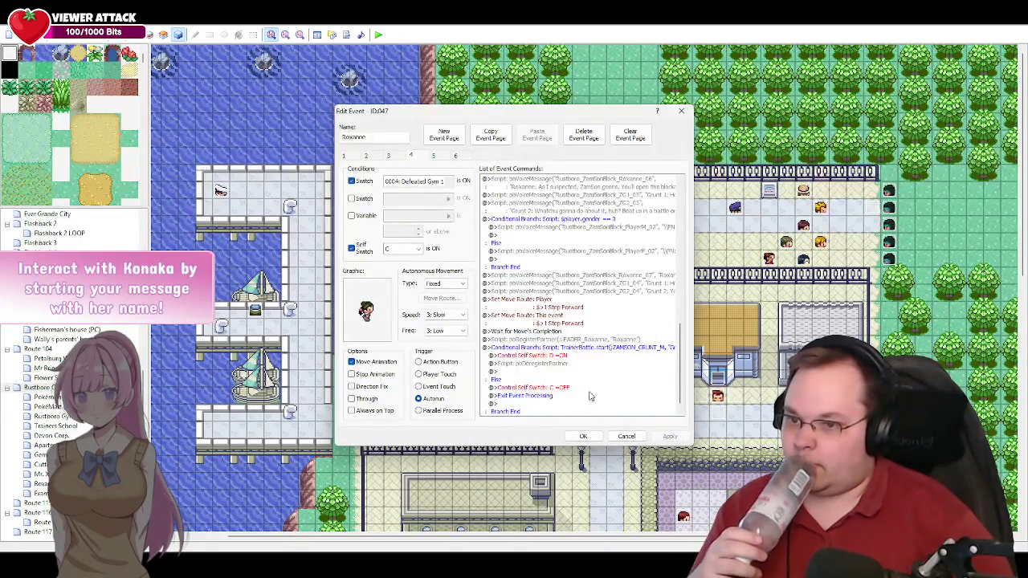
Step: Check page 1 of the Roxanne event, then close the editor with Cancel
{"action": "scroll", "coordinate": [592, 397], "scroll_direction": "down", "scroll_amount": 1}
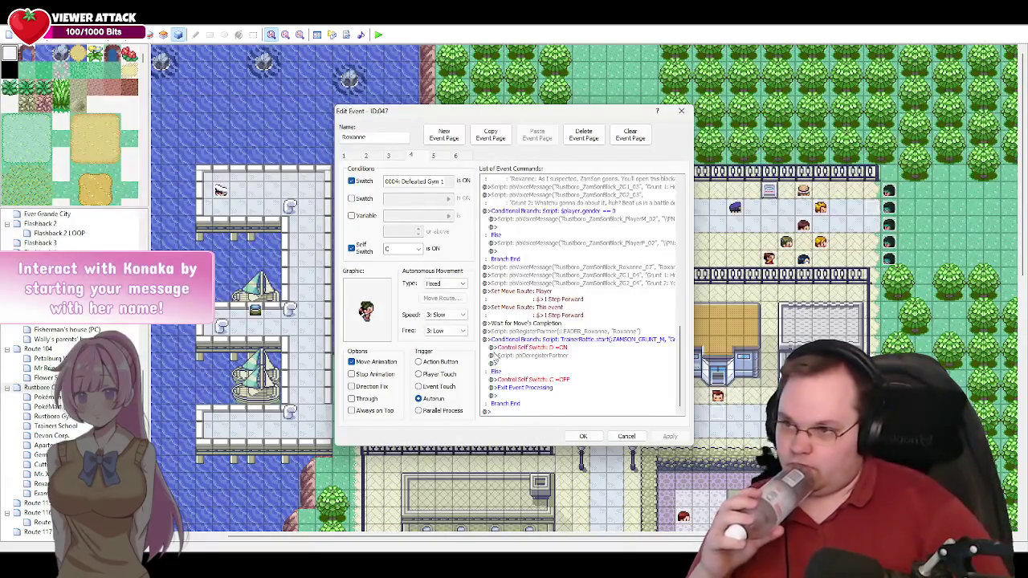
{"action": "left_click", "coordinate": [347, 158]}
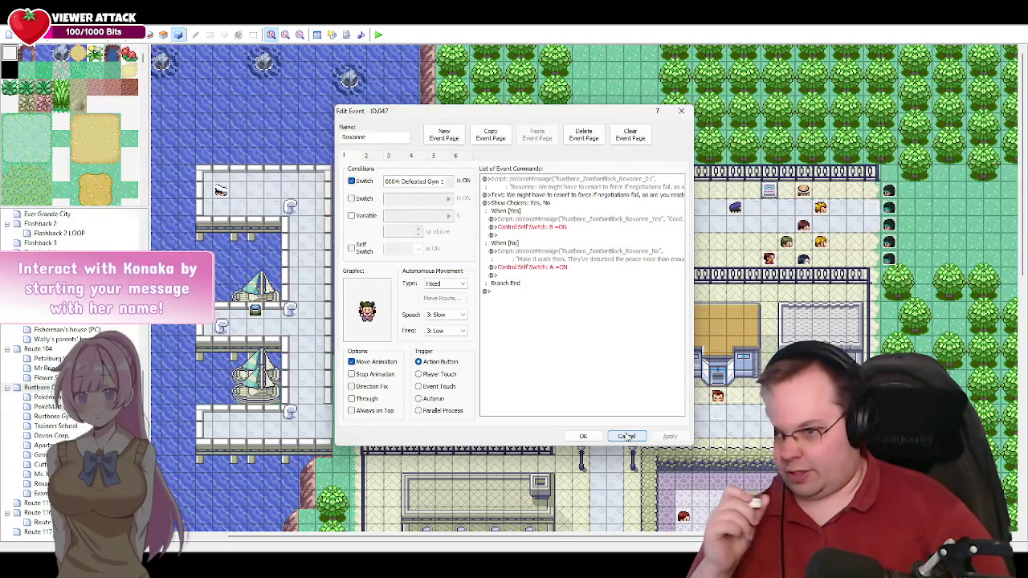
{"action": "left_click", "coordinate": [626, 436]}
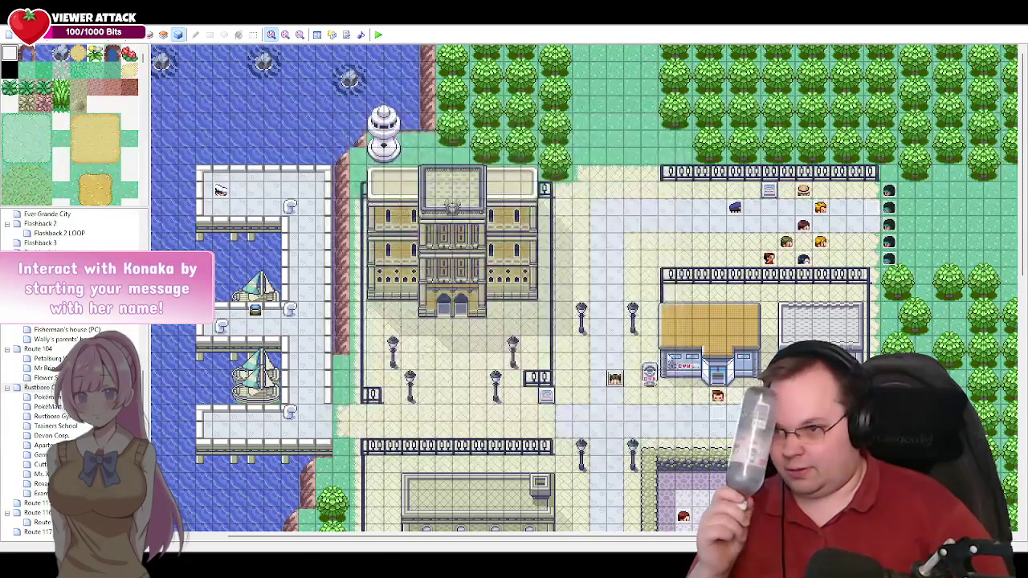